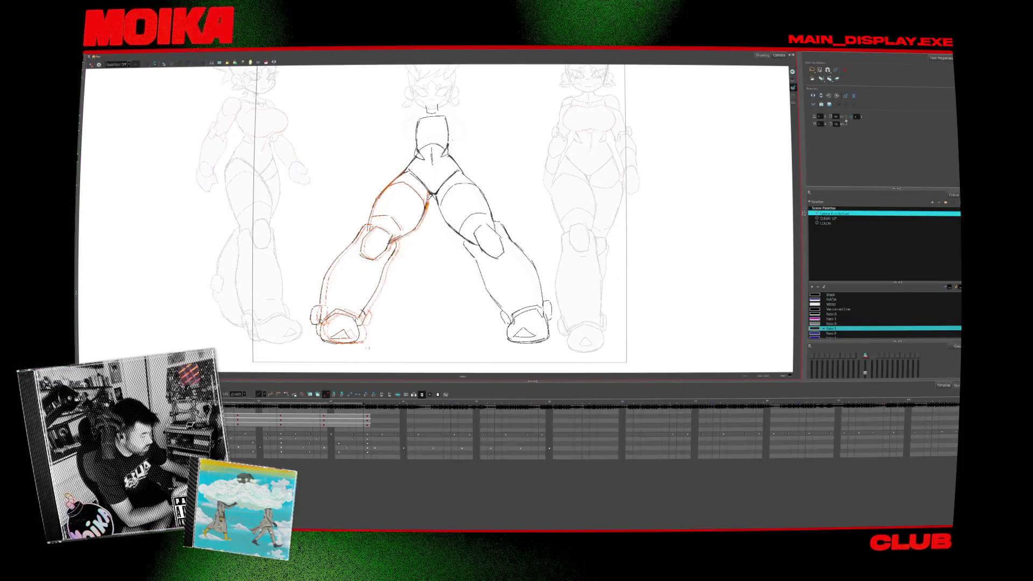
# Tidy the front figure's leg strokes, shifting the right leg slightly left.
pyautogui.click(376, 345)
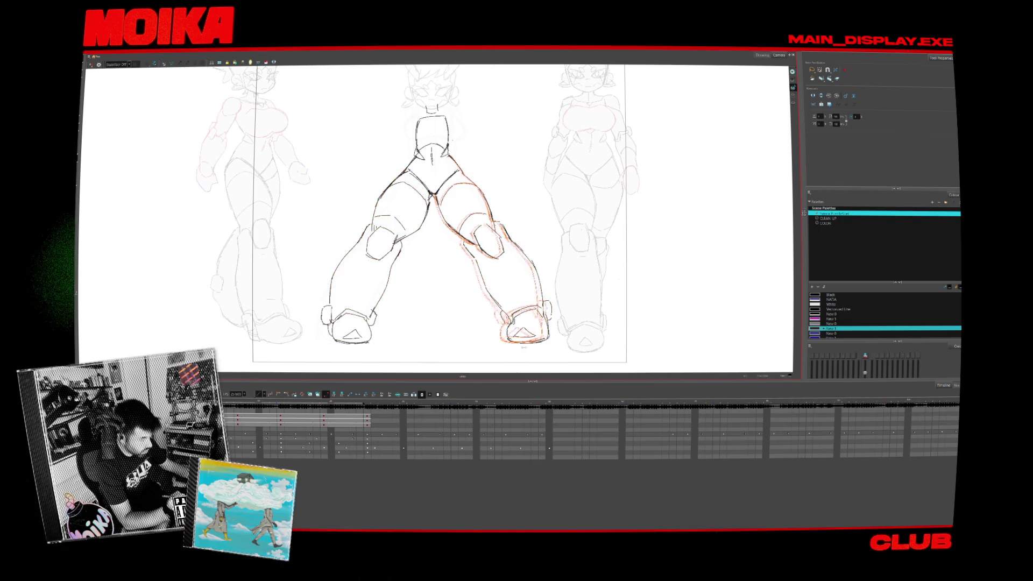
pyautogui.click(525, 347)
pyautogui.scroll(2, 510, 295)
pyautogui.click(457, 260)
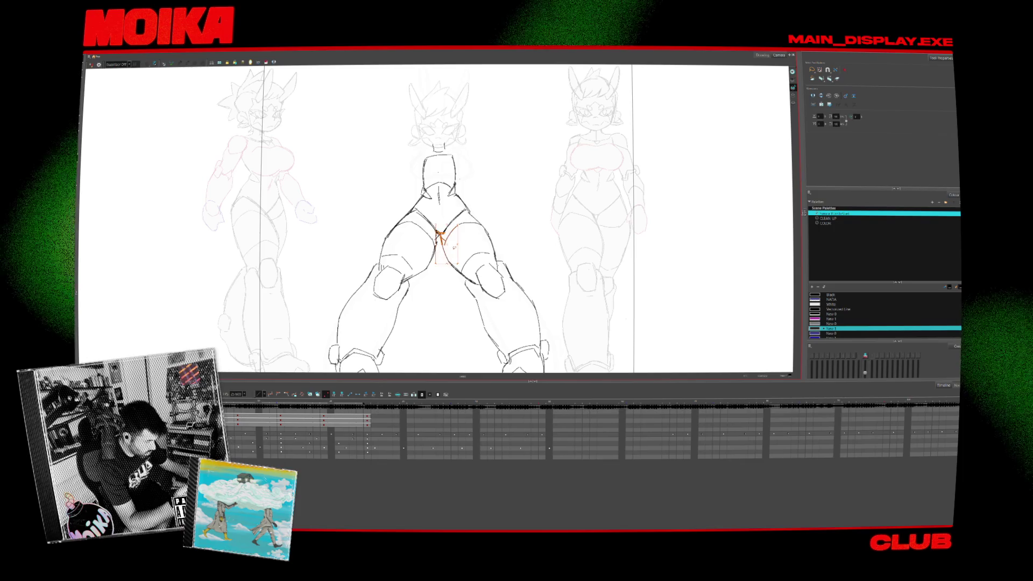
pyautogui.press('Escape')
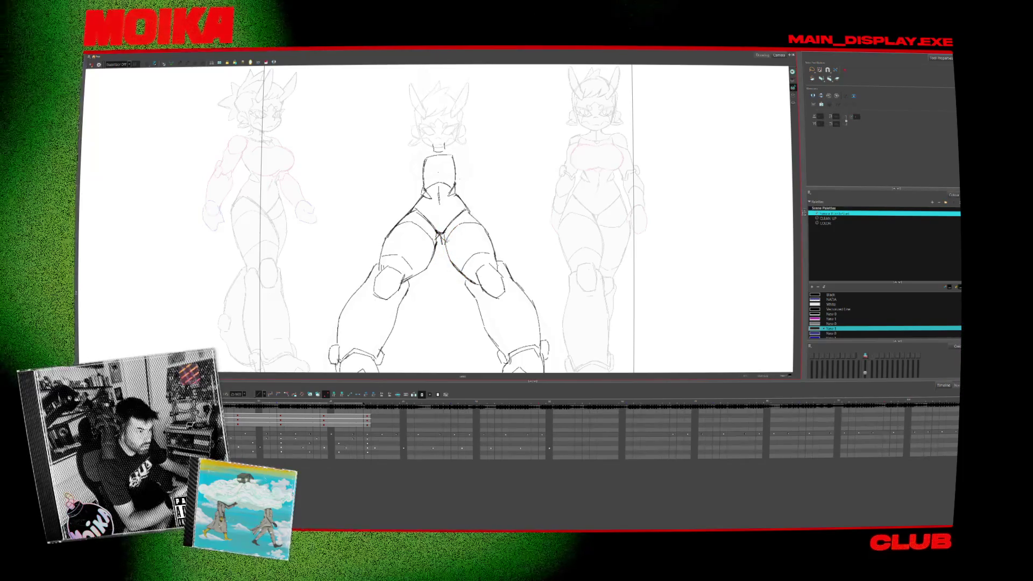
# On the next drawing, brush in the neck, right torso edge and a short top-of-torso stroke.
pyautogui.hotkey('alt', 'b')
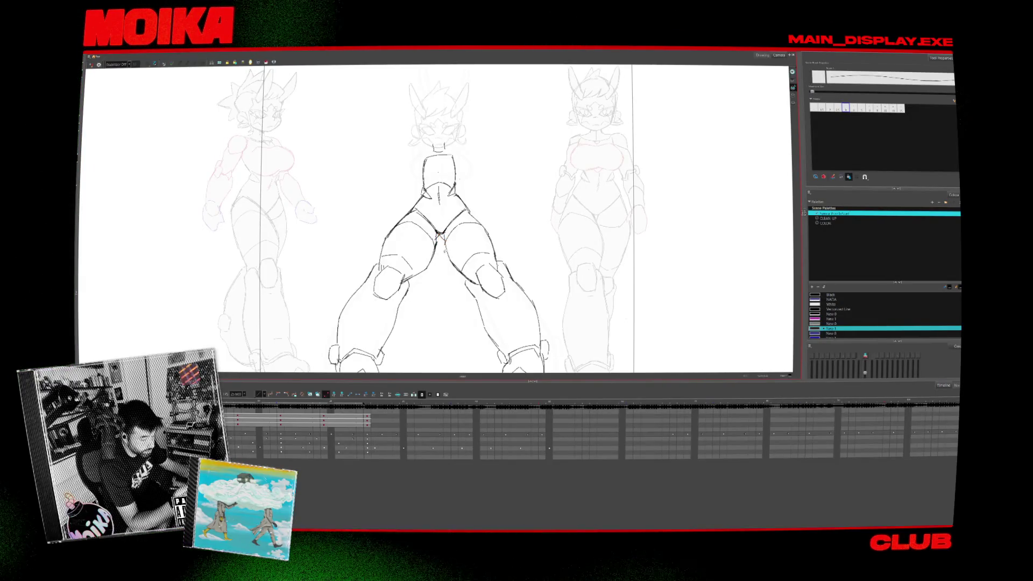
pyautogui.press('.')
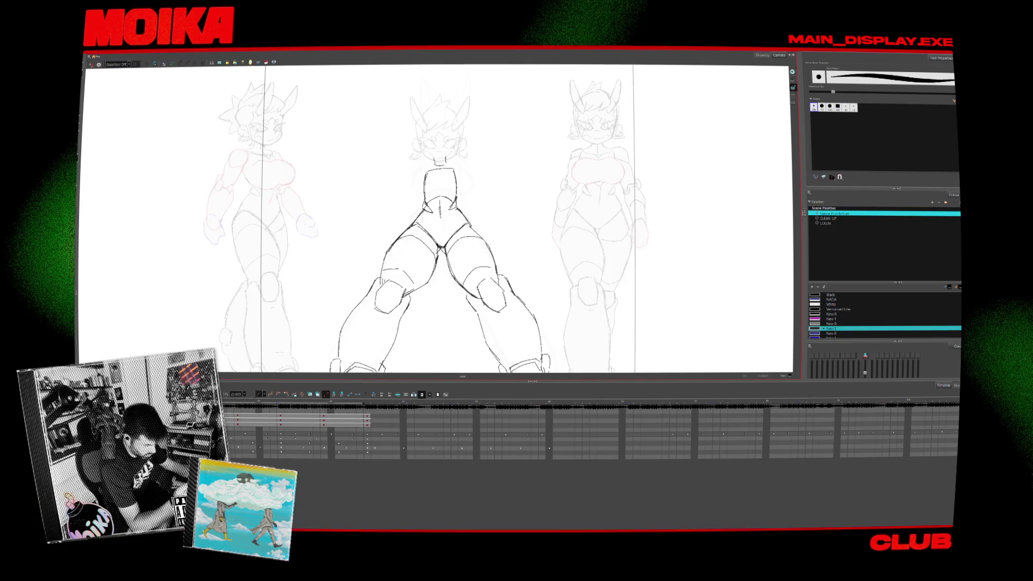
pyautogui.scroll(3, 439, 215)
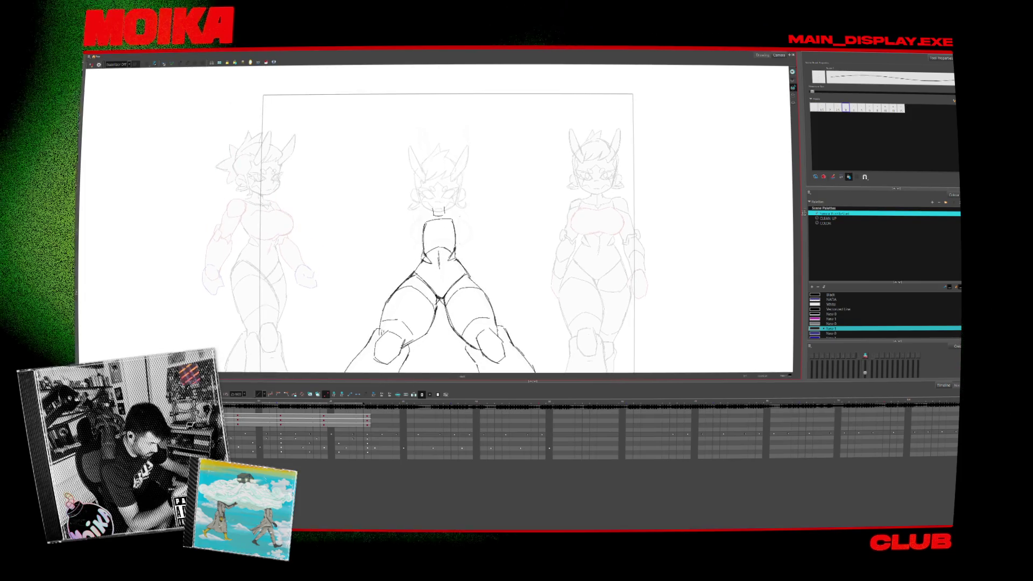
pyautogui.moveTo(433, 216)
pyautogui.mouseDown()
pyautogui.moveTo(447, 214)
pyautogui.moveTo(456, 245)
pyautogui.moveTo(505, 262)
pyautogui.mouseUp()
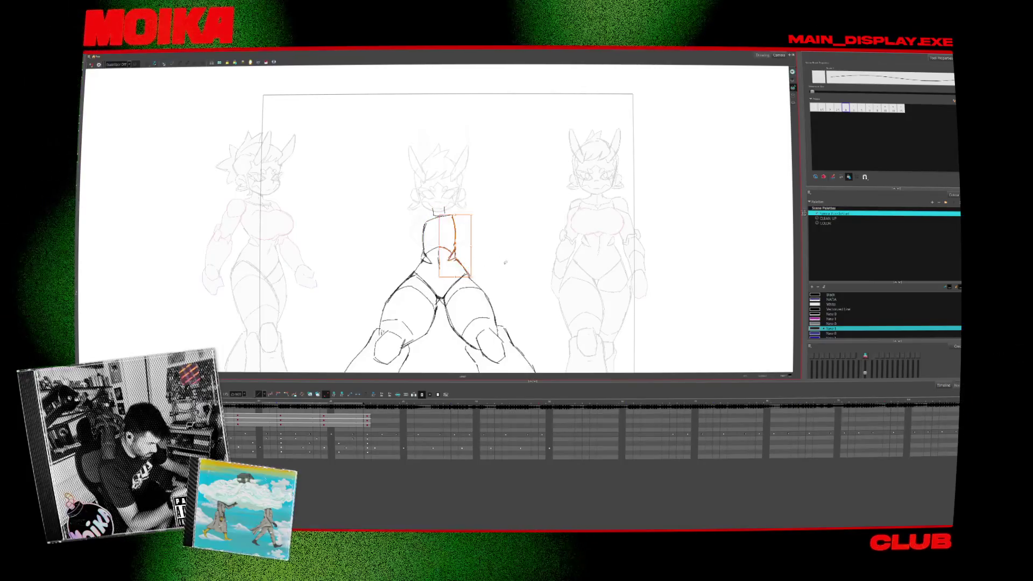
pyautogui.moveTo(446, 216); pyautogui.dragTo(459, 212)
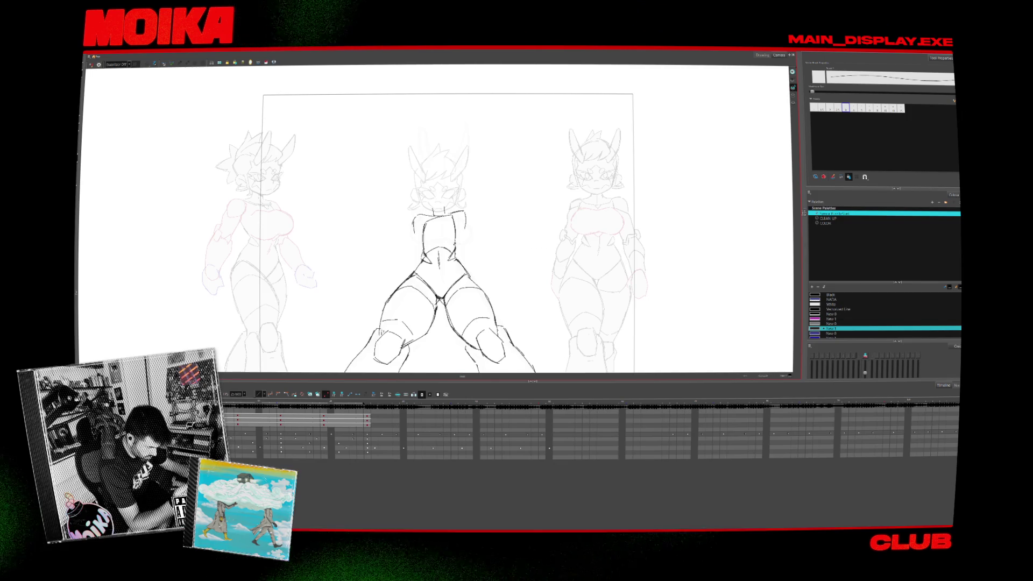
pyautogui.scroll(-3, 436, 218)
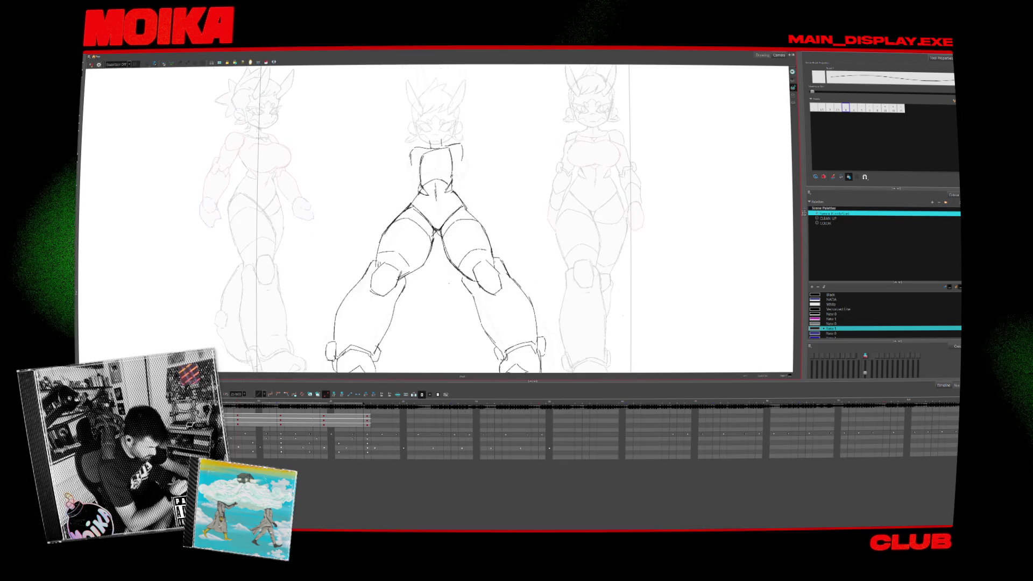
# Toggle between the head and body drawings to compare the sketch.
pyautogui.press('/')
pyautogui.press('.')
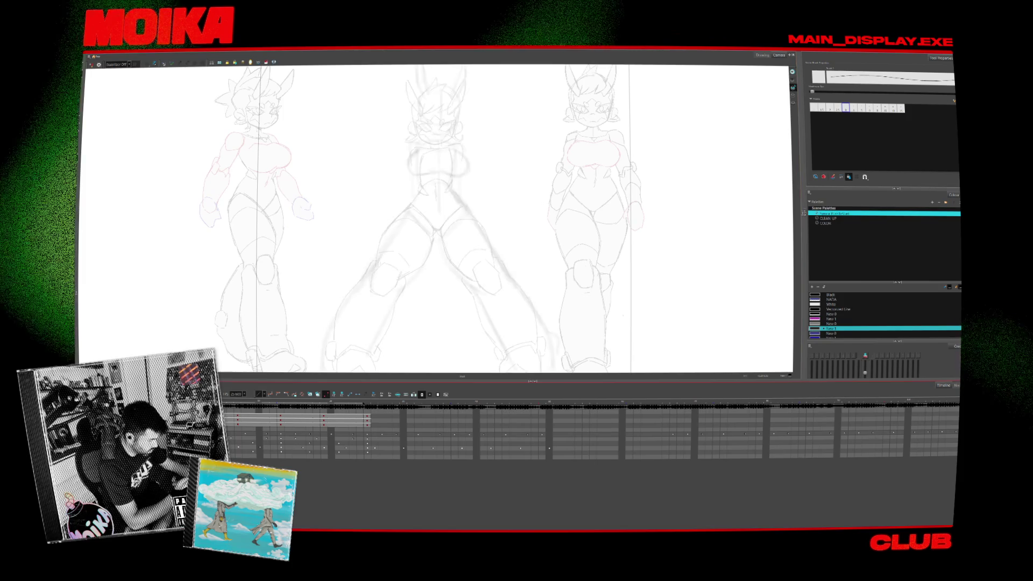
pyautogui.press(',')
pyautogui.press('/')
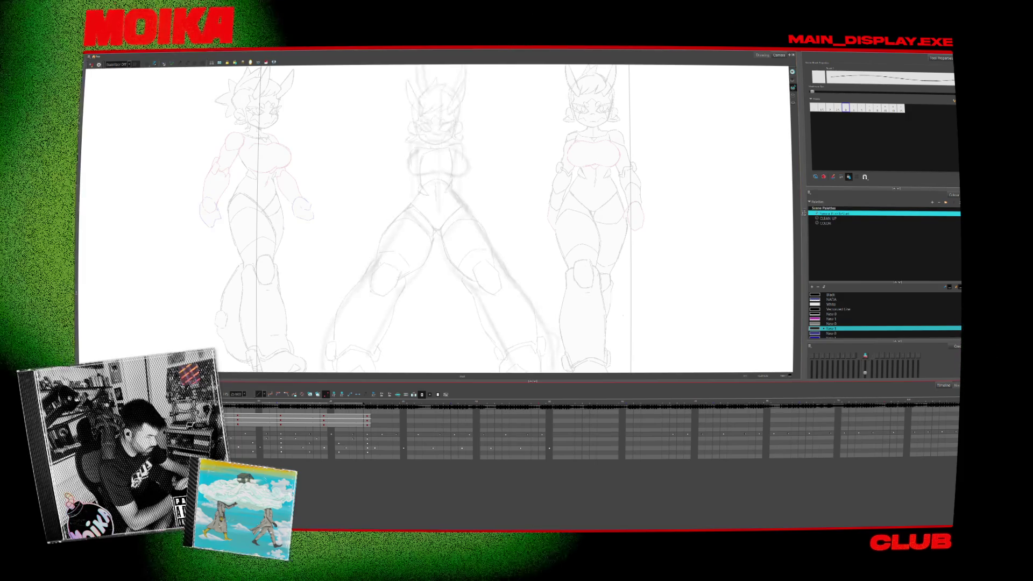
pyautogui.scroll(3, 436, 218)
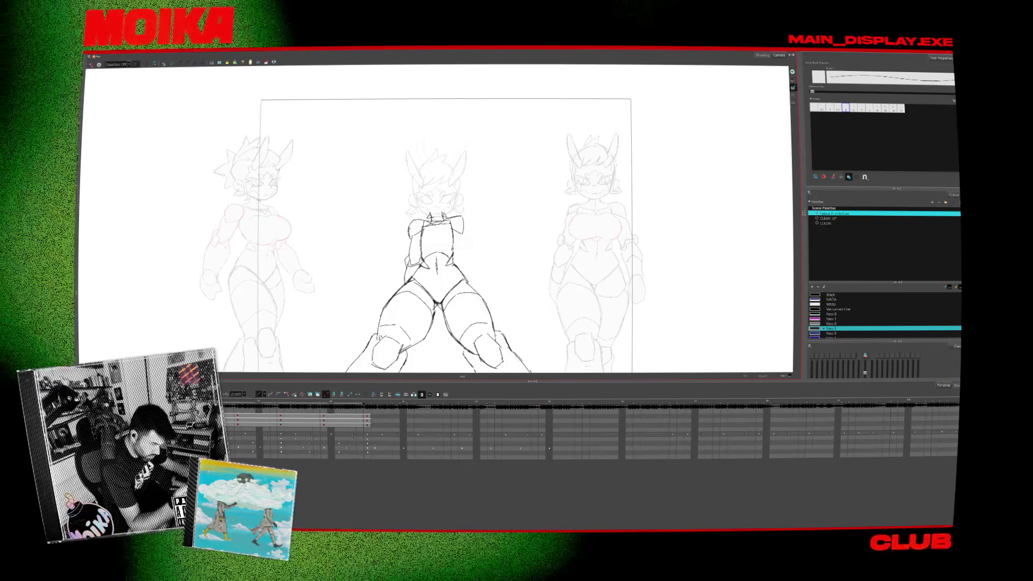
# Flip back and forth between the head drawing and its neighbour to compare them.
pyautogui.scroll(-1, 438, 218)
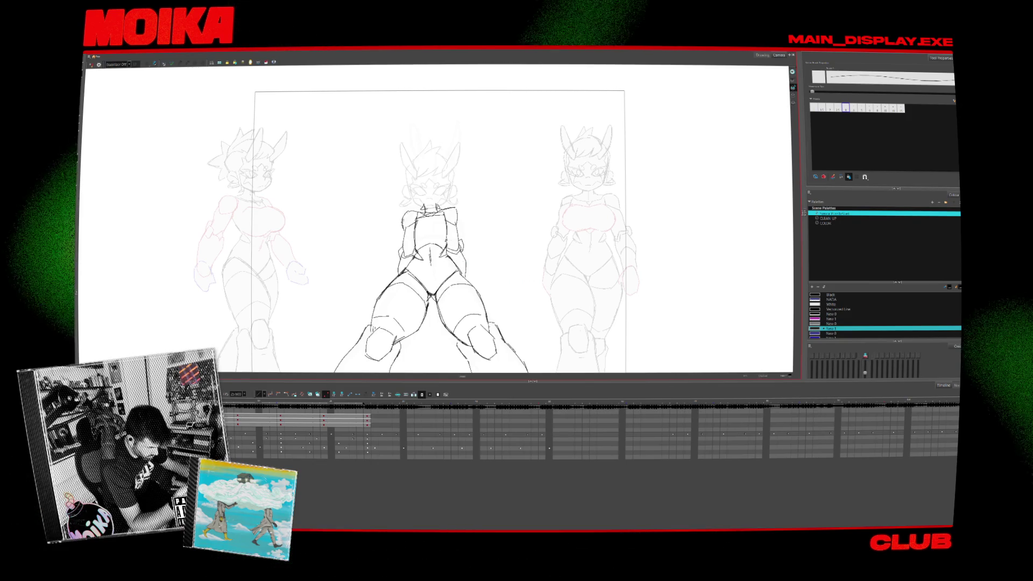
pyautogui.scroll(-2, 439, 218)
pyautogui.scroll(-1, 434, 241)
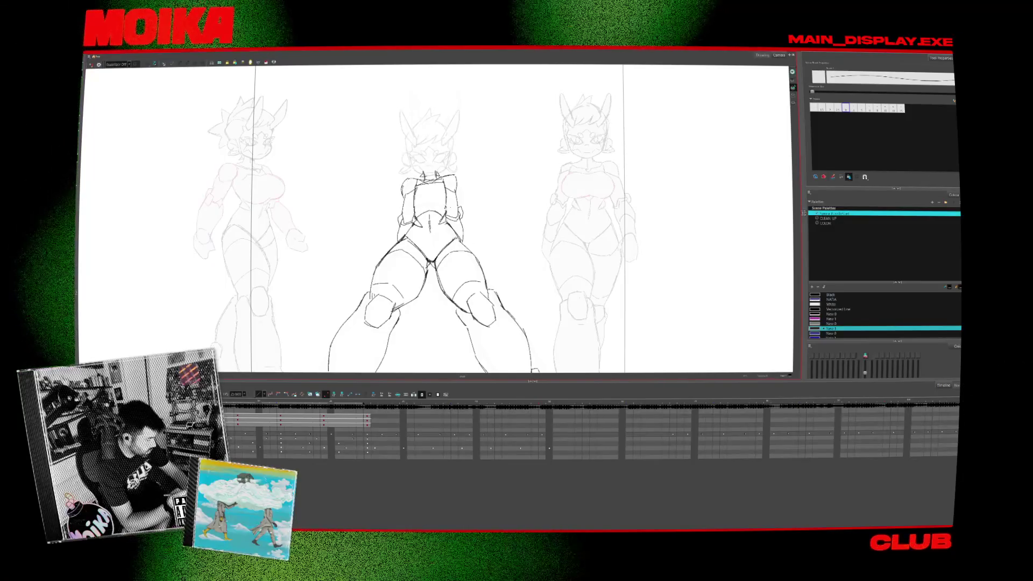
pyautogui.press(',')
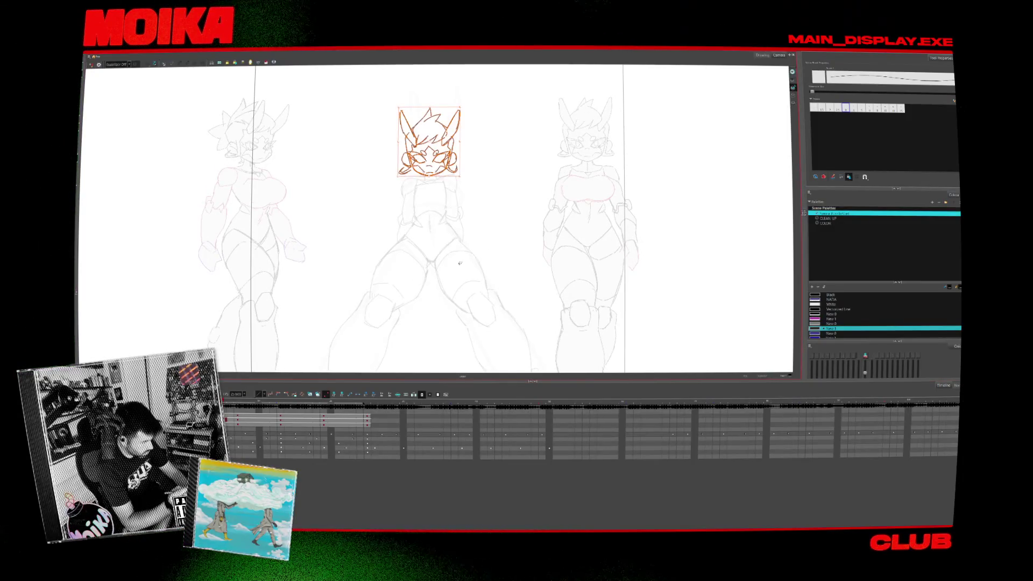
pyautogui.press('.')
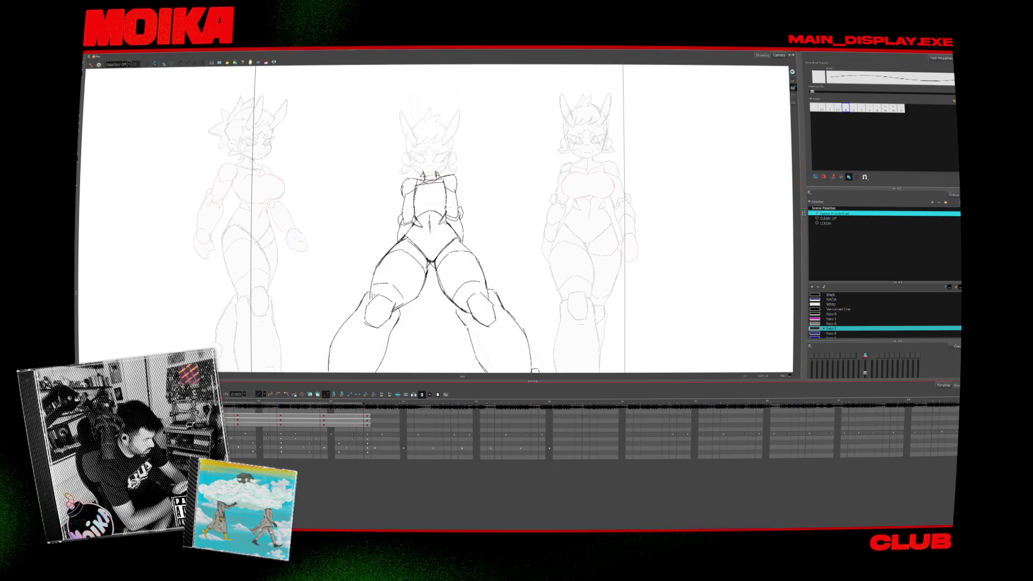
pyautogui.press(',')
pyautogui.press('.')
# Keep stepping through the drawing frames to check the head and body poses.
pyautogui.press(',')
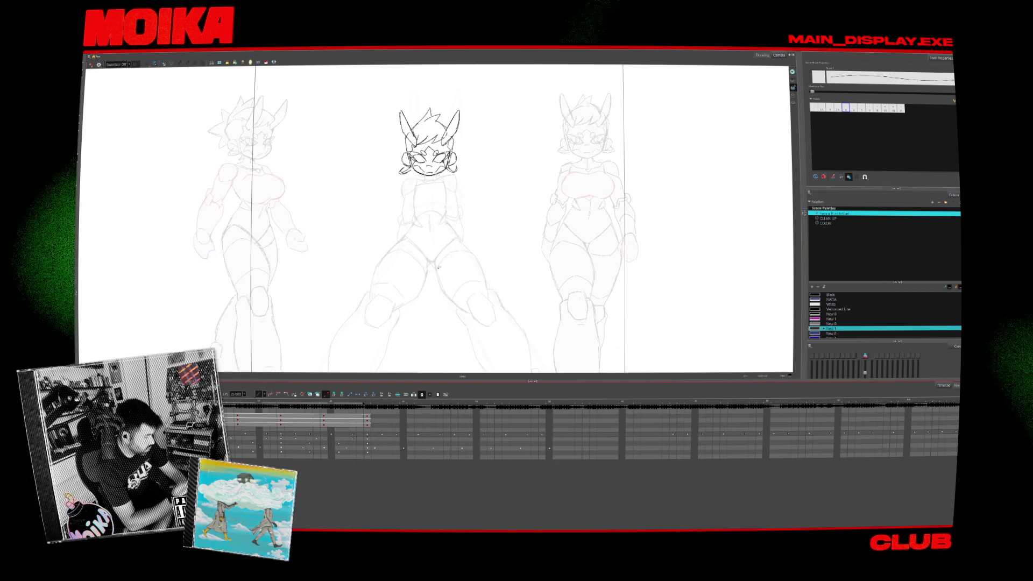
pyautogui.press('.')
pyautogui.press('.')
pyautogui.press(',')
pyautogui.press('.')
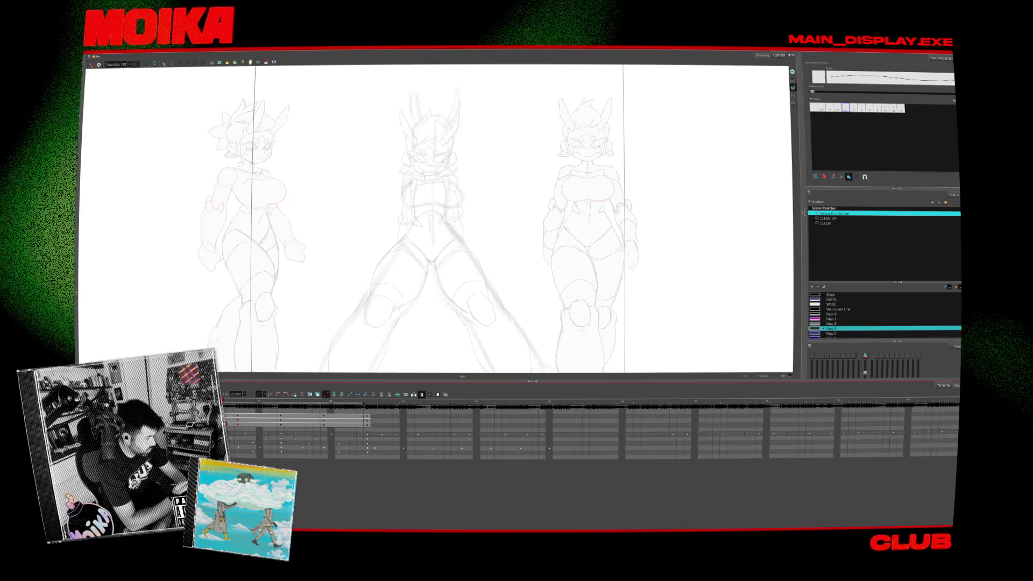
pyautogui.press(',')
pyautogui.press('.')
pyautogui.press('.')
pyautogui.press(',')
pyautogui.press(',')
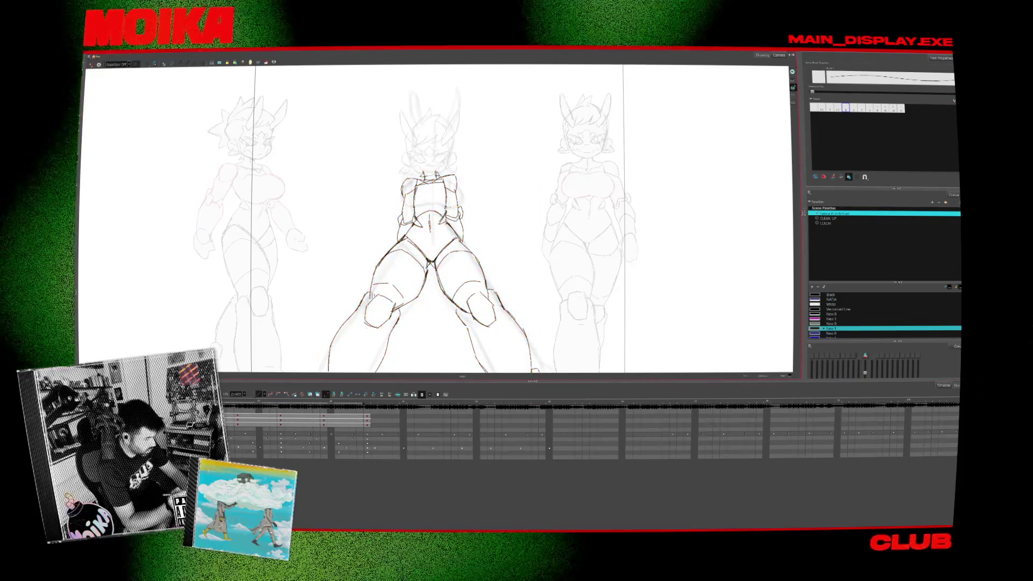
pyautogui.press(',')
pyautogui.press('.')
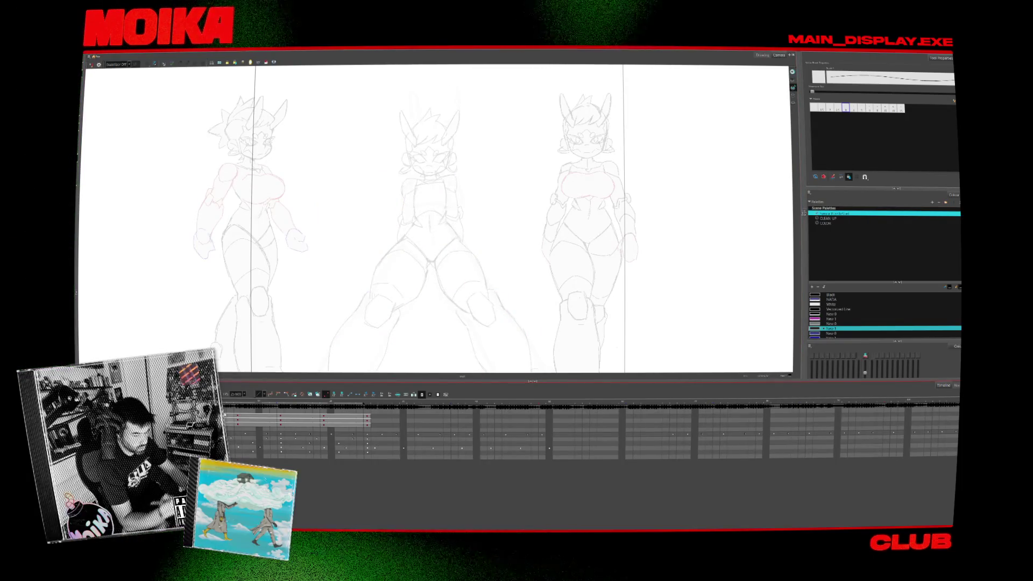
pyautogui.scroll(-1, 814, 340)
pyautogui.scroll(2, 422, 234)
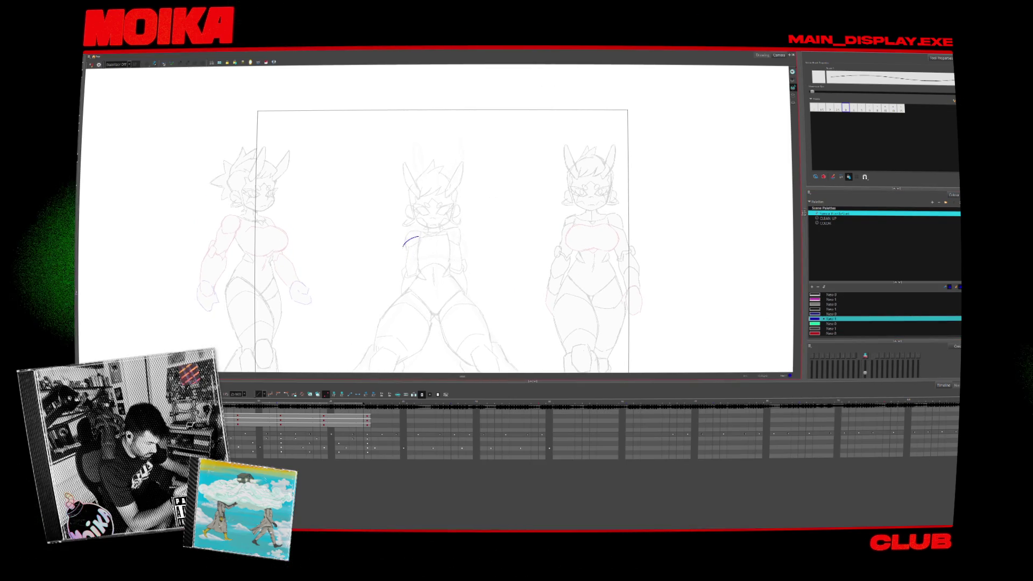
# Brush a blue arc outlining the front figure's chest, redrawing it once.
pyautogui.moveTo(419, 262)
pyautogui.mouseDown()
pyautogui.moveTo(433, 238)
pyautogui.moveTo(431, 259)
pyautogui.mouseUp()
pyautogui.hotkey('ctrl', 'z')
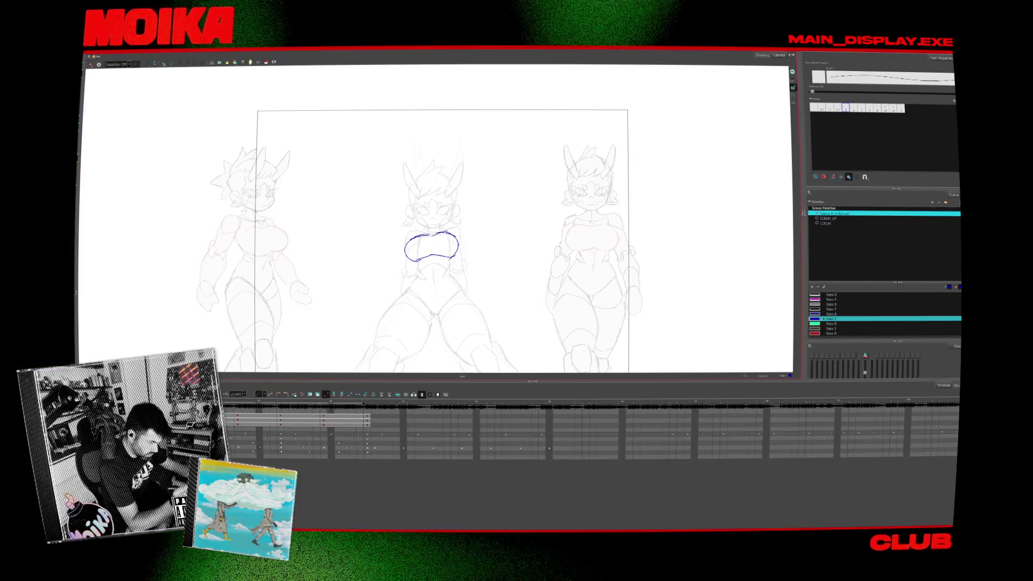
pyautogui.scroll(-5, 444, 234)
pyautogui.scroll(2, 445, 234)
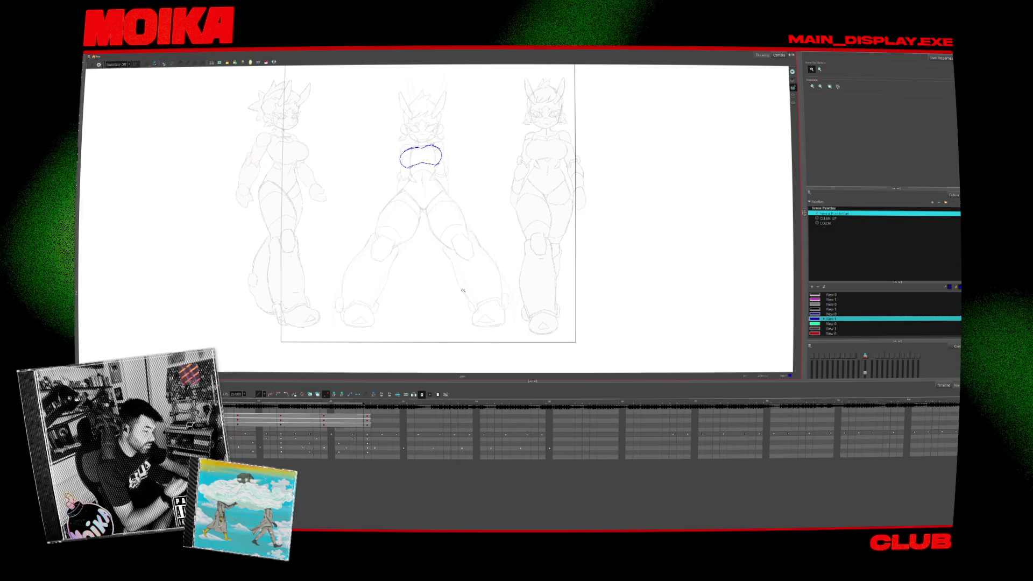
pyautogui.scroll(2, 431, 233)
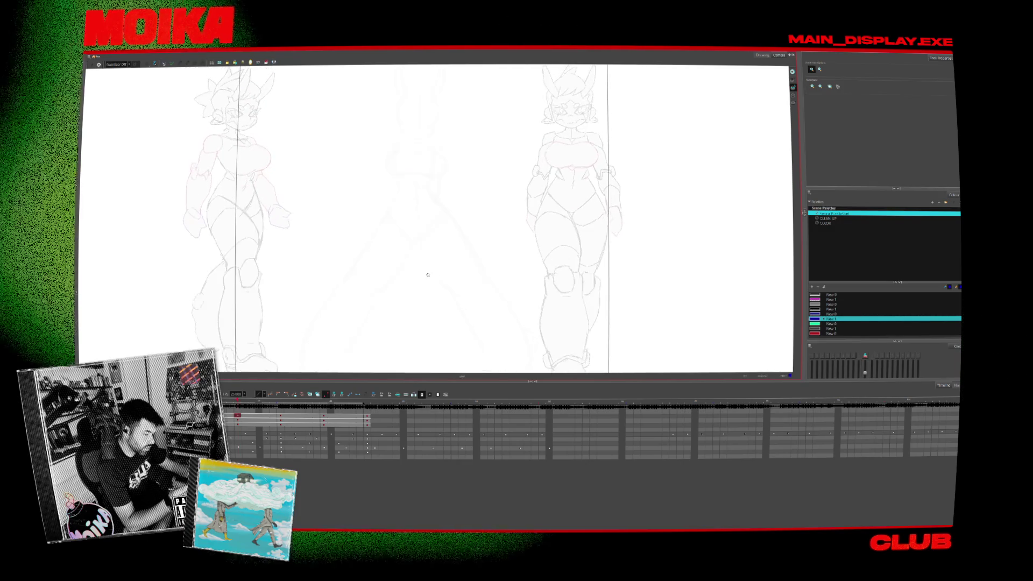
# With onion skin on, move to the coloured-line cleanup frame showing all three figures.
pyautogui.hotkey('alt', 's')
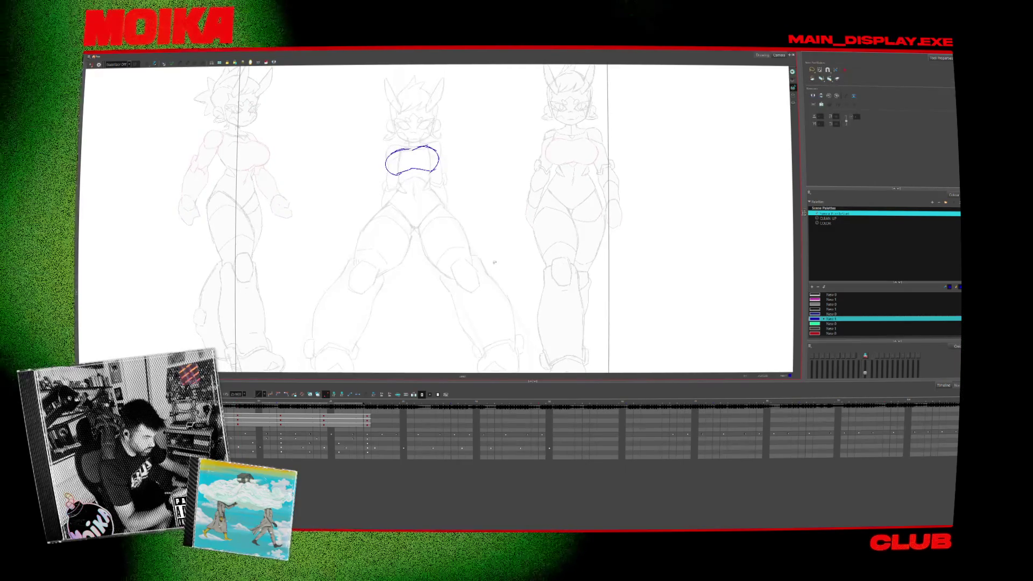
pyautogui.moveTo(480, 277); pyautogui.dragTo(478, 257)
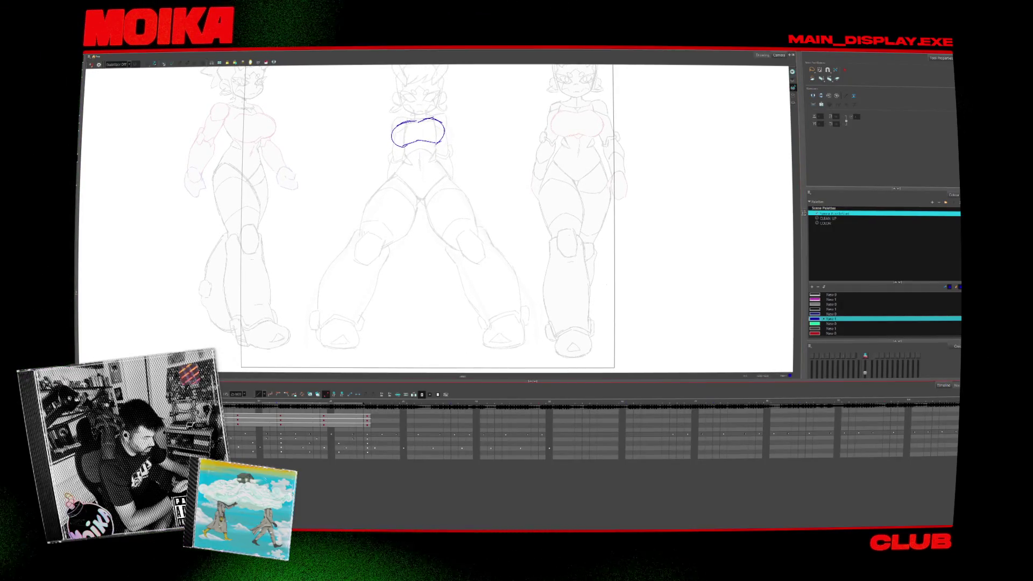
pyautogui.click(453, 441)
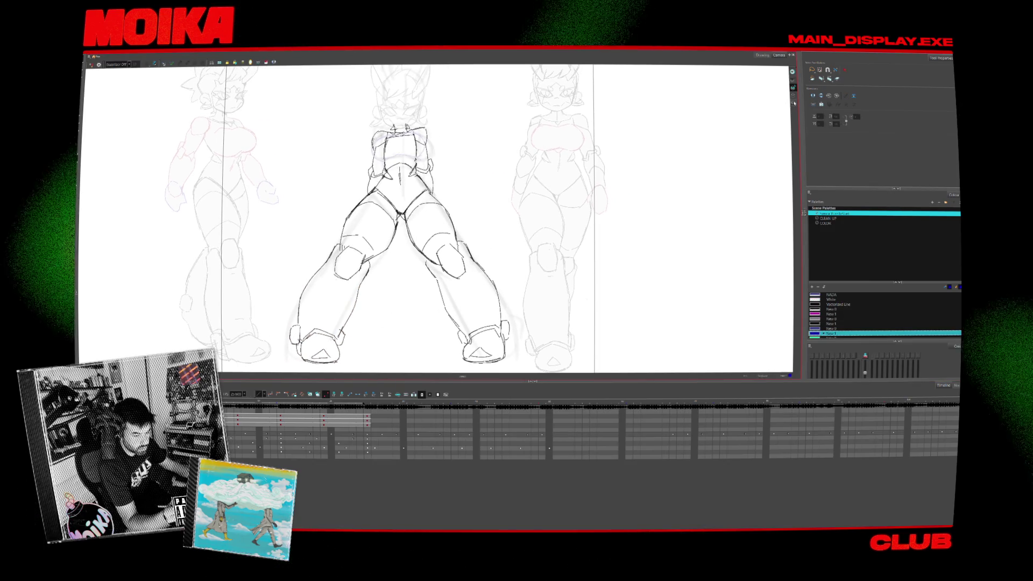
pyautogui.hotkey('alt', 'o')
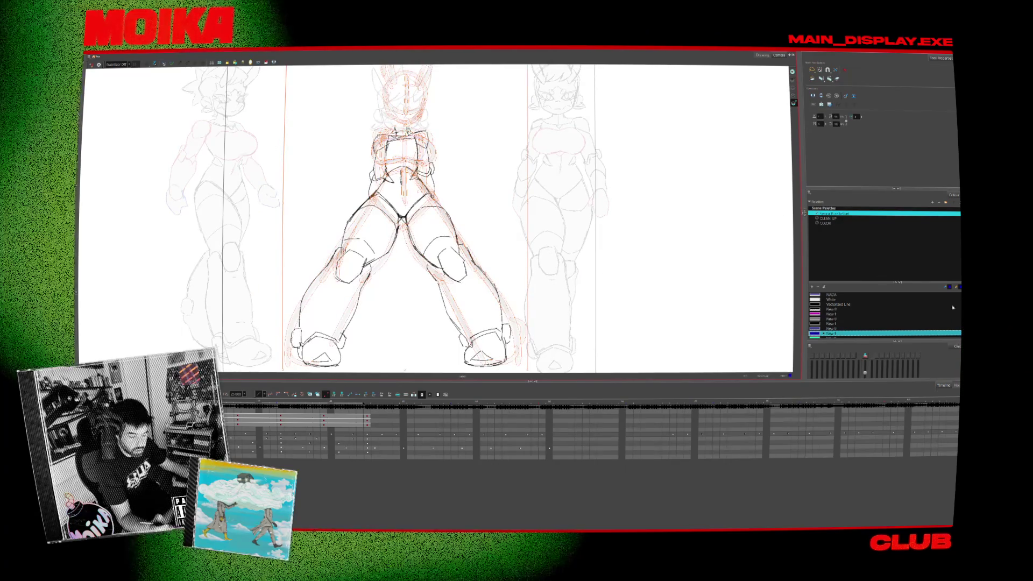
pyautogui.click(667, 281)
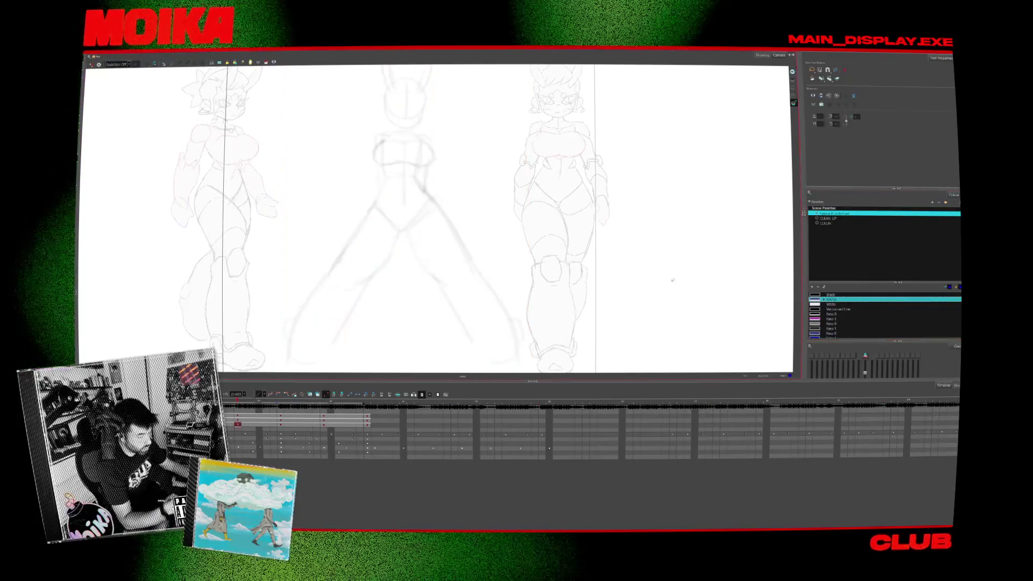
pyautogui.press('.')
pyautogui.press('.')
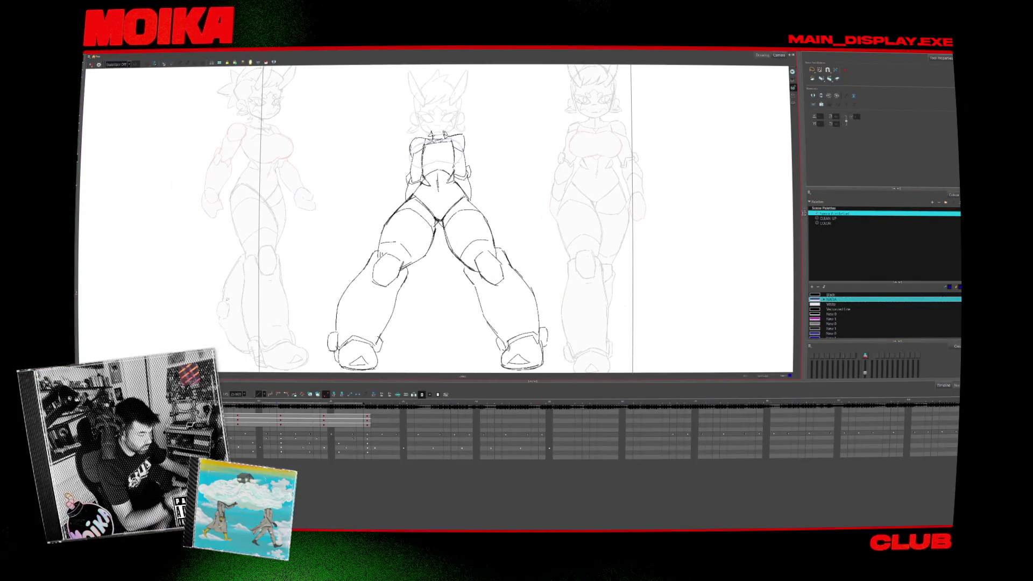
pyautogui.press('.')
pyautogui.press('.')
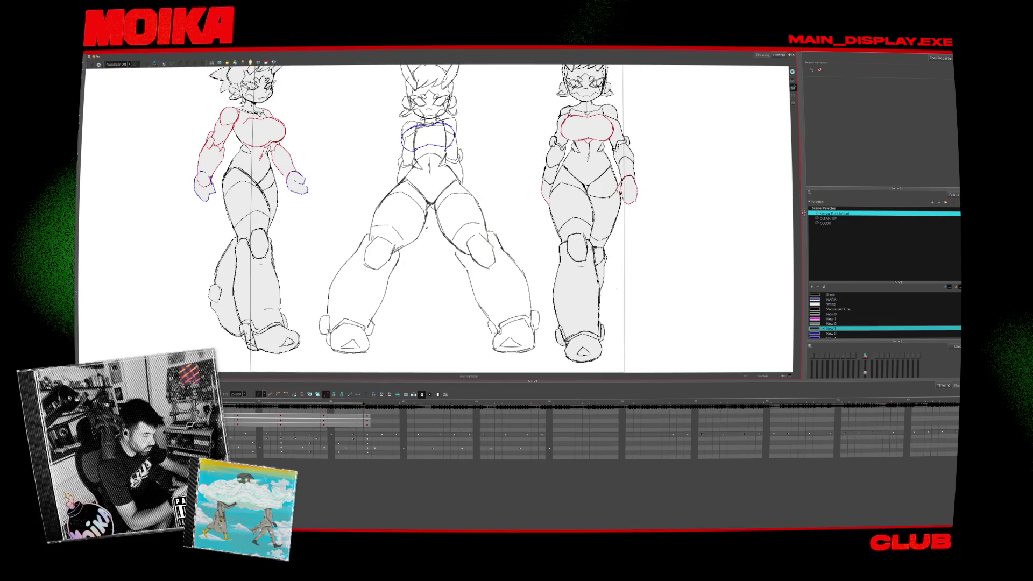
# Delete the centre figure's lower-left leg strokes, then restore them with undo.
pyautogui.hotkey('alt', 'b')
pyautogui.click(399, 274)
pyautogui.press('Delete')
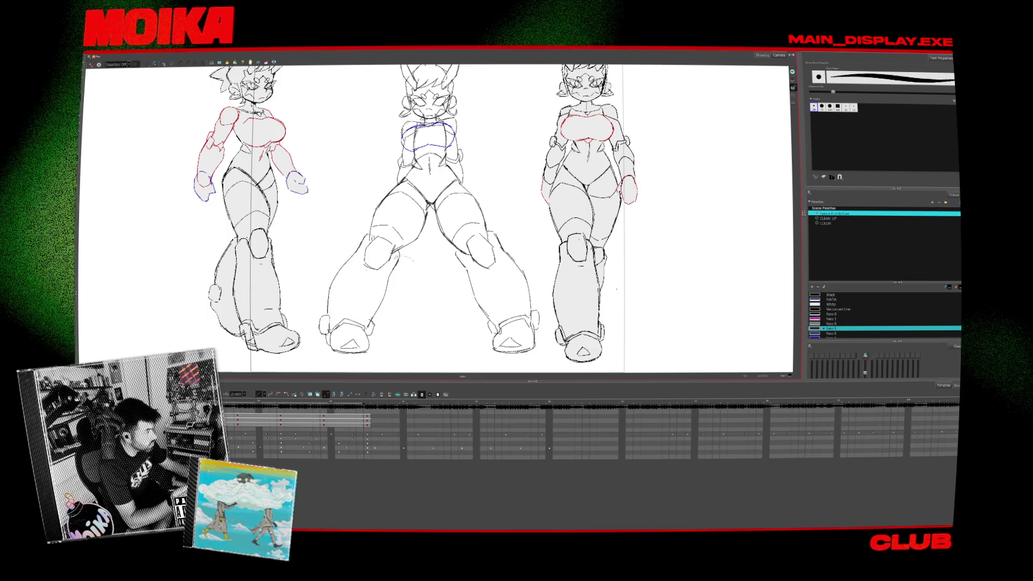
pyautogui.hotkey('ctrl', 'z')
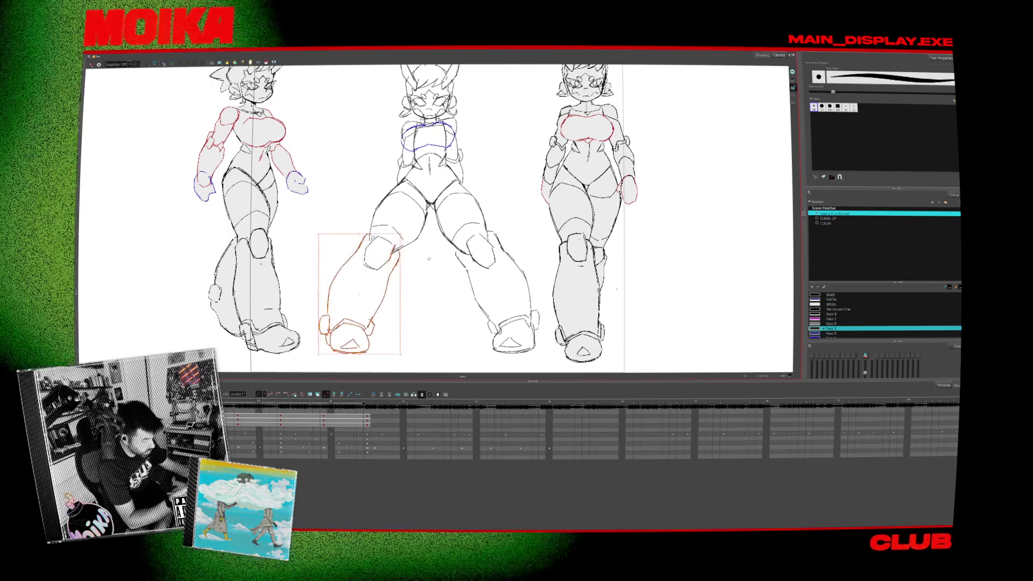
pyautogui.press('Escape')
# Select the whole left leg up to the thigh, add a knee line, and tilt the view about 25 degrees.
pyautogui.click(377, 302)
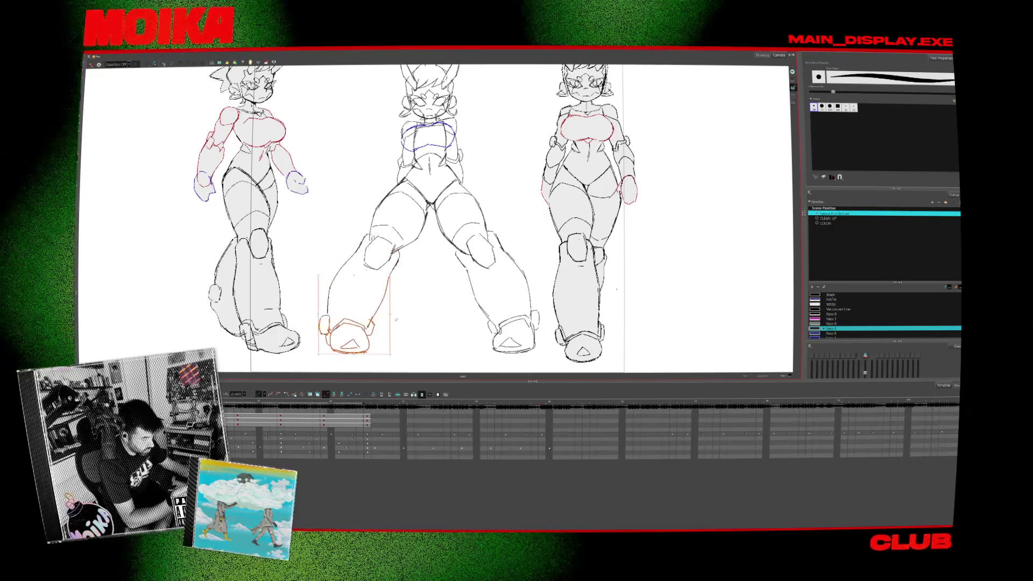
pyautogui.moveTo(409, 323); pyautogui.dragTo(407, 263)
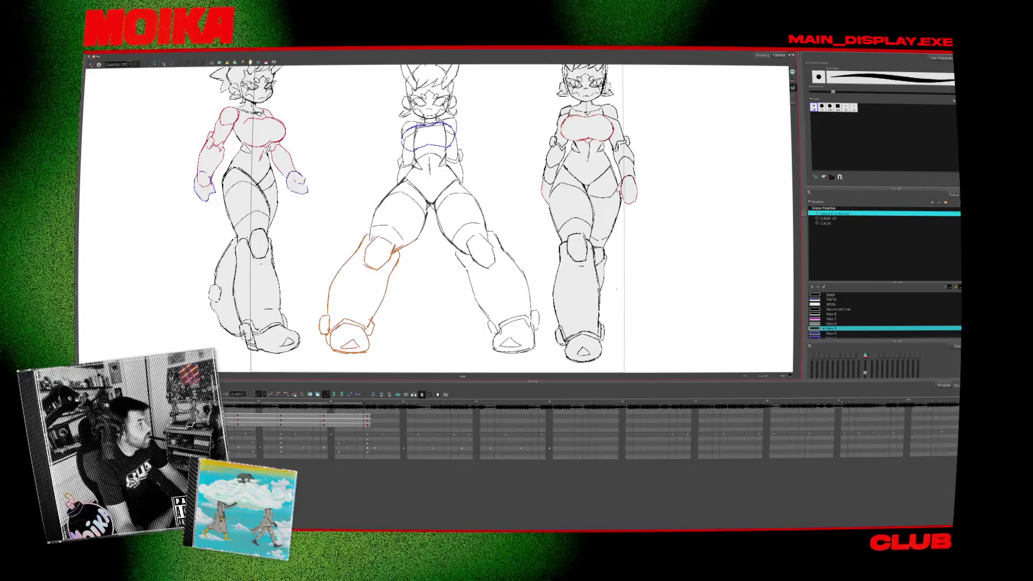
pyautogui.moveTo(394, 250); pyautogui.dragTo(418, 239)
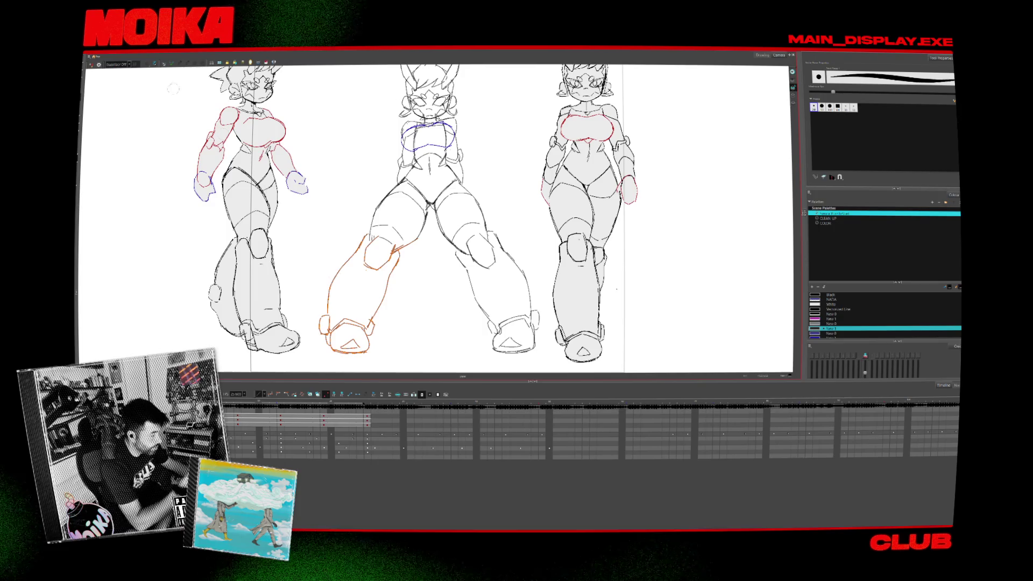
pyautogui.hotkey('alt', 's')
pyautogui.moveTo(616, 289); pyautogui.dragTo(484, 263)
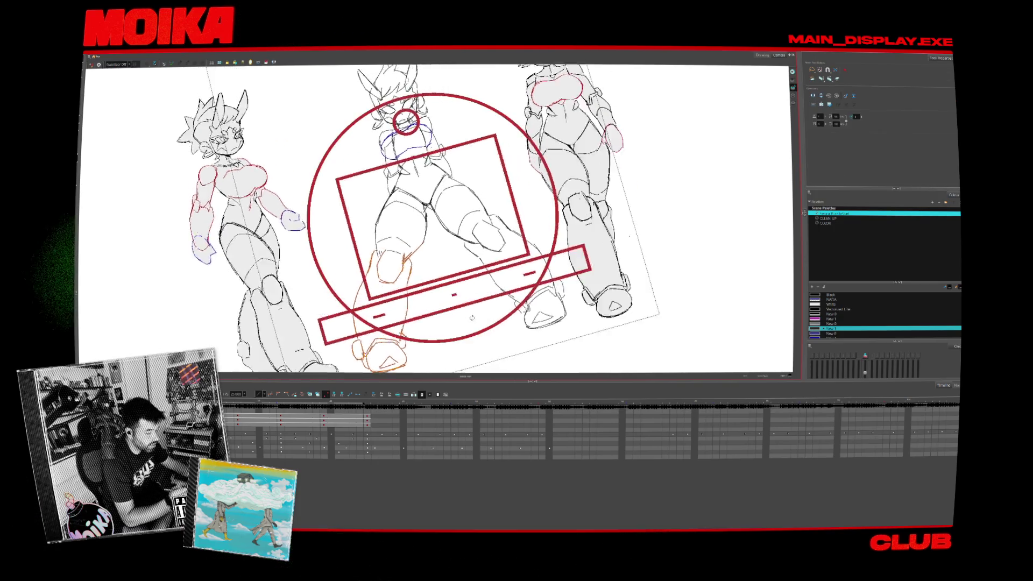
# Flip the centre figure's selected lower leg and boot horizontally, then flip it back.
pyautogui.click(377, 269)
pyautogui.press('4')
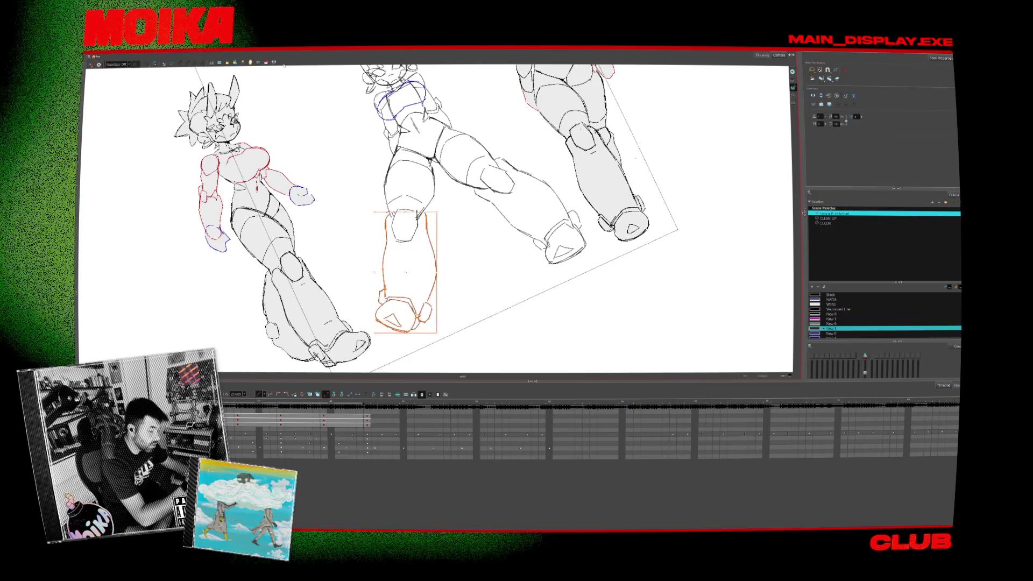
pyautogui.moveTo(443, 326); pyautogui.dragTo(437, 318)
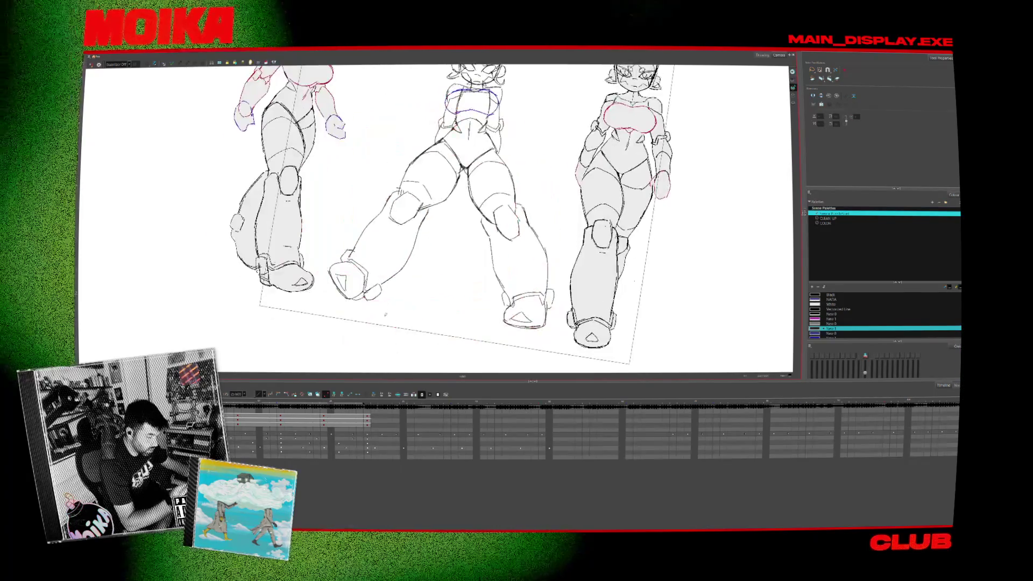
pyautogui.press('4')
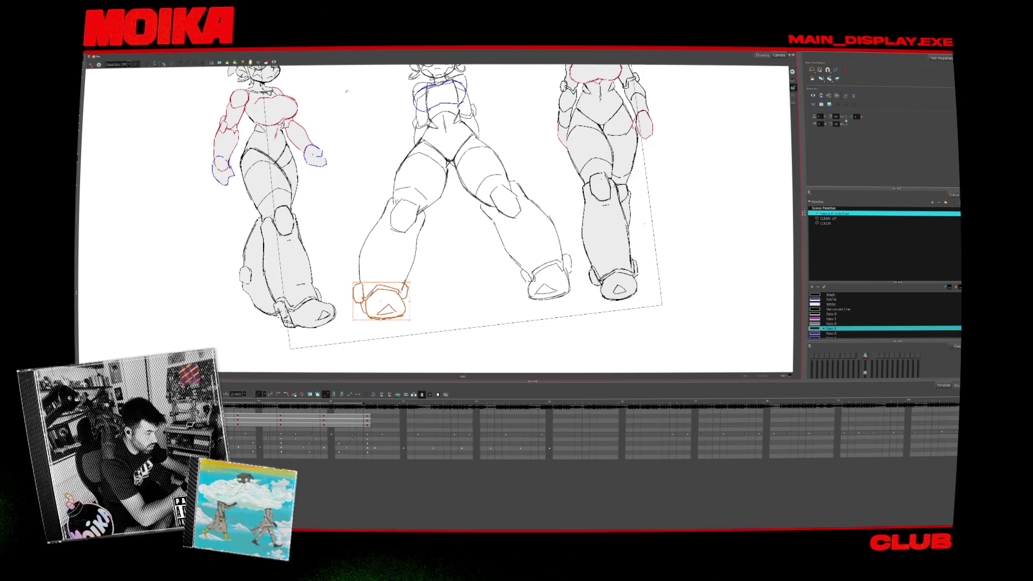
# Reset the view, select the centre figure's left boot, and zoom in on the legs.
pyautogui.hotkey('shift', 'm')
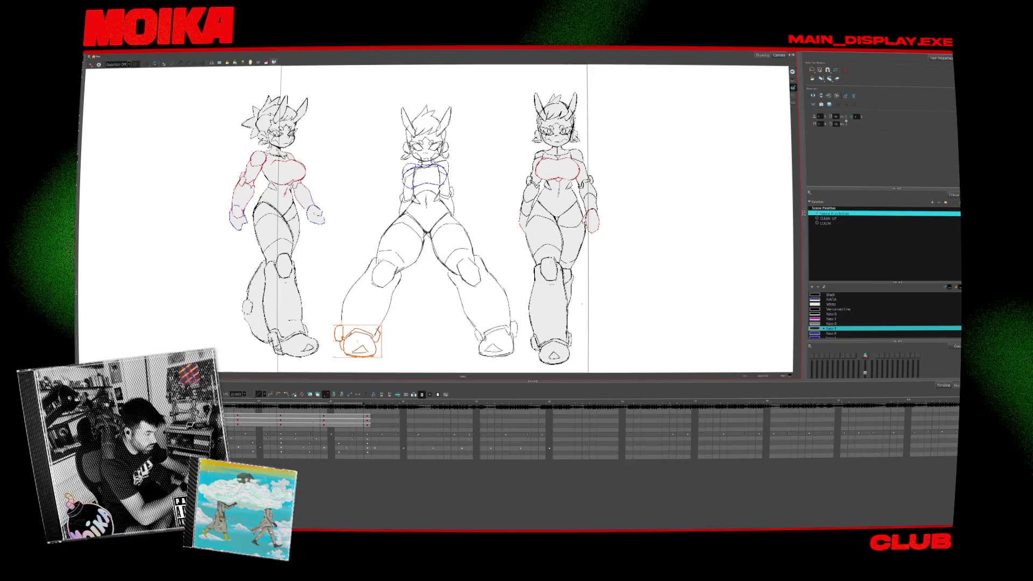
pyautogui.click(362, 322)
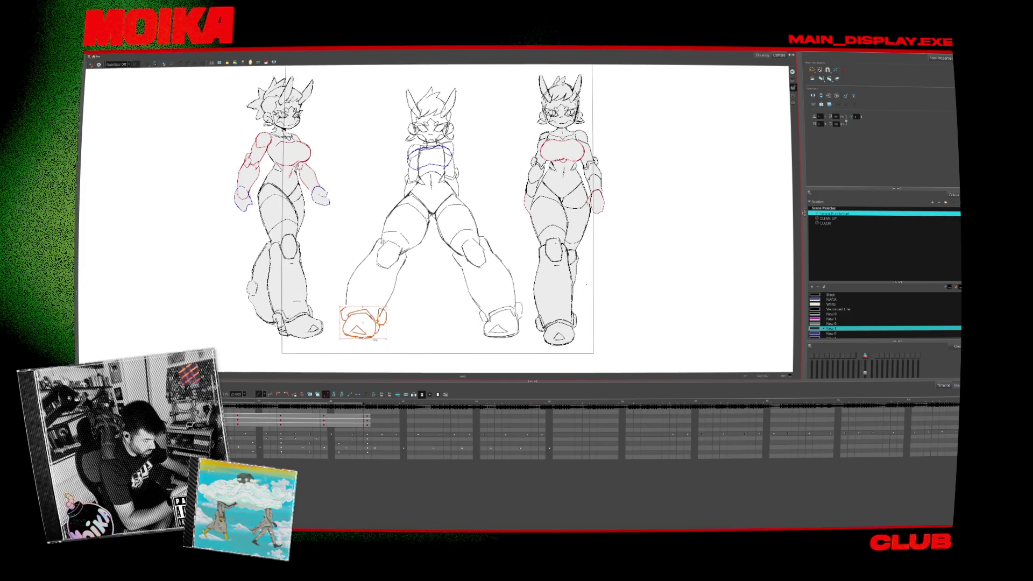
pyautogui.moveTo(430, 215); pyautogui.dragTo(404, 207)
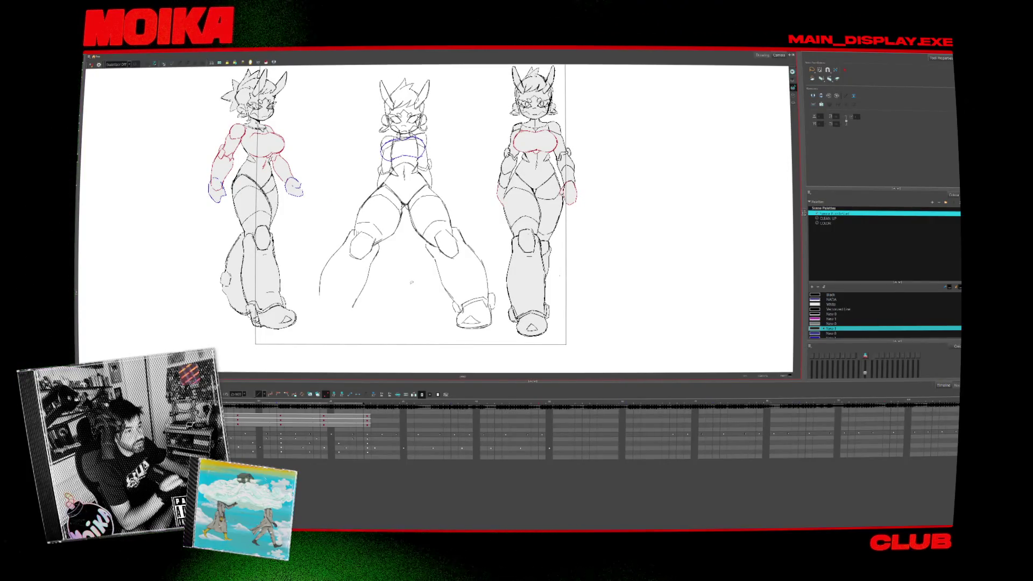
pyautogui.click(348, 280)
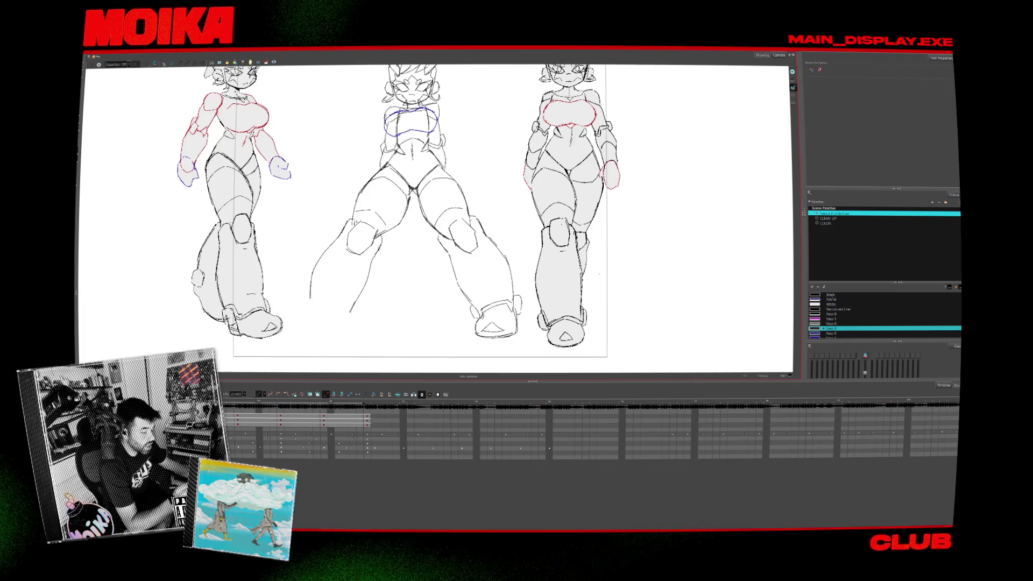
# Redraw the inner line of the centre figure's left leg, keeping the longer version.
pyautogui.hotkey('alt', 'b')
pyautogui.hotkey('ctrl', 'z')
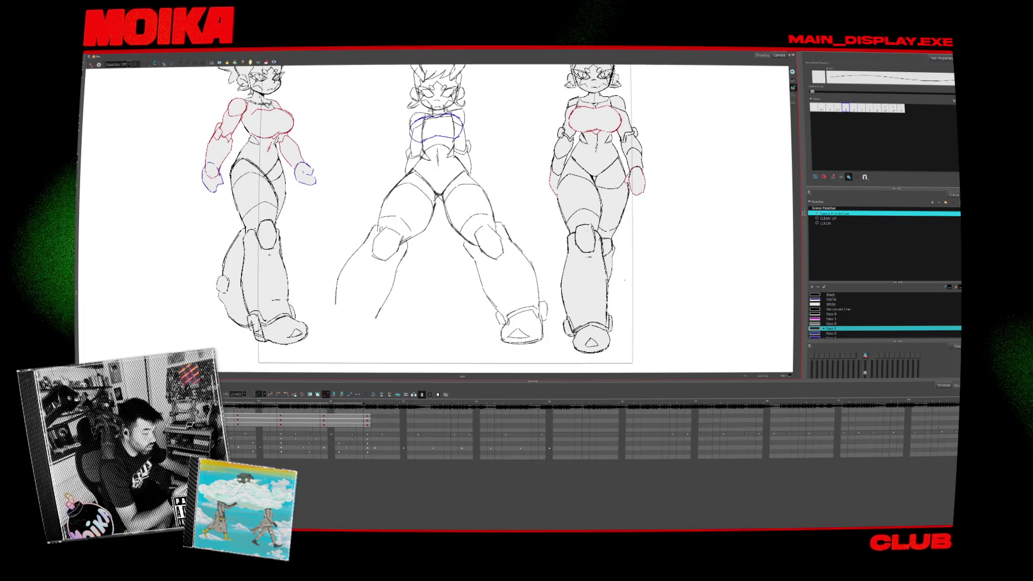
pyautogui.moveTo(403, 253); pyautogui.dragTo(384, 305)
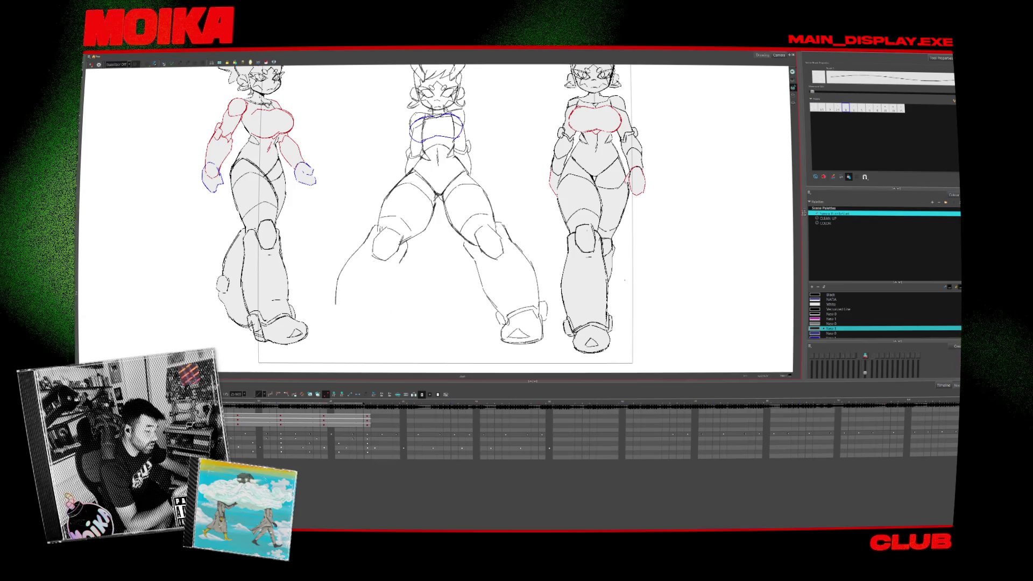
pyautogui.hotkey('ctrl', 'z')
pyautogui.hotkey('alt', 'b')
# Erase the old outer left-leg stroke and draw a new flared outer contour.
pyautogui.hotkey('alt', 'e')
pyautogui.moveTo(372, 237); pyautogui.dragTo(336, 301)
pyautogui.moveTo(375, 226); pyautogui.dragTo(333, 302)
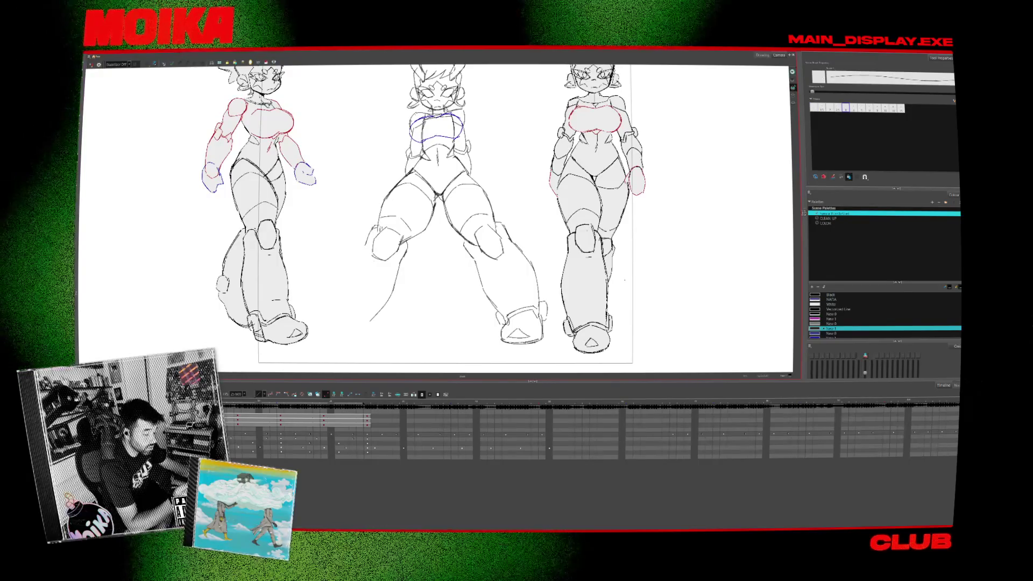
pyautogui.hotkey('ctrl', 'z')
pyautogui.moveTo(370, 237); pyautogui.dragTo(335, 310)
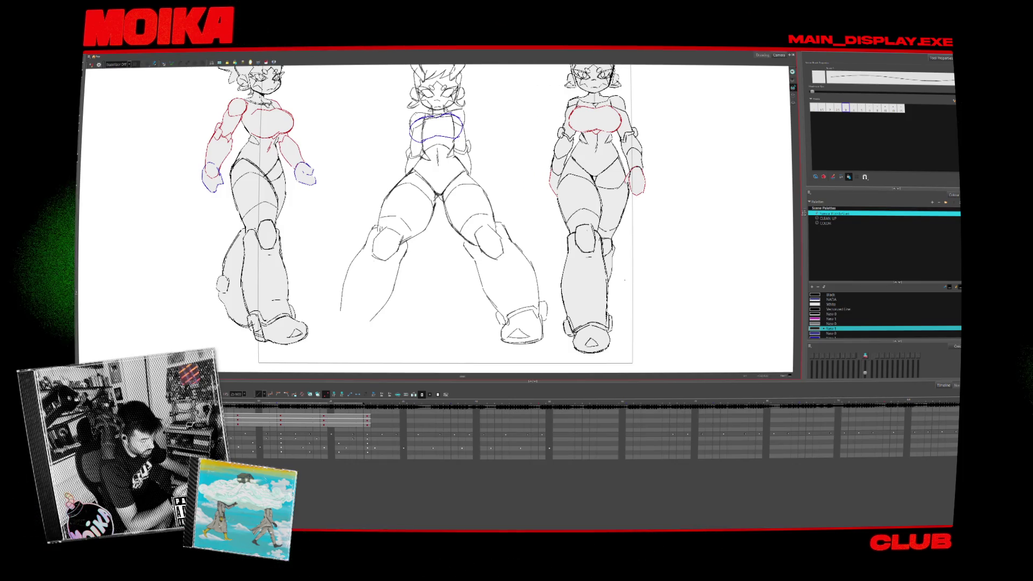
pyautogui.hotkey('ctrl', 'z')
pyautogui.moveTo(372, 228); pyautogui.dragTo(343, 285)
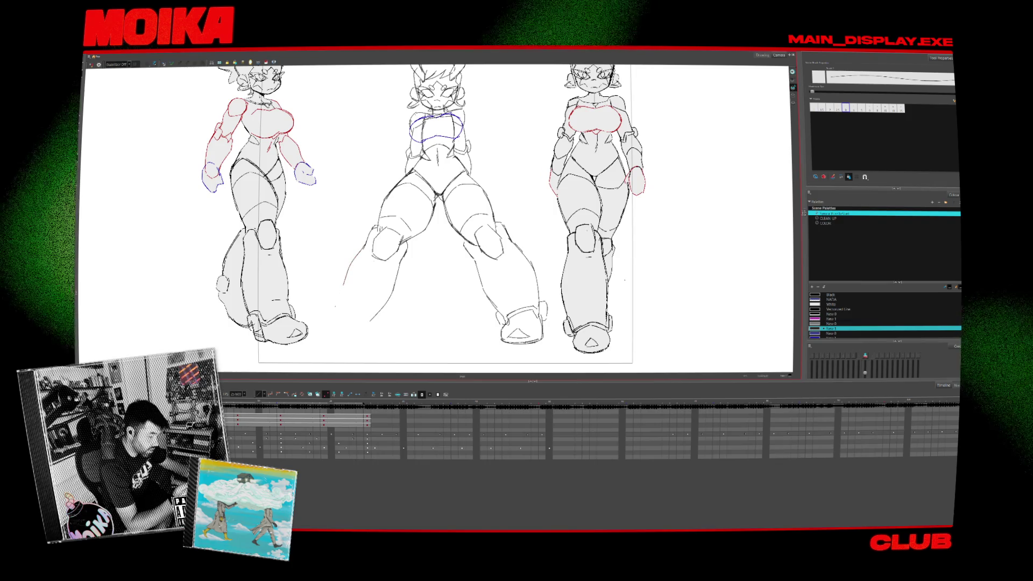
pyautogui.moveTo(370, 232)
pyautogui.mouseDown()
pyautogui.moveTo(331, 312)
pyautogui.moveTo(350, 322)
pyautogui.mouseUp()
# Sketch a rough curve for the new boot below the left leg.
pyautogui.moveTo(346, 318); pyautogui.dragTo(355, 328)
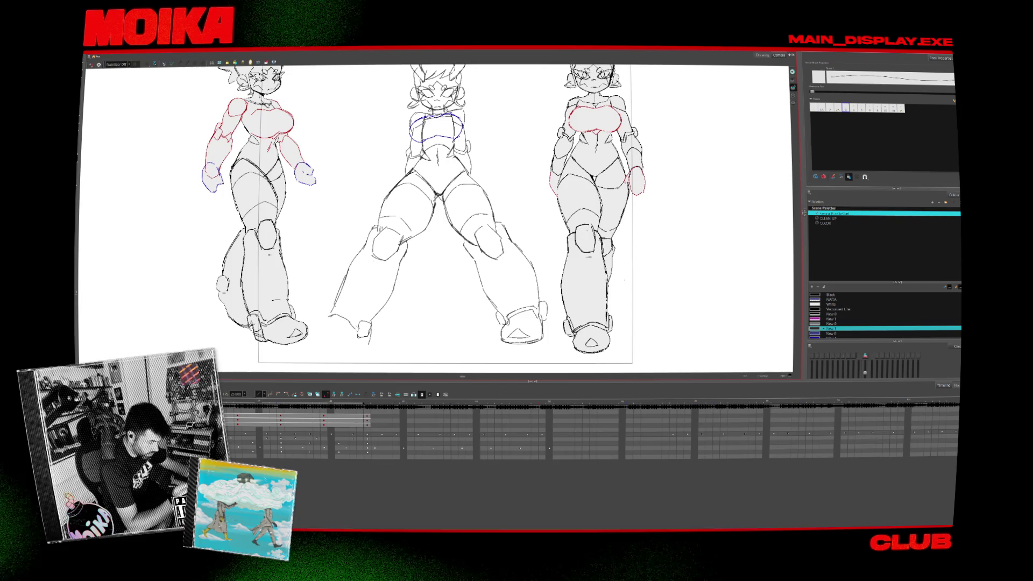
pyautogui.hotkey('ctrl', 'z')
pyautogui.moveTo(333, 317)
pyautogui.mouseDown()
pyautogui.moveTo(315, 347)
pyautogui.moveTo(343, 347)
pyautogui.mouseUp()
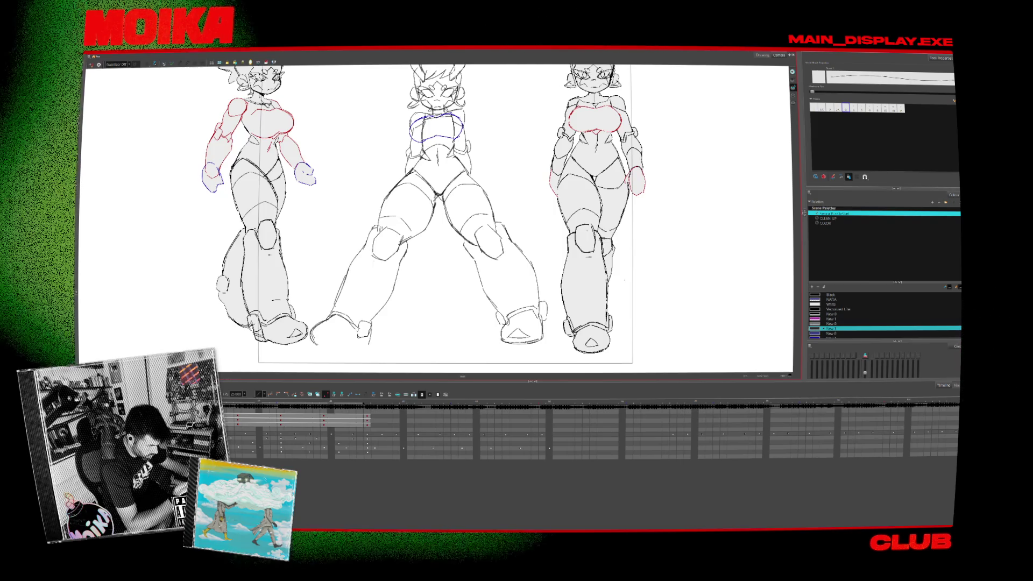
# Check the drawing in mirrored view, then step forward through the drawing frames.
pyautogui.click(91, 64)
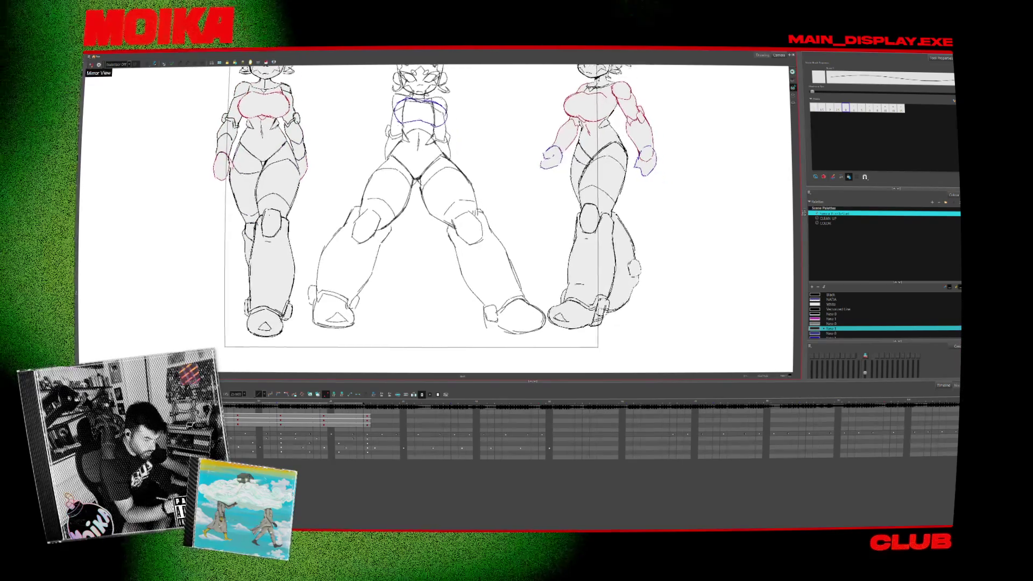
pyautogui.click(91, 64)
pyautogui.scroll(2, 91, 64)
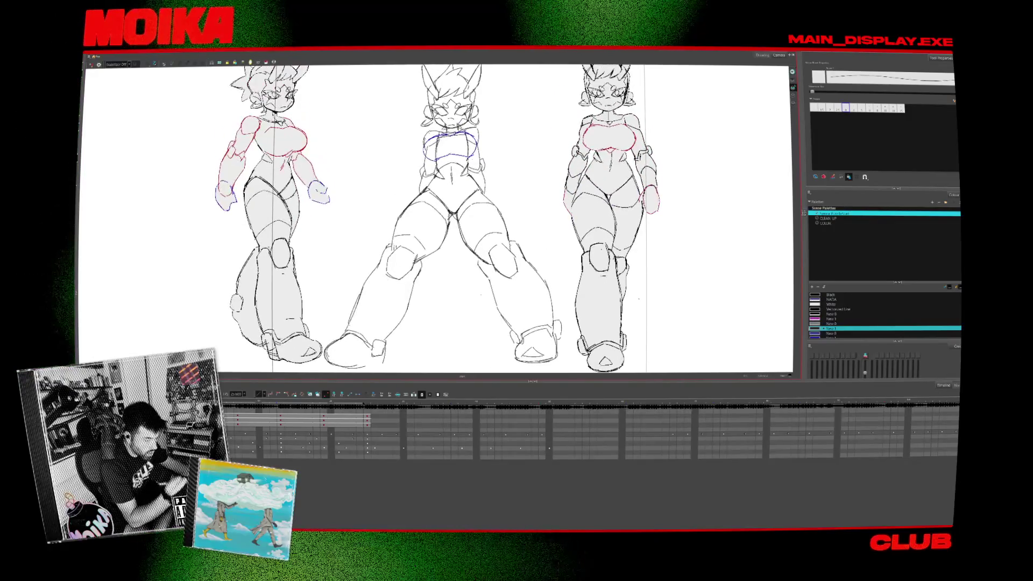
pyautogui.scroll(-2, 435, 215)
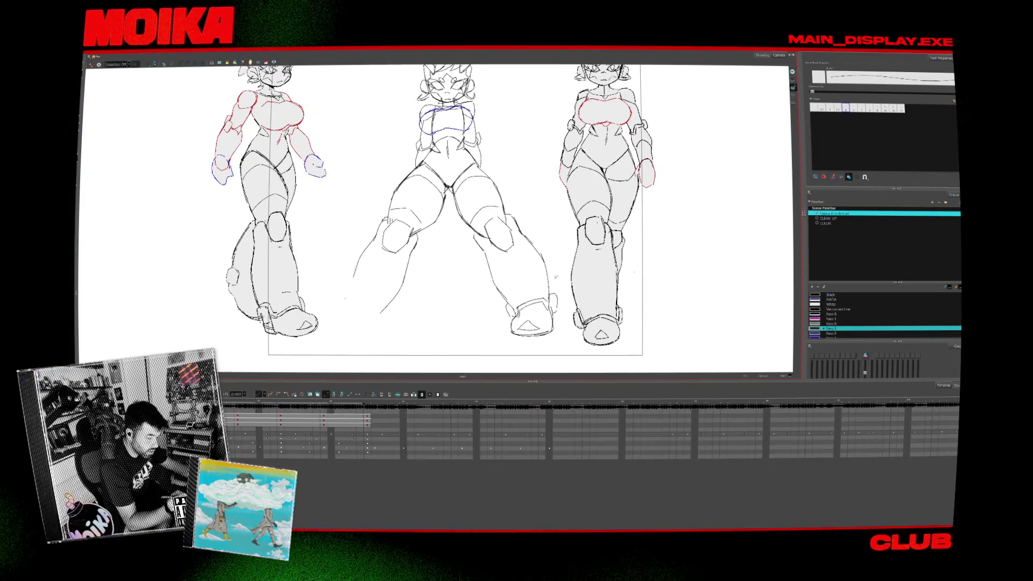
pyautogui.press('.')
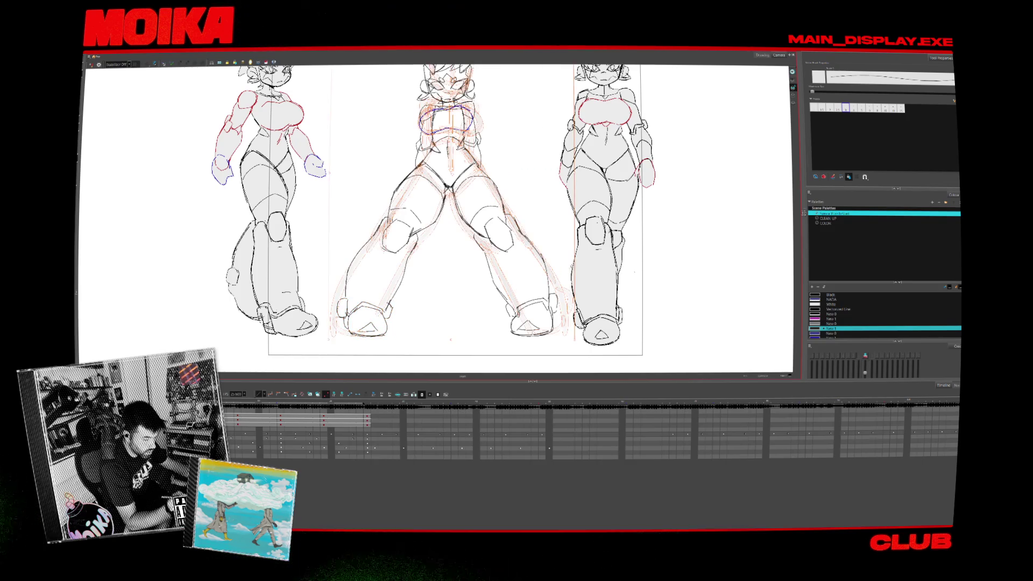
pyautogui.scroll(2, 435, 215)
pyautogui.press('.')
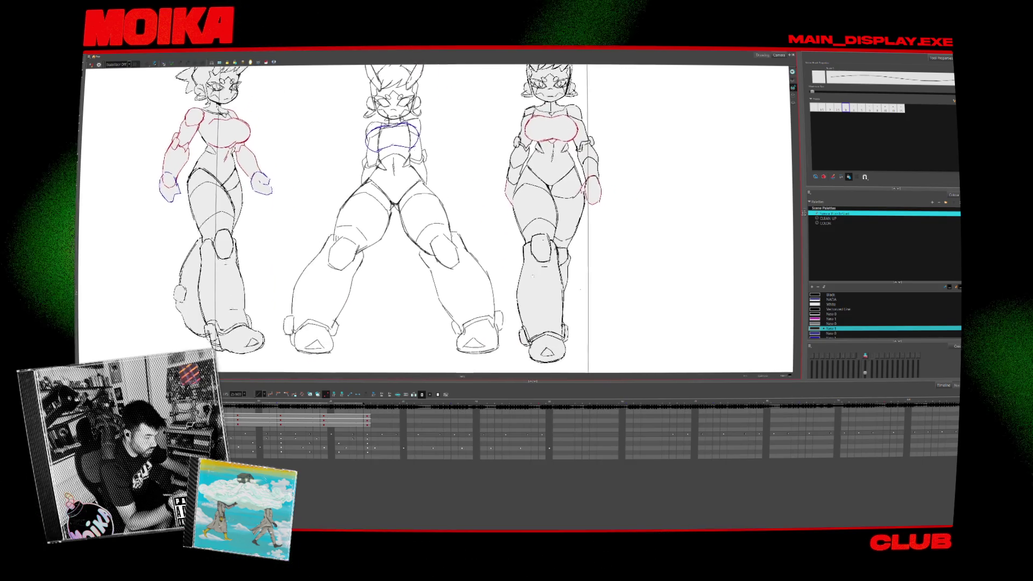
pyautogui.press('.')
# Lasso-check the centre figure's left leg, then brush a stroke between its thighs on the next frame.
pyautogui.press('.')
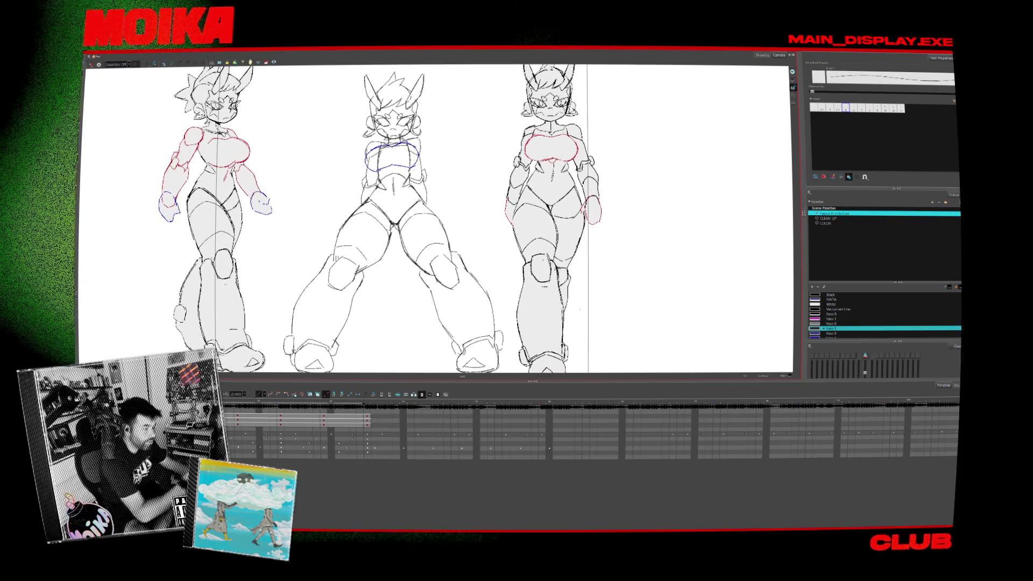
pyautogui.hotkey('alt', 's')
pyautogui.press('.')
pyautogui.press('.')
pyautogui.press('.')
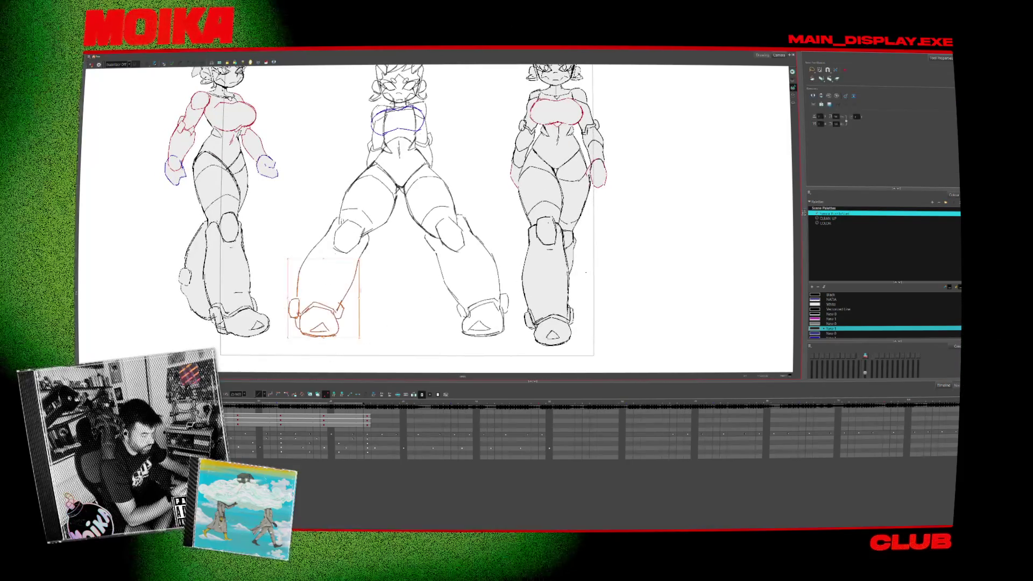
pyautogui.moveTo(274, 357); pyautogui.dragTo(358, 337)
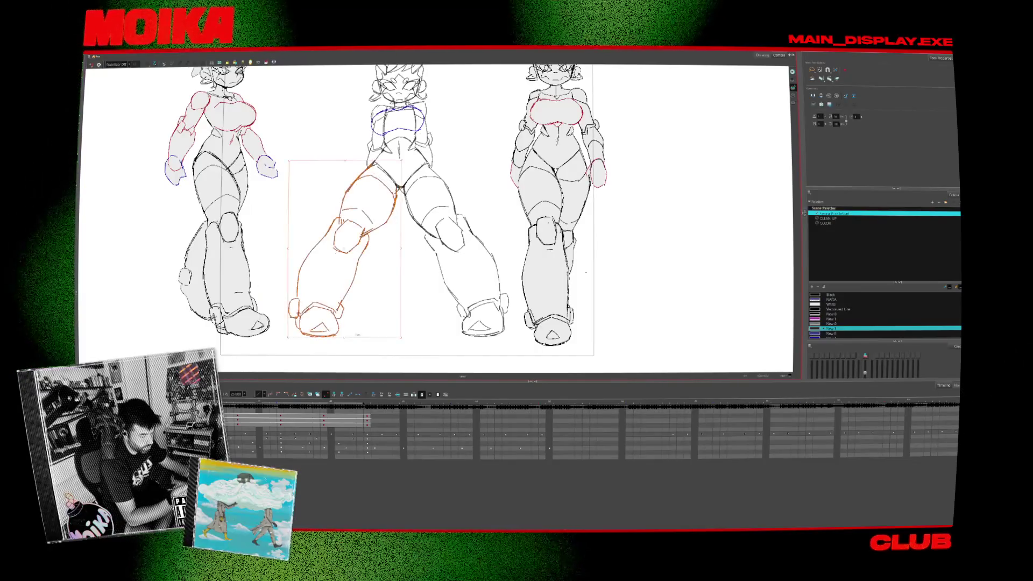
pyautogui.press('Escape')
pyautogui.press('.')
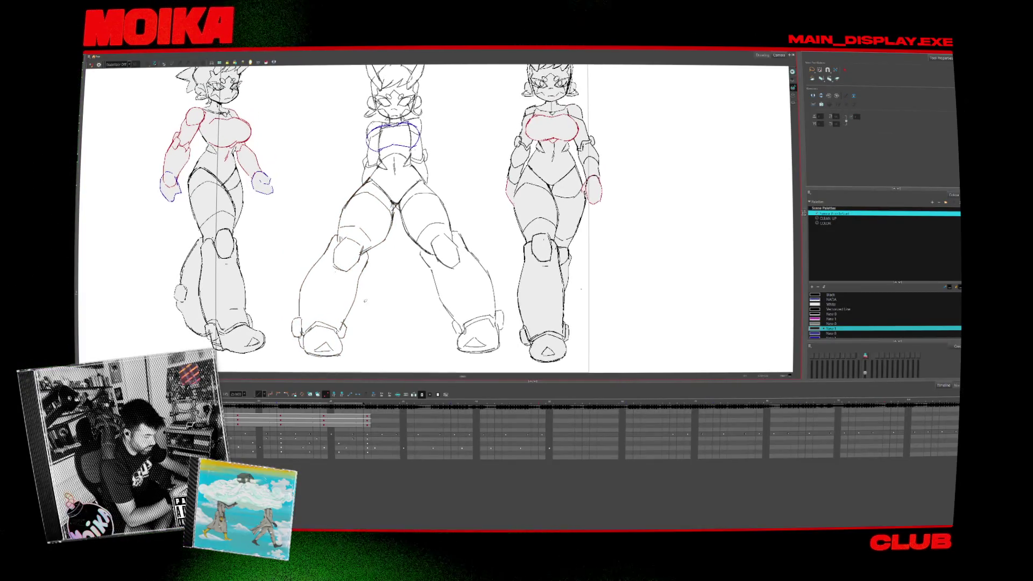
pyautogui.hotkey('alt', 'b')
pyautogui.moveTo(394, 218); pyautogui.dragTo(379, 248)
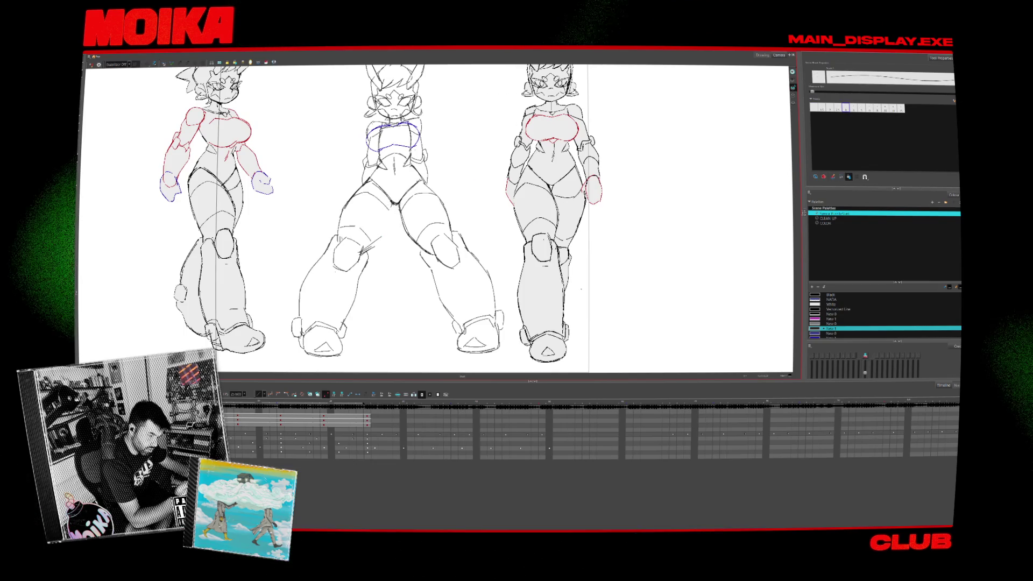
# On the next frame, select and clear the centre figure's right leg, then pan up to the heads.
pyautogui.press('.')
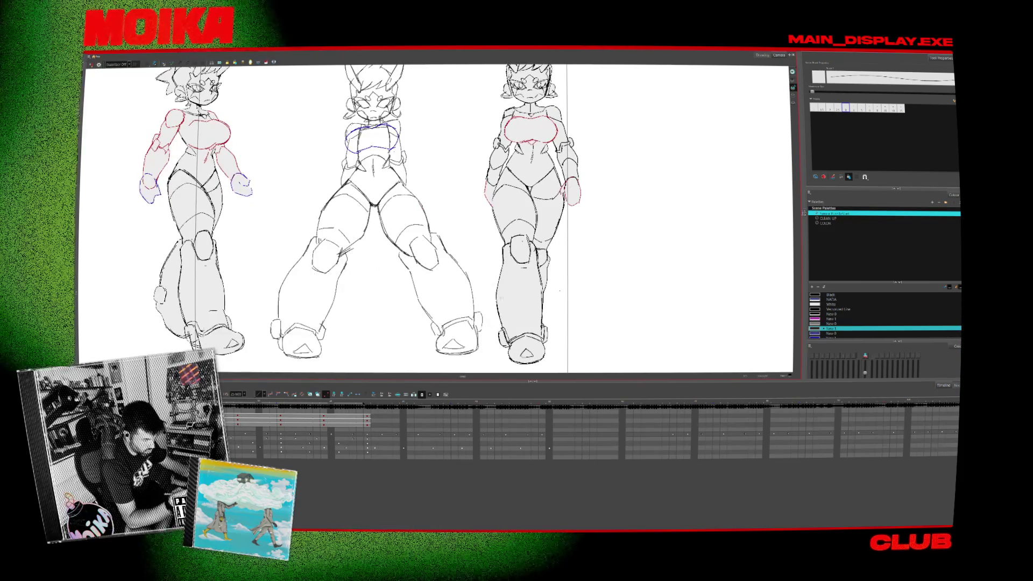
pyautogui.moveTo(369, 184); pyautogui.dragTo(495, 358)
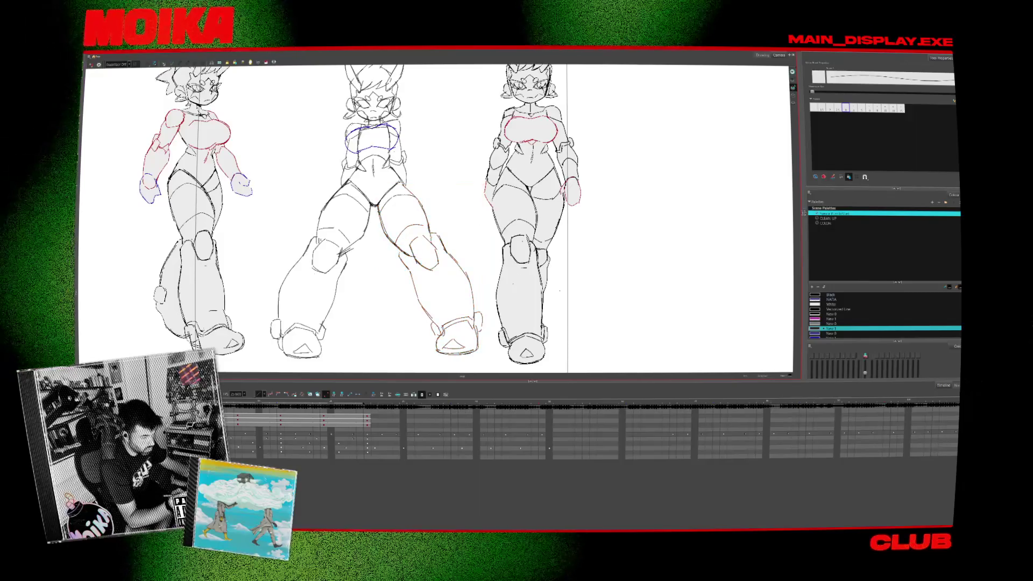
pyautogui.press('Escape')
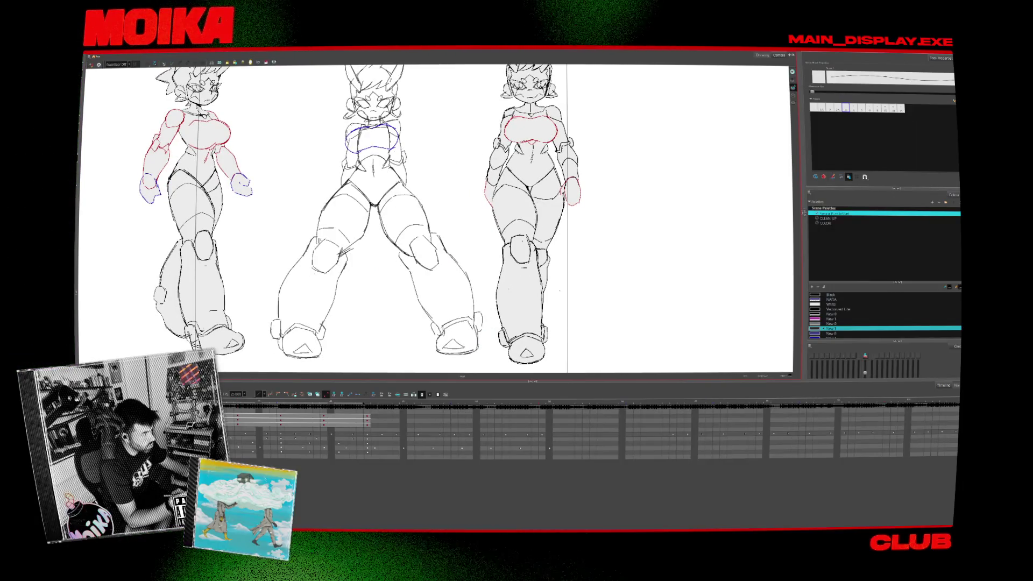
pyautogui.moveTo(431, 215); pyautogui.dragTo(462, 274)
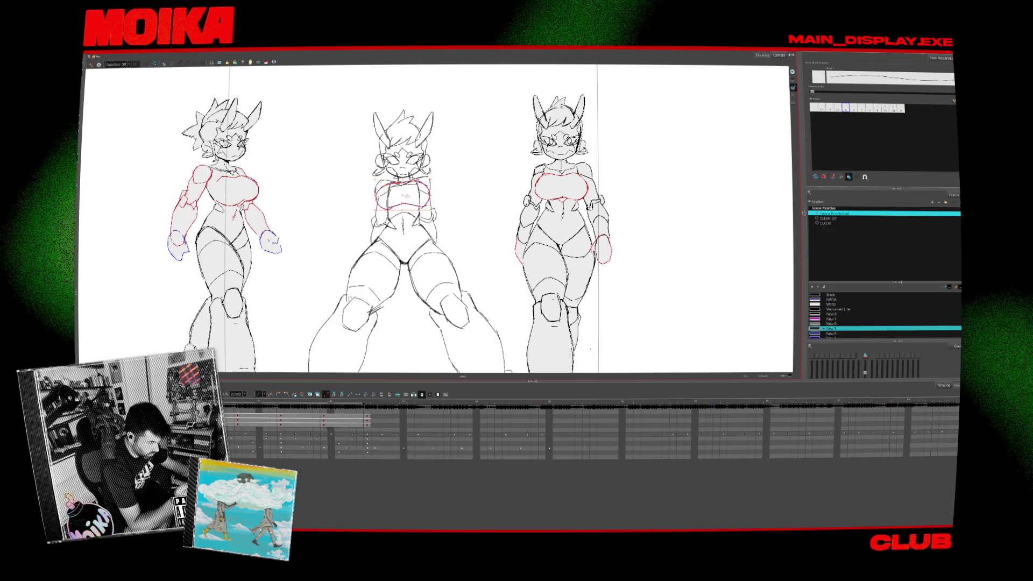
# Select the middle figure's head strokes with a transform box, then its crotch strokes.
pyautogui.moveTo(431, 215); pyautogui.dragTo(436, 231)
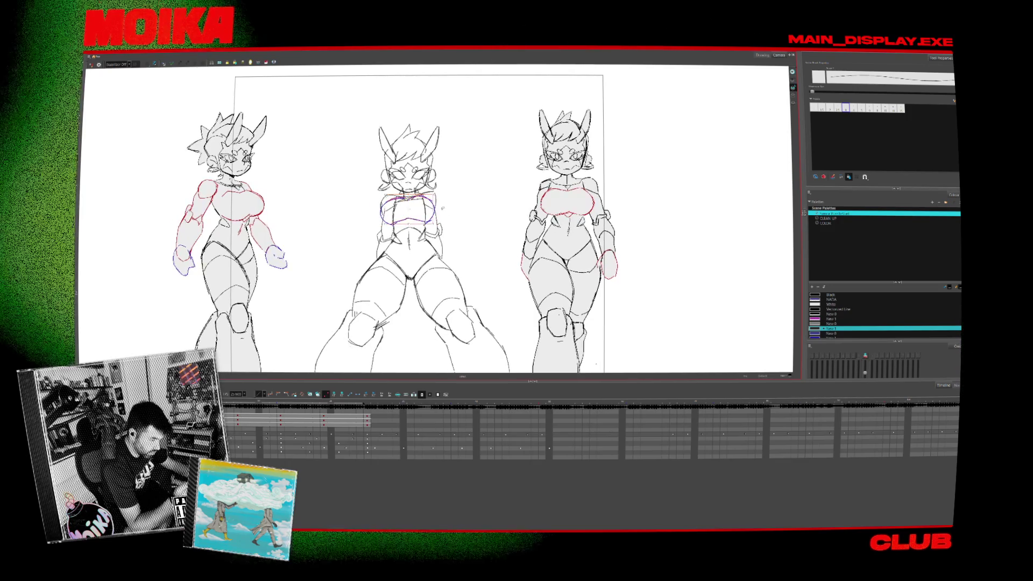
pyautogui.click(409, 156)
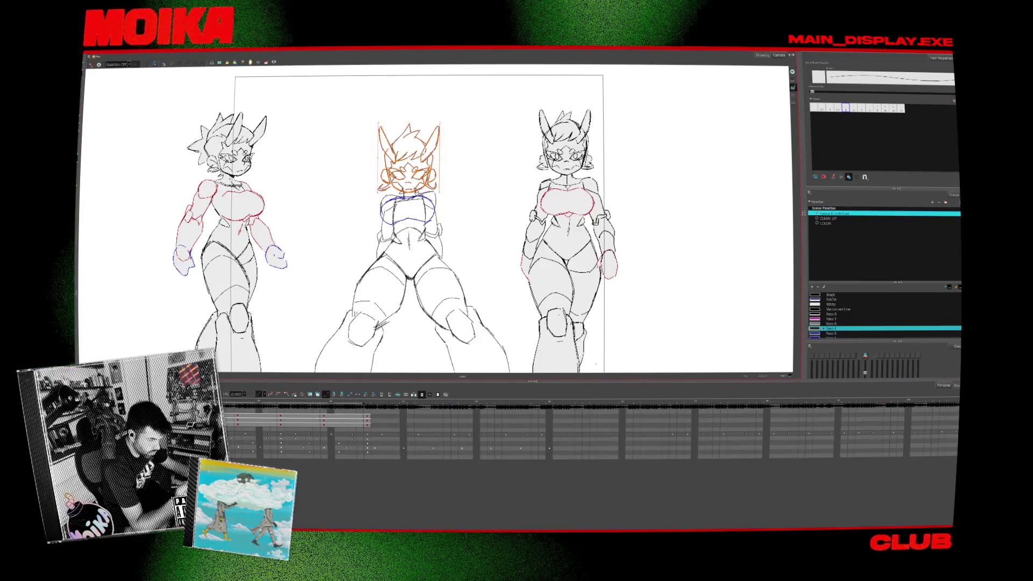
pyautogui.hotkey('ctrl', 'a')
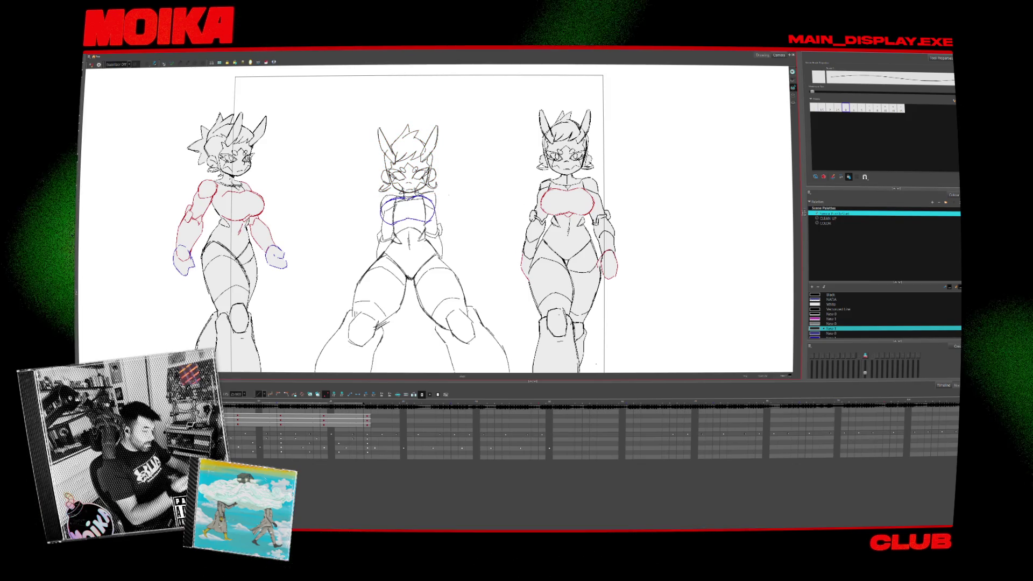
pyautogui.click(409, 277)
# Switch to thin pencil lines and check the drawing mirrored, then flip it back to normal.
pyautogui.hotkey('alt', 'b')
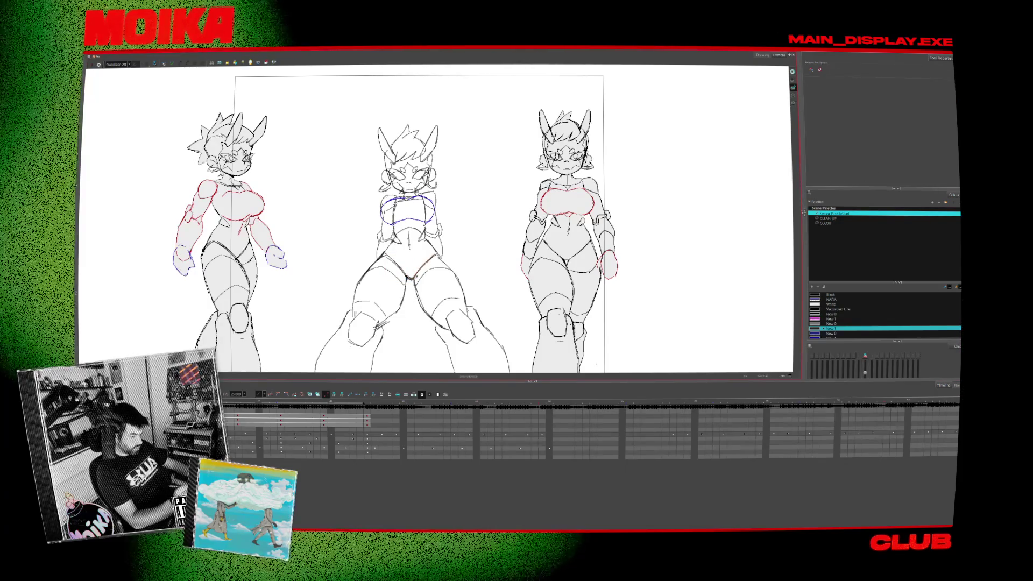
pyautogui.hotkey('alt', '/')
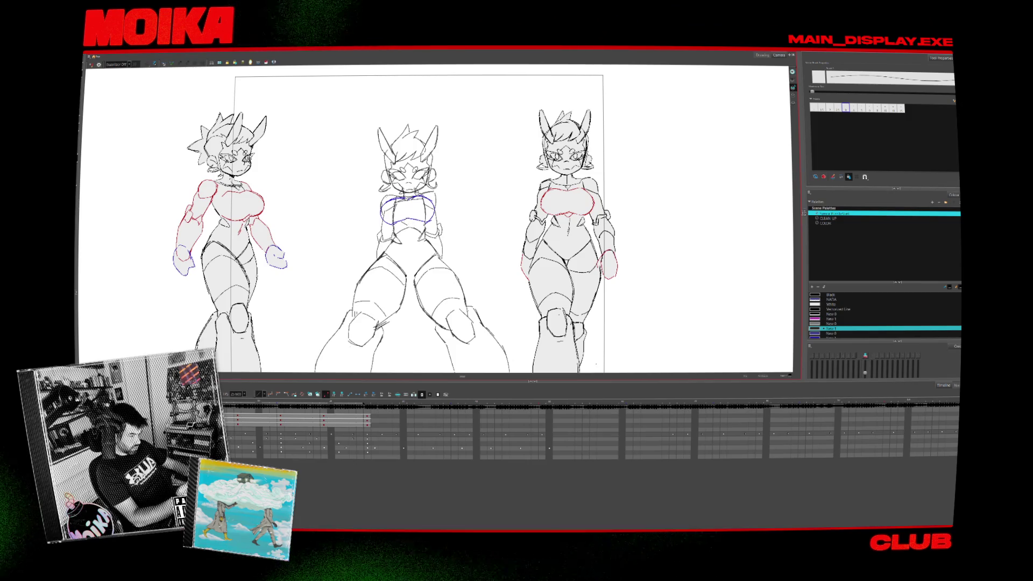
pyautogui.press('4')
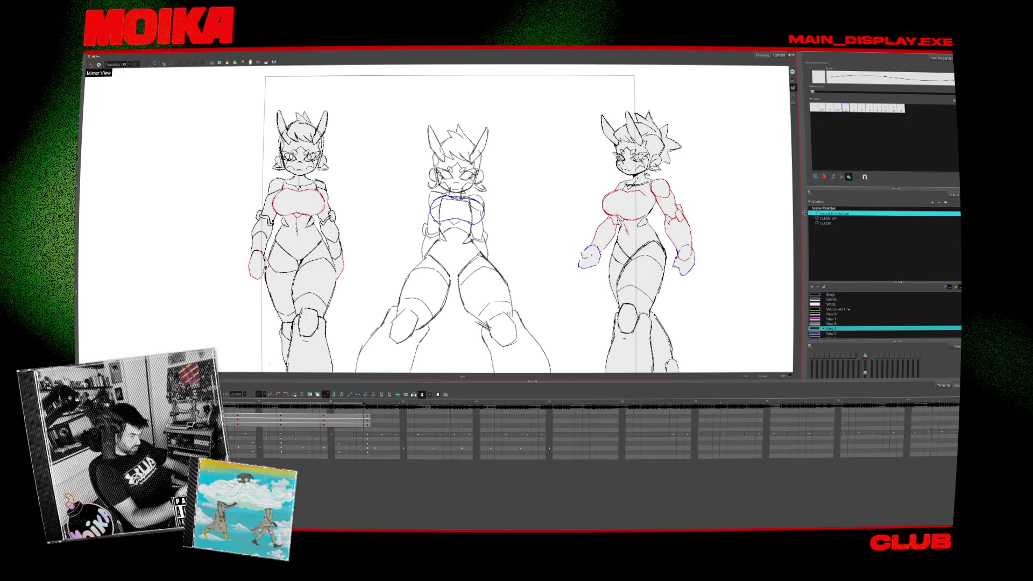
pyautogui.press('4')
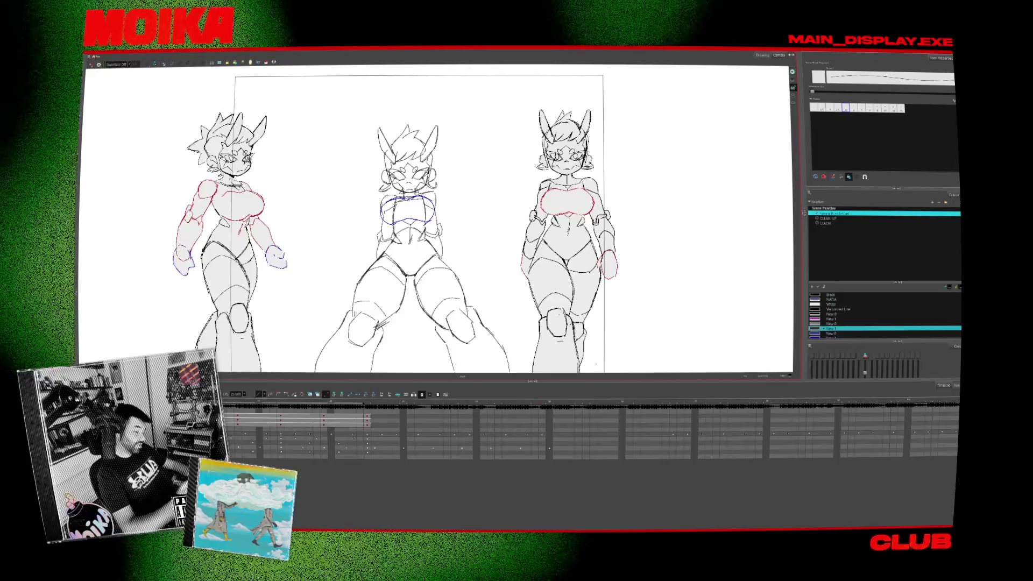
# Pan down to the boots with thin pencil lines active, then select and deselect the middle figure's left foot.
pyautogui.moveTo(478, 266); pyautogui.dragTo(484, 216)
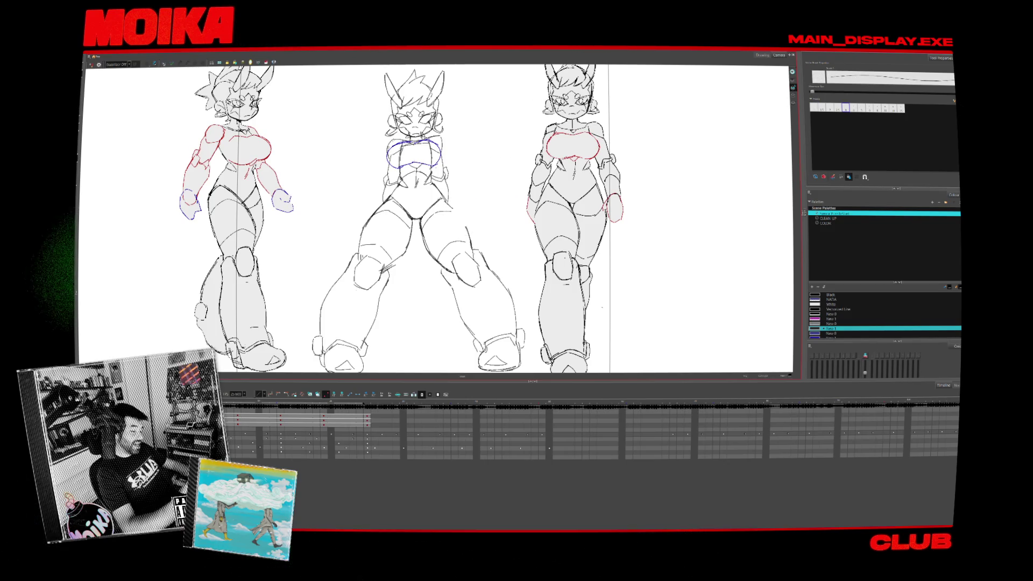
pyautogui.moveTo(485, 215)
pyautogui.mouseDown()
pyautogui.moveTo(473, 199)
pyautogui.moveTo(484, 249)
pyautogui.mouseUp()
pyautogui.hotkey('alt', '/')
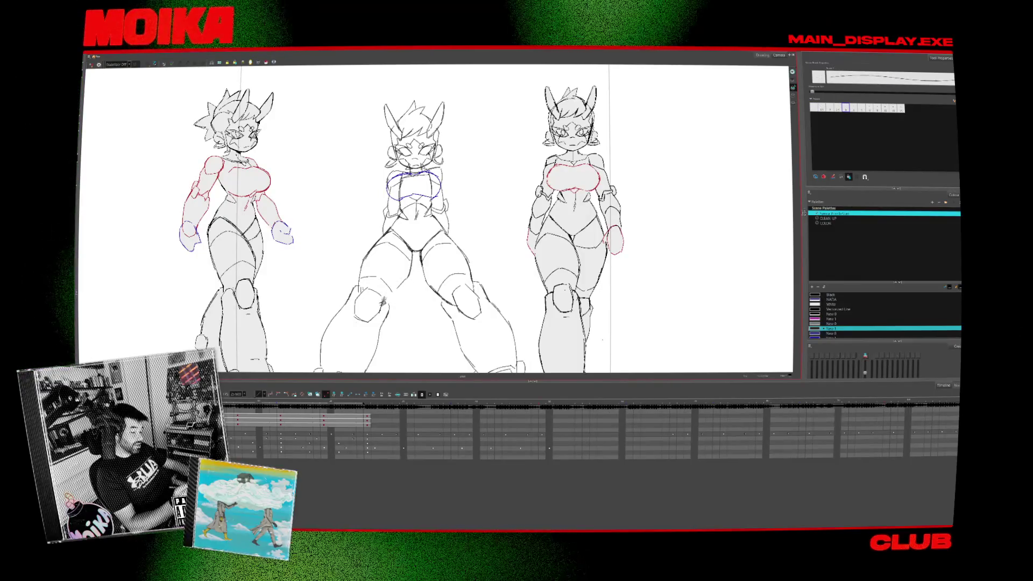
pyautogui.moveTo(474, 226)
pyautogui.mouseDown()
pyautogui.moveTo(469, 199)
pyautogui.moveTo(479, 223)
pyautogui.mouseUp()
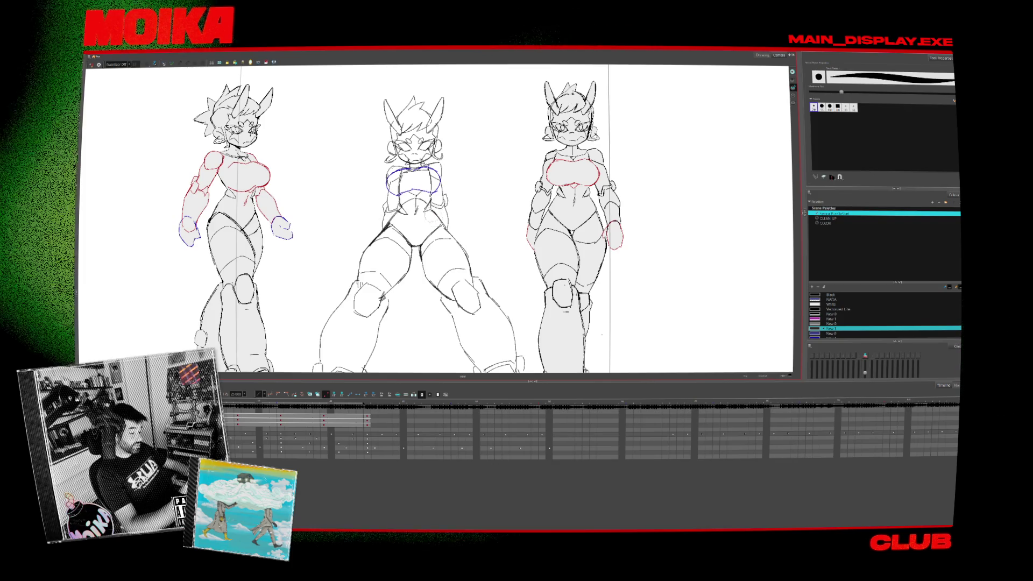
pyautogui.moveTo(474, 226); pyautogui.dragTo(479, 210)
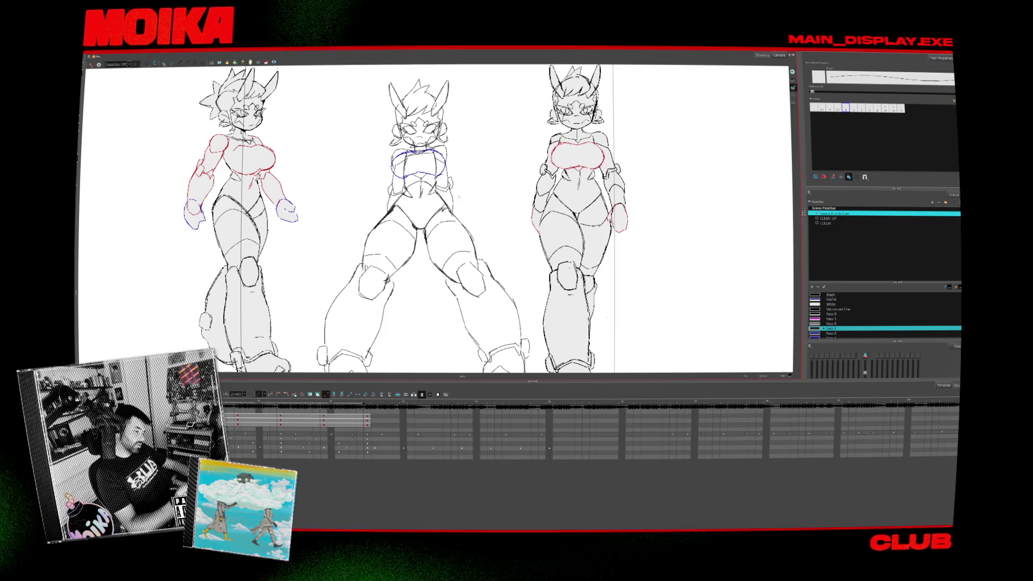
pyautogui.moveTo(473, 226); pyautogui.dragTo(487, 202)
pyautogui.moveTo(421, 215); pyautogui.dragTo(424, 205)
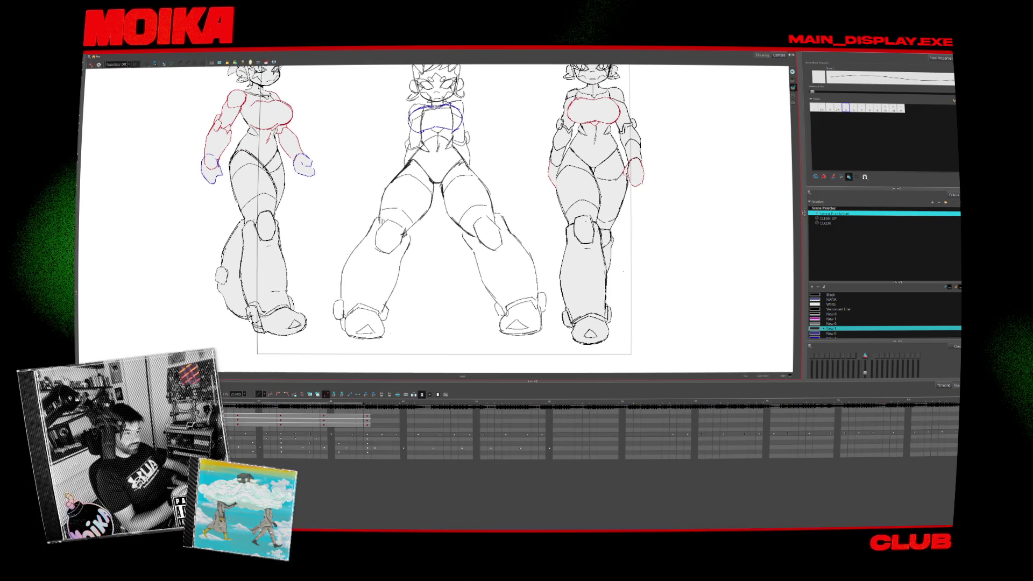
pyautogui.click(365, 326)
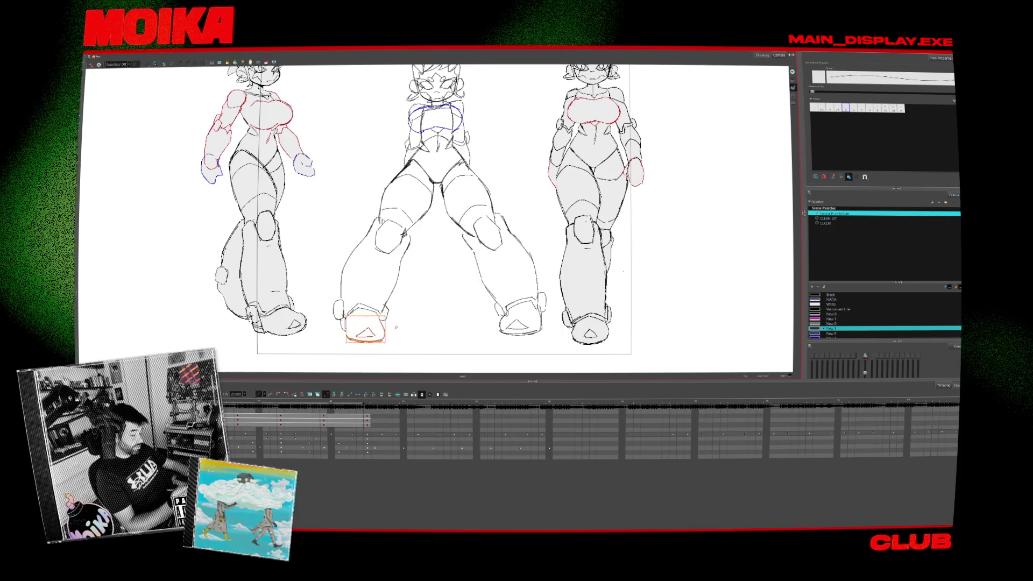
pyautogui.press('Escape')
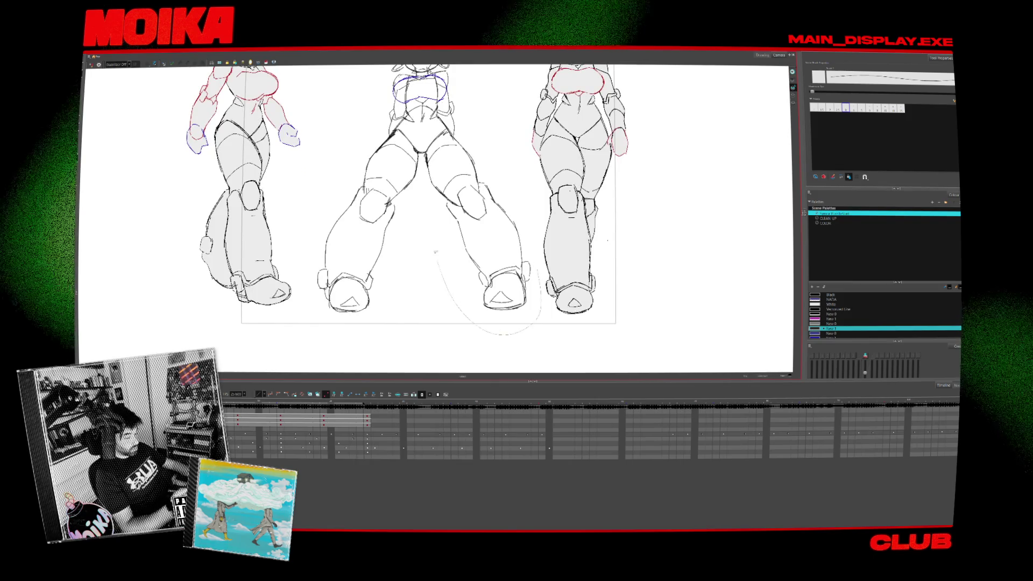
# Lasso the middle figure's right leg, clear it, and fit the whole sheet in view.
pyautogui.moveTo(540, 269); pyautogui.dragTo(438, 261)
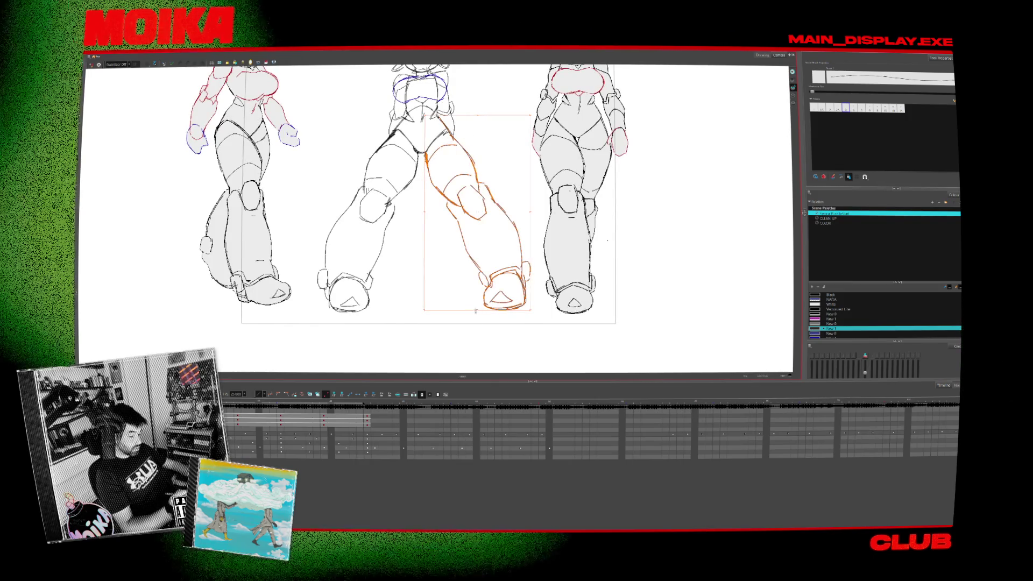
pyautogui.press('Escape')
pyautogui.scroll(3, 436, 218)
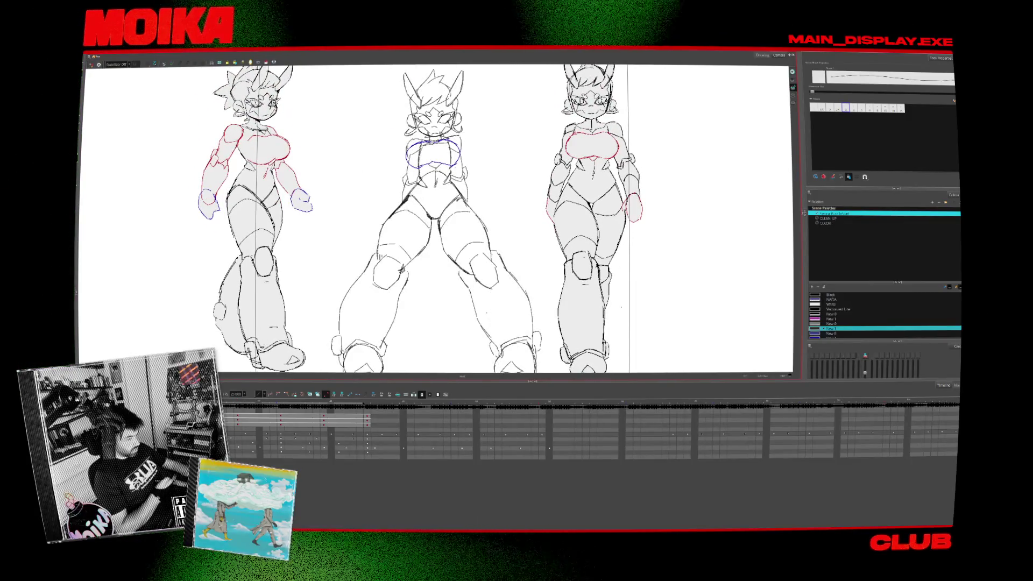
pyautogui.hotkey('alt', 's')
pyautogui.press('1')
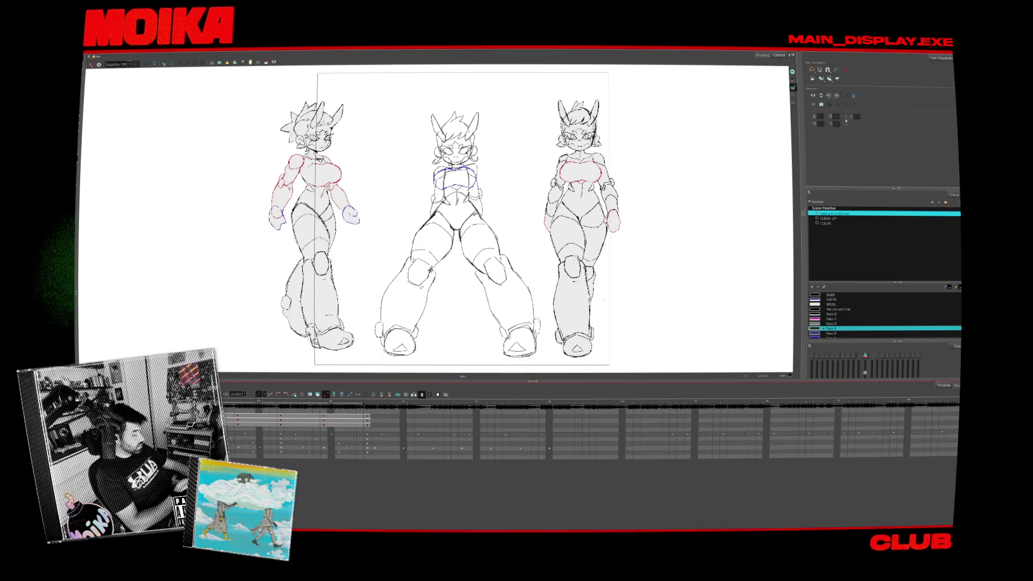
# Select the entire middle figure and nudge it upward twice.
pyautogui.click(462, 213)
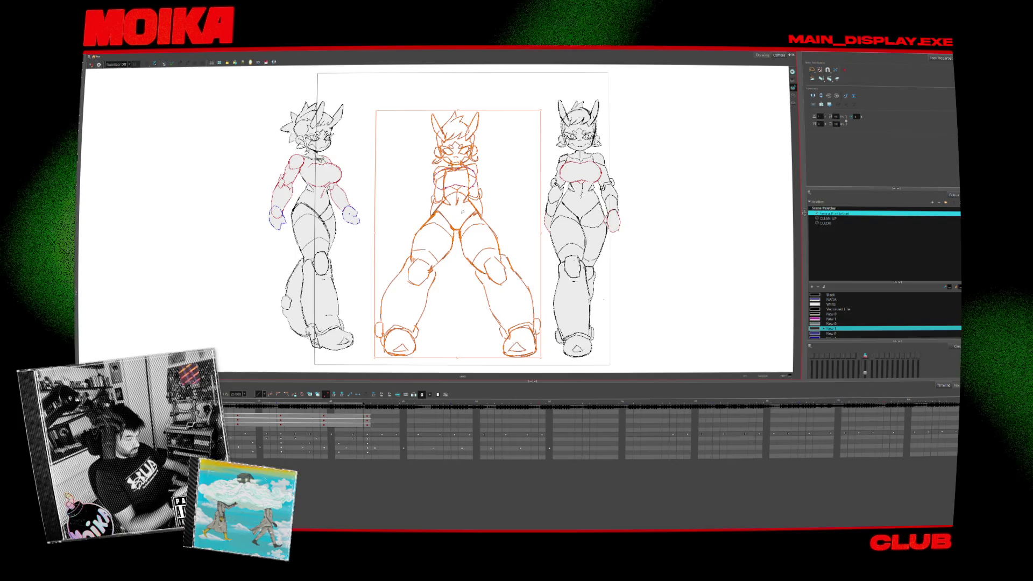
pyautogui.press('Escape')
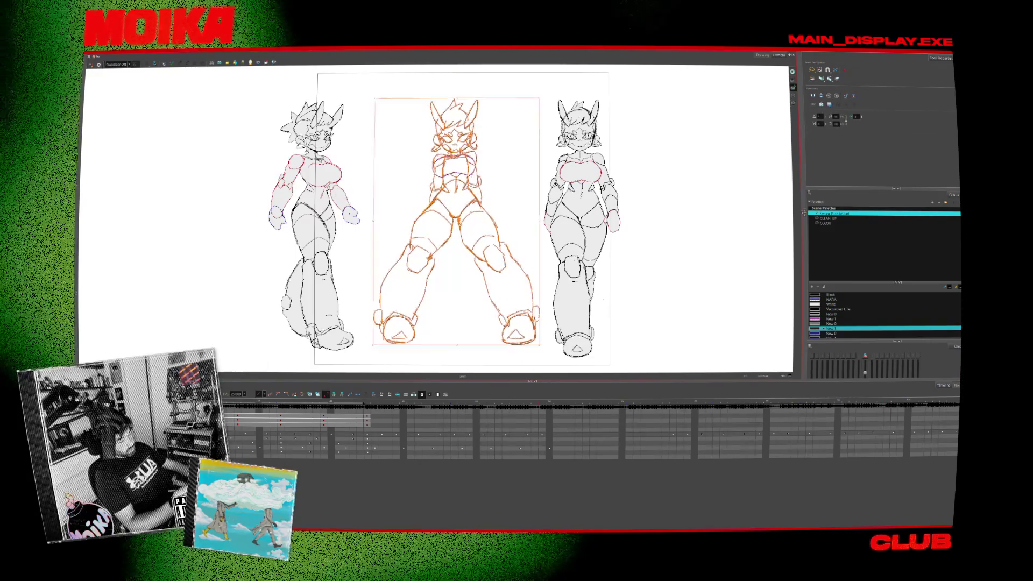
pyautogui.press('Escape')
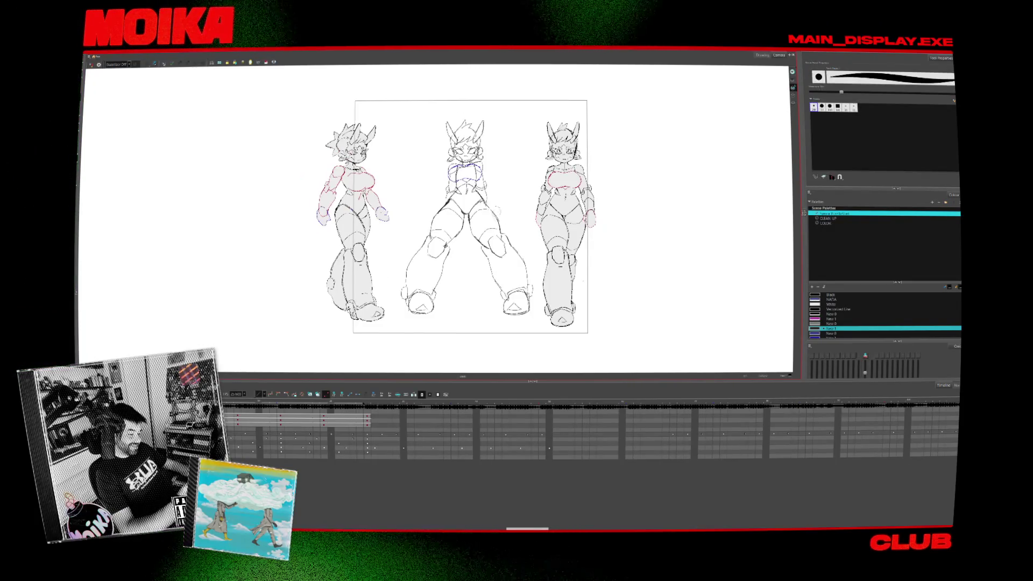
# Add a short grey brush stroke to the middle figure.
pyautogui.hotkey('alt', 'b')
pyautogui.moveTo(490, 205); pyautogui.dragTo(504, 226)
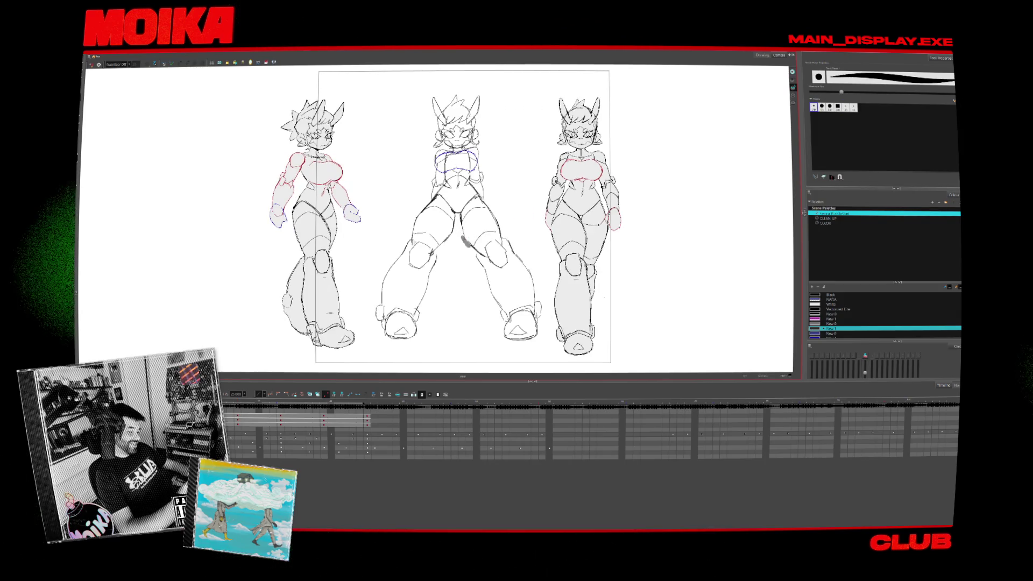
pyautogui.hotkey('alt', '/')
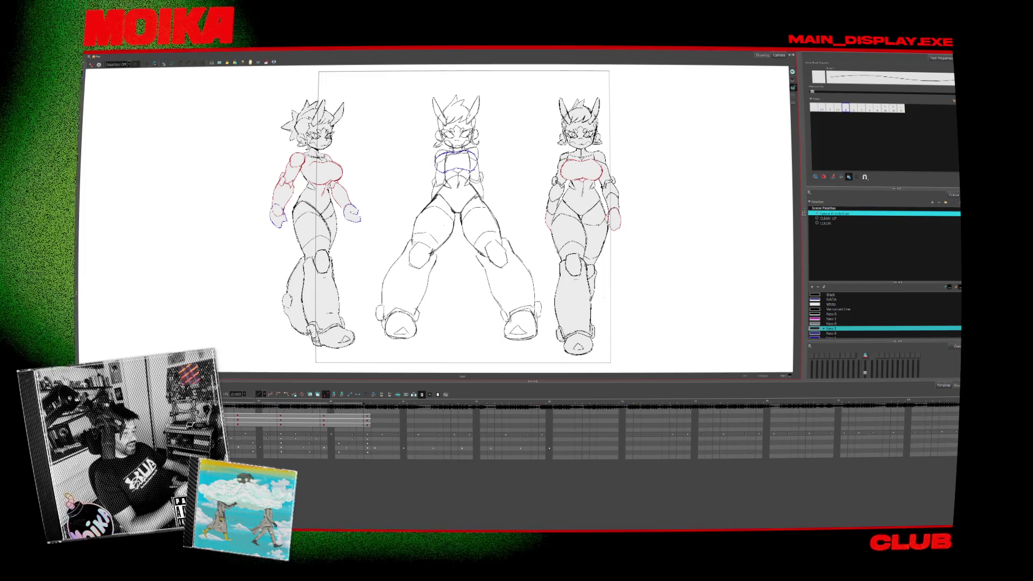
pyautogui.scroll(2, 449, 143)
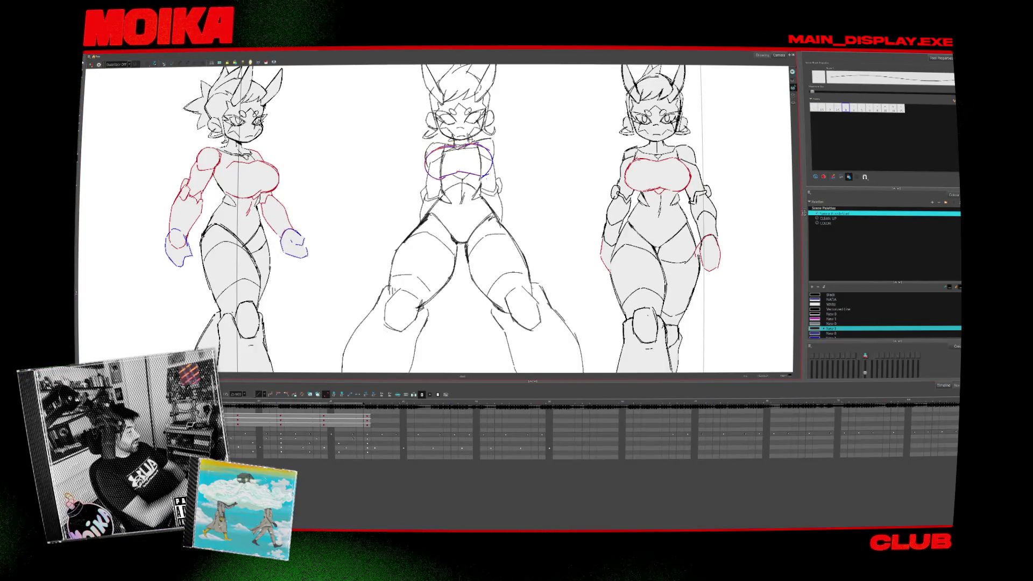
# Select and deselect the middle figure's chest strokes, then pan so the heads are fully visible.
pyautogui.hotkey('alt', 's')
pyautogui.click(457, 161)
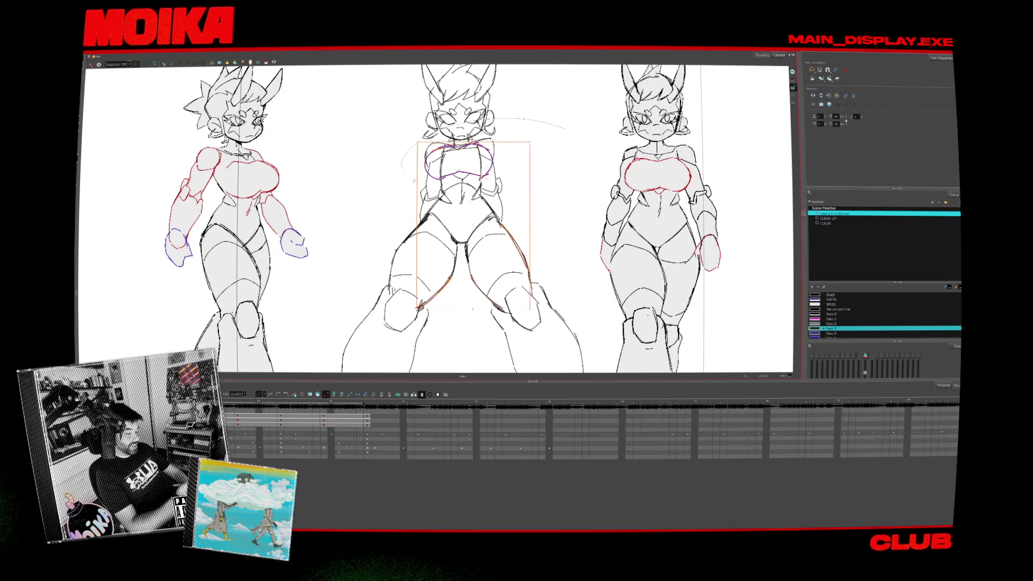
pyautogui.click(569, 230)
pyautogui.scroll(-2, 569, 231)
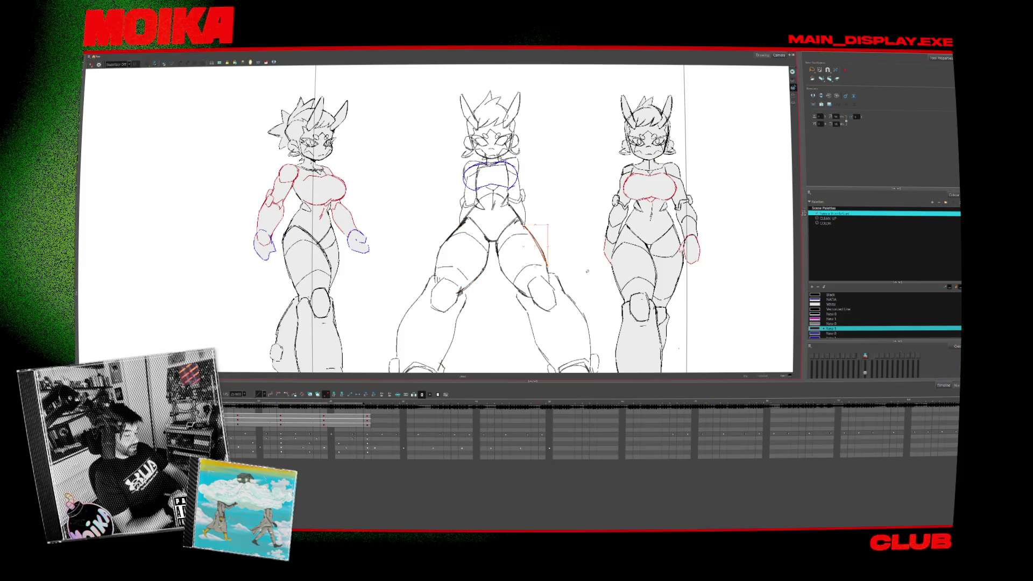
pyautogui.scroll(-2, 565, 234)
pyautogui.press('Escape')
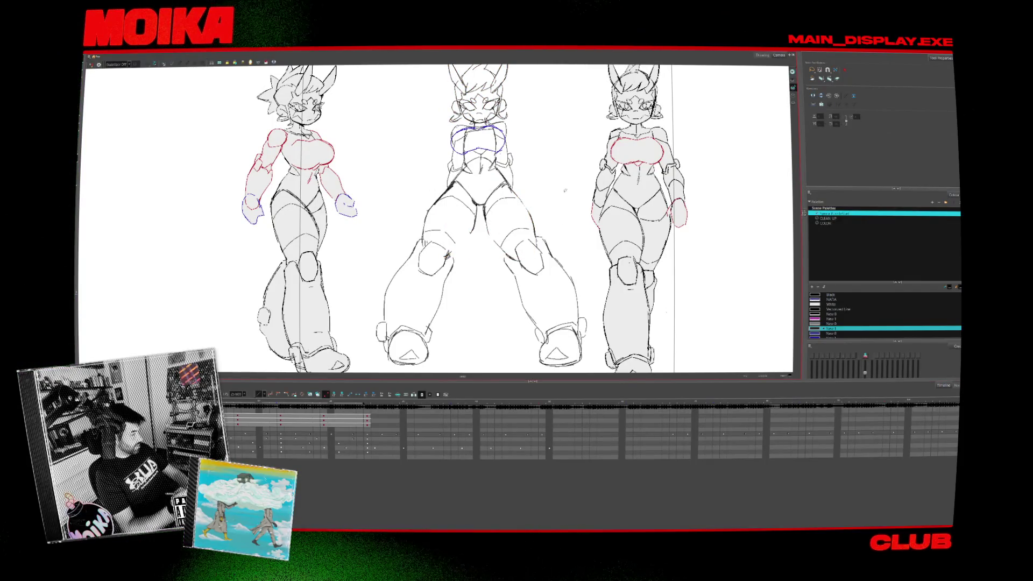
pyautogui.moveTo(566, 211); pyautogui.dragTo(496, 203)
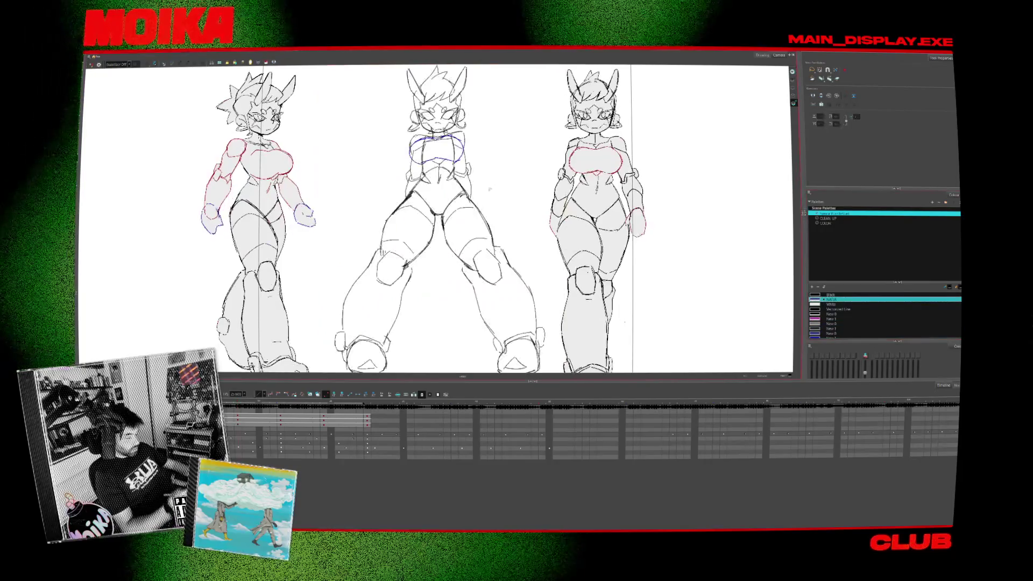
pyautogui.hotkey('alt', 'b')
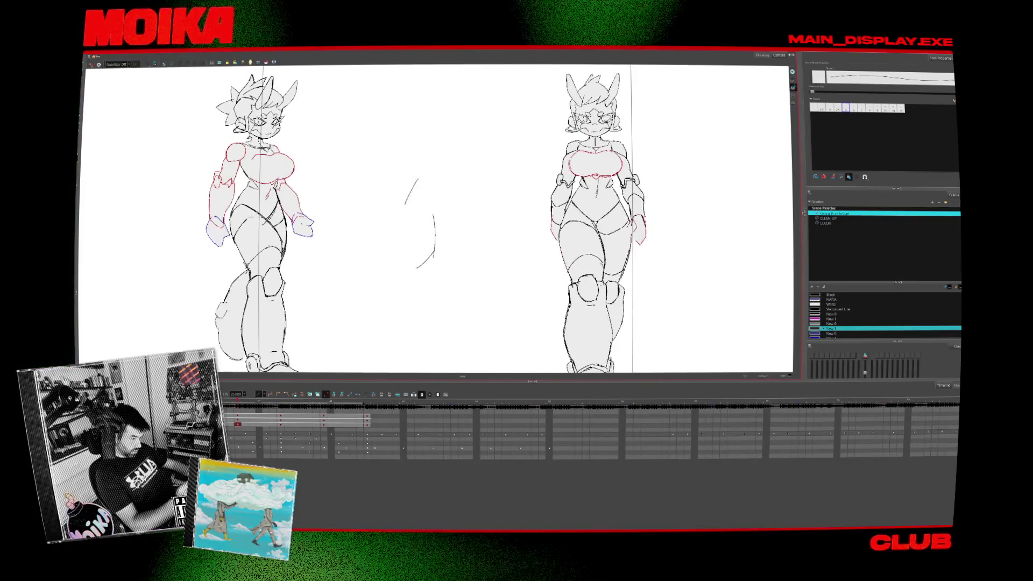
# Sketch Y-shaped thigh strokes with the Pencil and erase the old lower curve.
pyautogui.hotkey('alt', 'b')
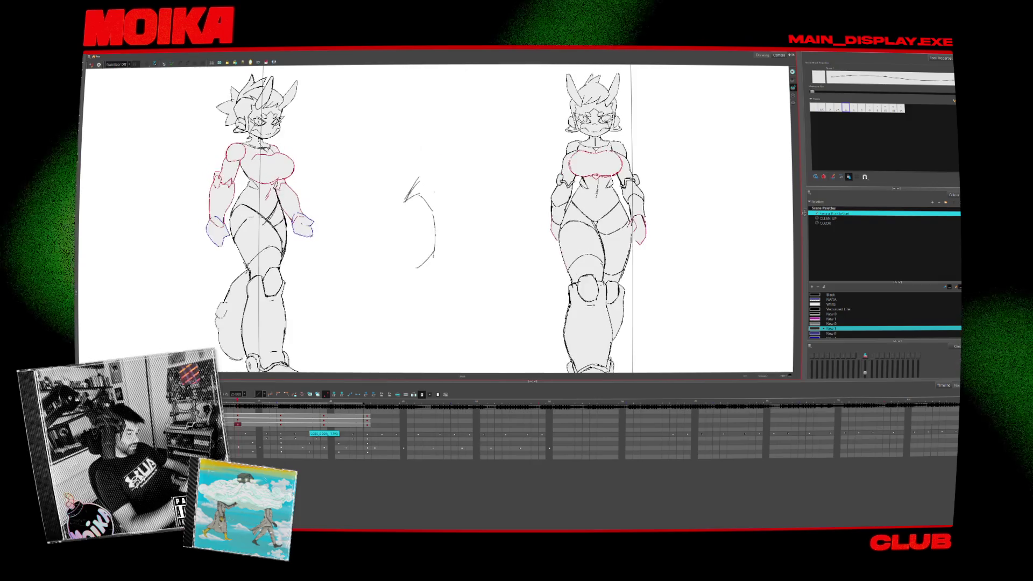
pyautogui.hotkey('alt', '/')
pyautogui.moveTo(404, 201); pyautogui.dragTo(436, 212)
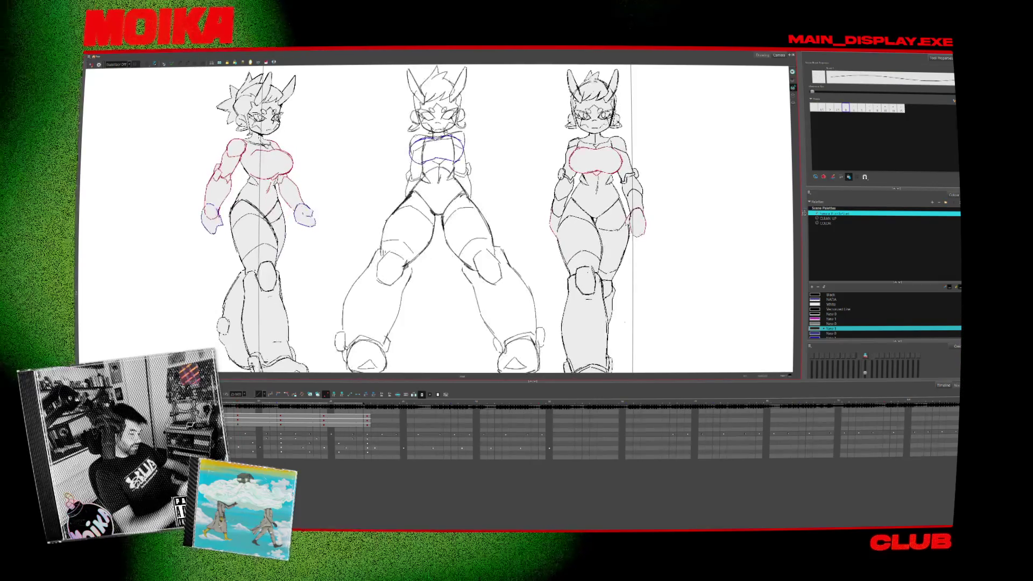
pyautogui.moveTo(439, 214); pyautogui.dragTo(464, 191)
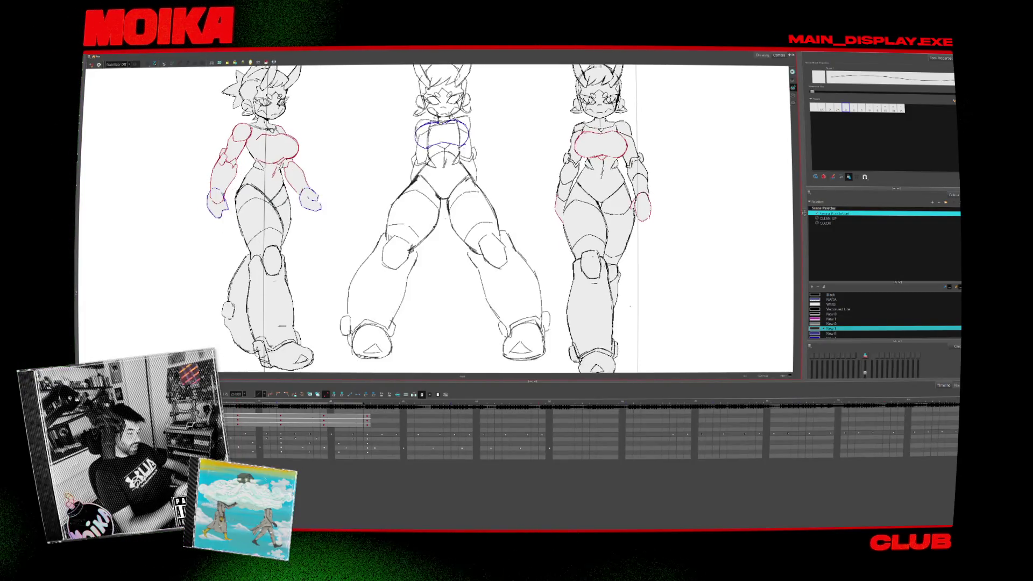
pyautogui.hotkey('alt', 'e')
pyautogui.moveTo(433, 237)
pyautogui.mouseDown()
pyautogui.moveTo(440, 200)
pyautogui.moveTo(434, 243)
pyautogui.mouseUp()
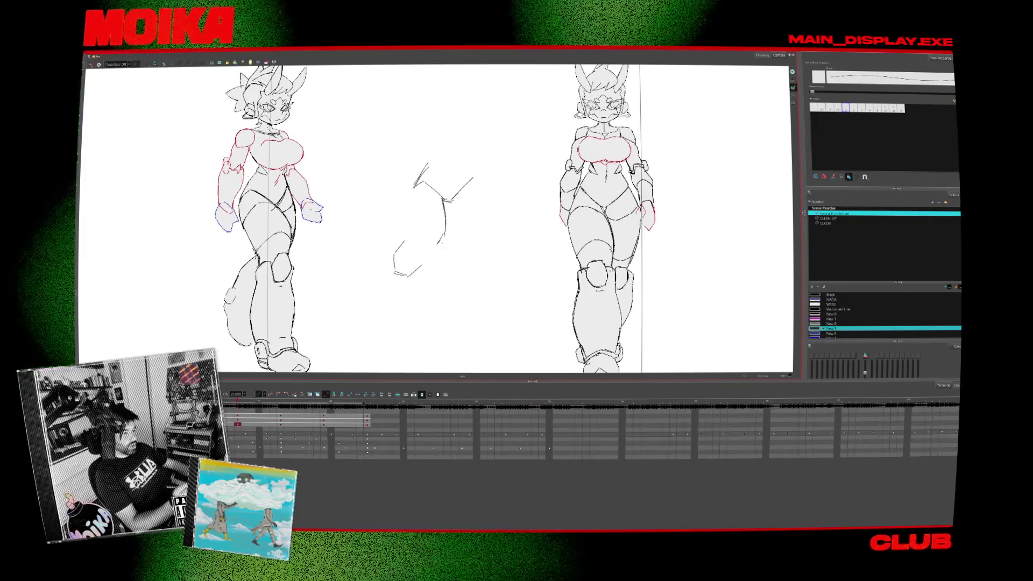
# Select the hexagon knee stroke and nudge it slightly right and down.
pyautogui.hotkey('alt', 'b')
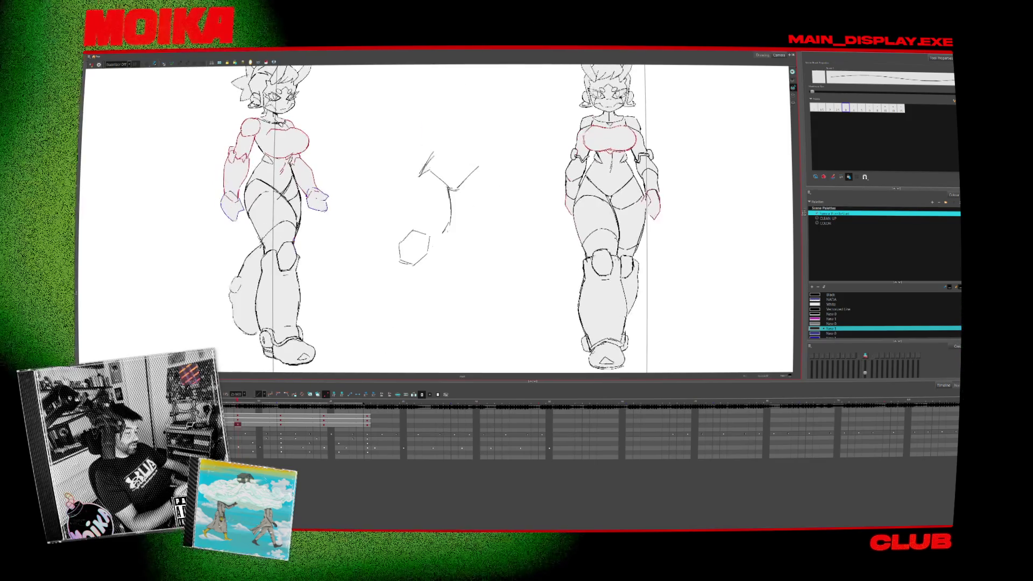
pyautogui.click(415, 248)
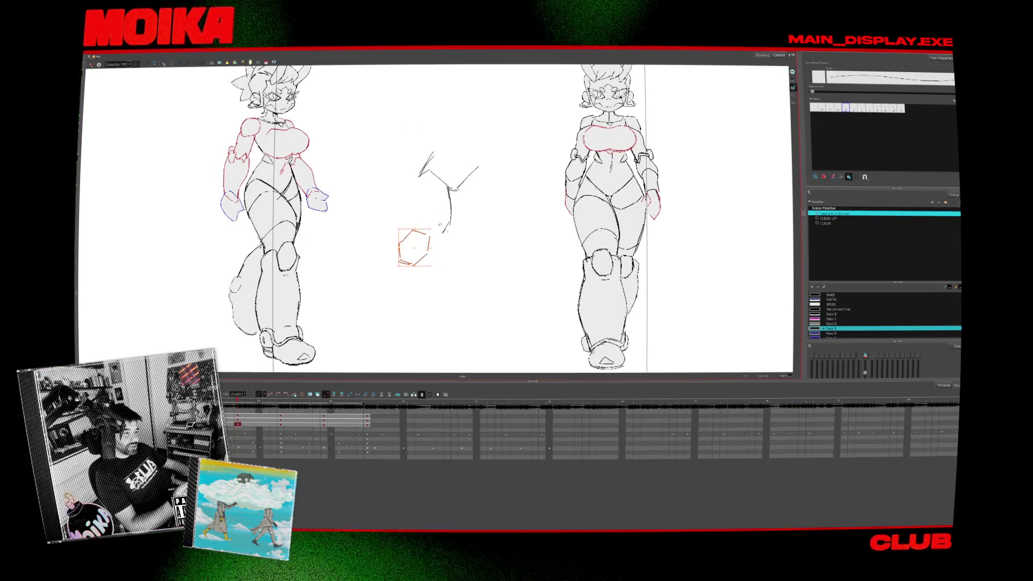
pyautogui.moveTo(417, 253); pyautogui.dragTo(418, 256)
pyautogui.click(446, 248)
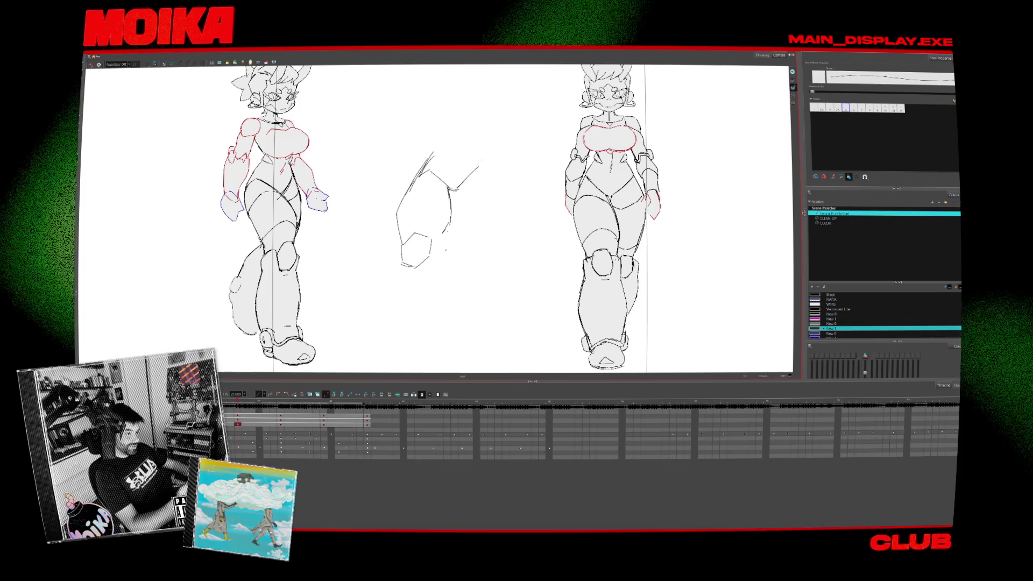
# Sketch a rounded boot with a small inner triangle, comparing against the finished frame.
pyautogui.press('.')
pyautogui.press(',')
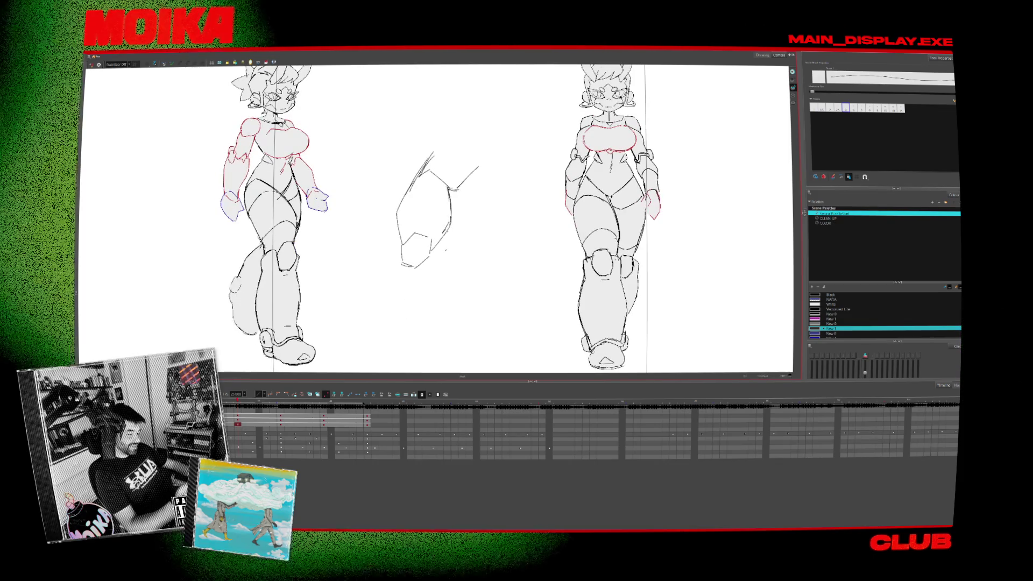
pyautogui.press('.')
pyautogui.press(',')
pyautogui.press('.')
pyautogui.hotkey('alt', 'b')
pyautogui.hotkey('alt', '/')
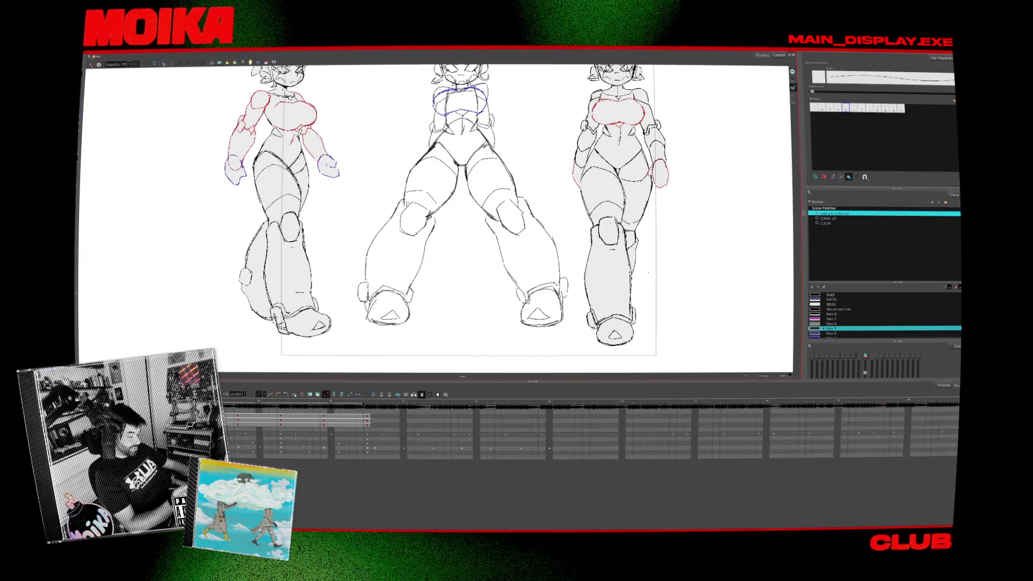
pyautogui.press(',')
pyautogui.press('.')
pyautogui.press(',')
pyautogui.press('.')
pyautogui.press(',')
pyautogui.press('.')
pyautogui.moveTo(407, 322)
pyautogui.mouseDown()
pyautogui.moveTo(370, 311)
pyautogui.moveTo(405, 297)
pyautogui.mouseUp()
pyautogui.press(',')
pyautogui.press('.')
pyautogui.press(',')
pyautogui.press('.')
pyautogui.press(',')
pyautogui.moveTo(385, 317); pyautogui.dragTo(403, 317)
pyautogui.press('.')
pyautogui.press(',')
pyautogui.press('.')
pyautogui.press(',')
# Undo the stray curve beside the boot and shift the boot loop slightly right.
pyautogui.click(392, 314)
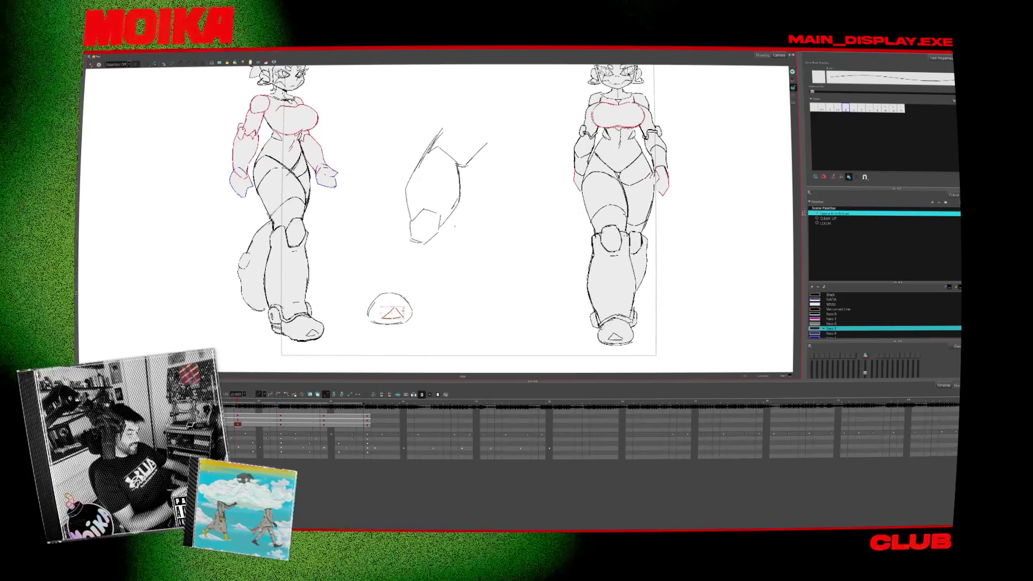
pyautogui.press('.')
pyautogui.press(',')
pyautogui.hotkey('ctrl', 'z')
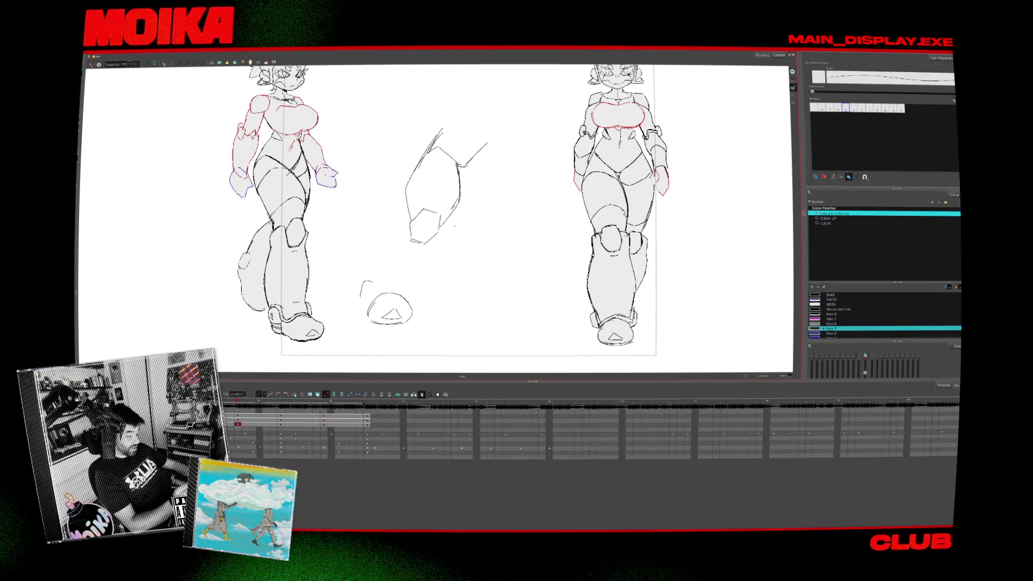
pyautogui.press('.')
pyautogui.press(',')
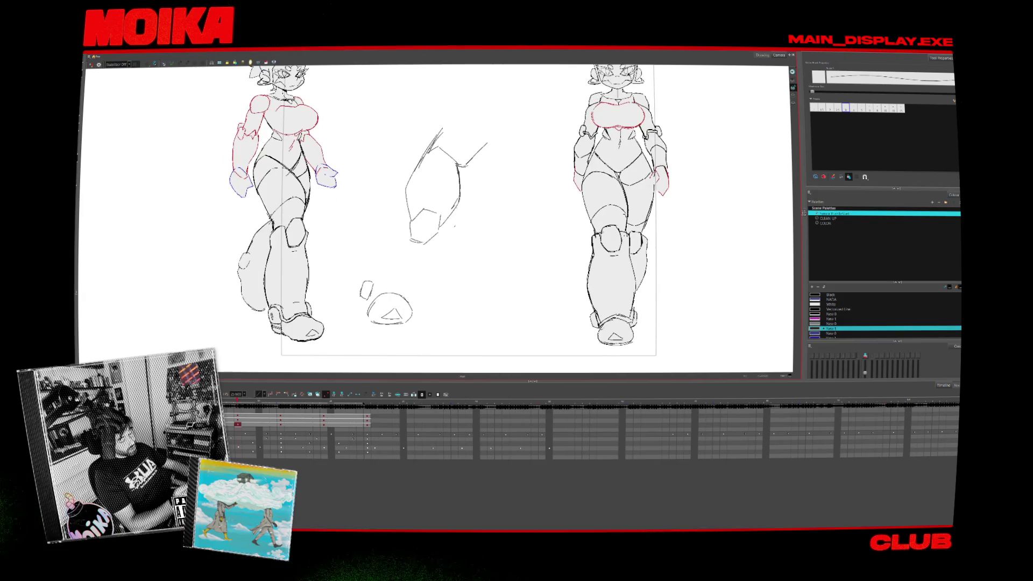
pyautogui.moveTo(347, 280); pyautogui.dragTo(415, 326)
pyautogui.moveTo(397, 285); pyautogui.dragTo(401, 286)
pyautogui.press('.')
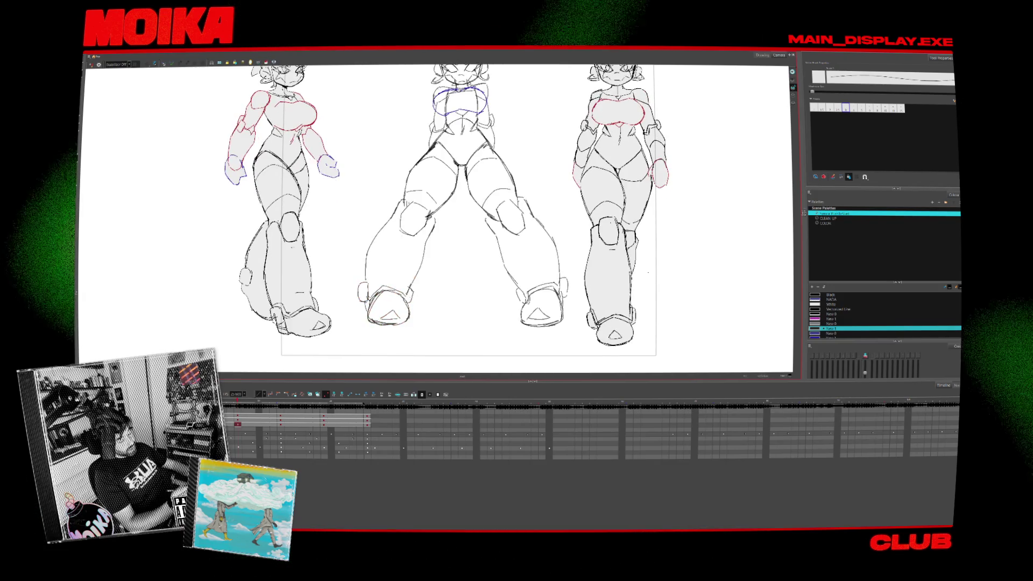
pyautogui.press(',')
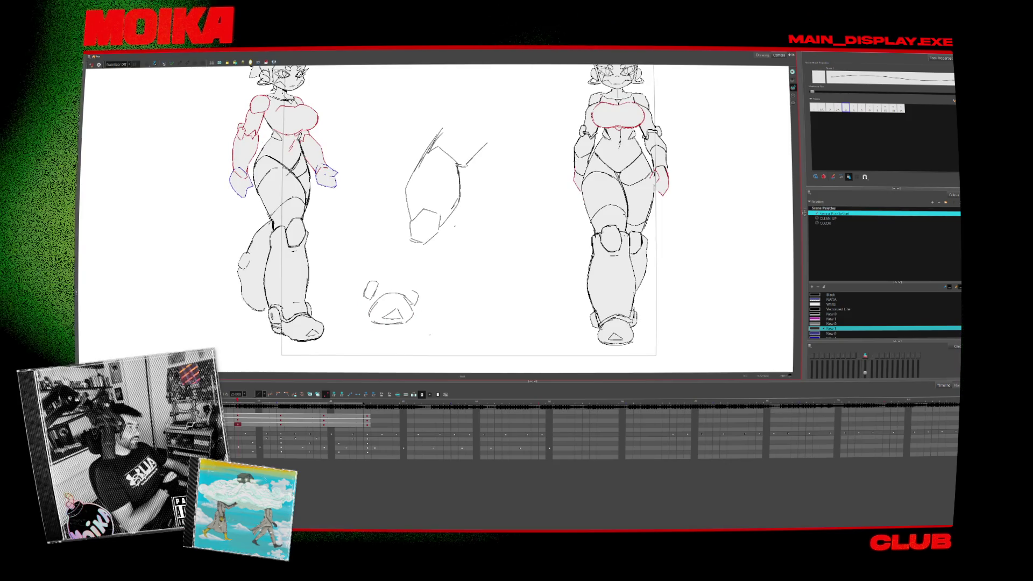
pyautogui.press('.')
pyautogui.press(',')
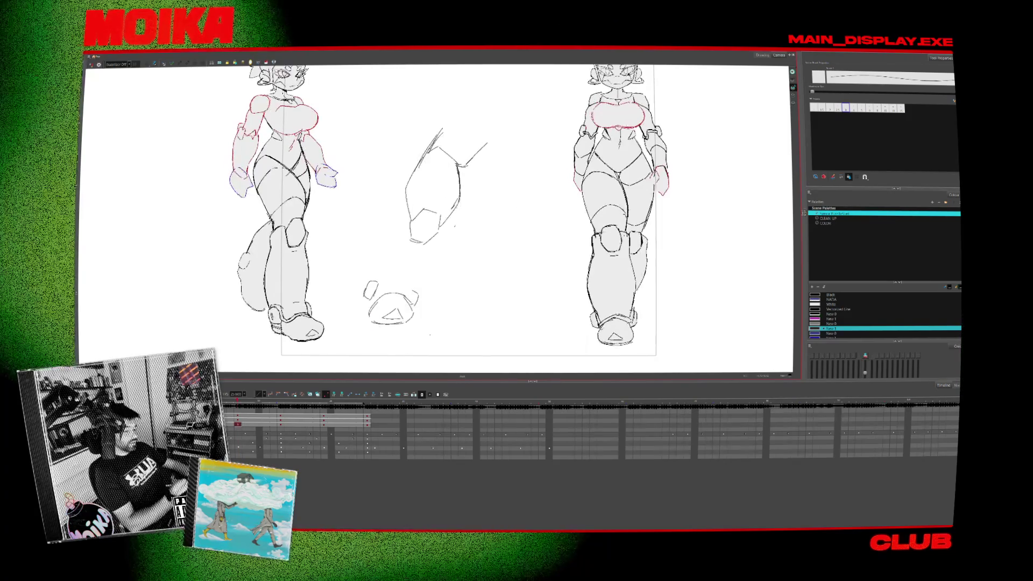
# Draw the shin's edges down to the boot, redoing the first attempt.
pyautogui.moveTo(408, 206); pyautogui.dragTo(375, 281)
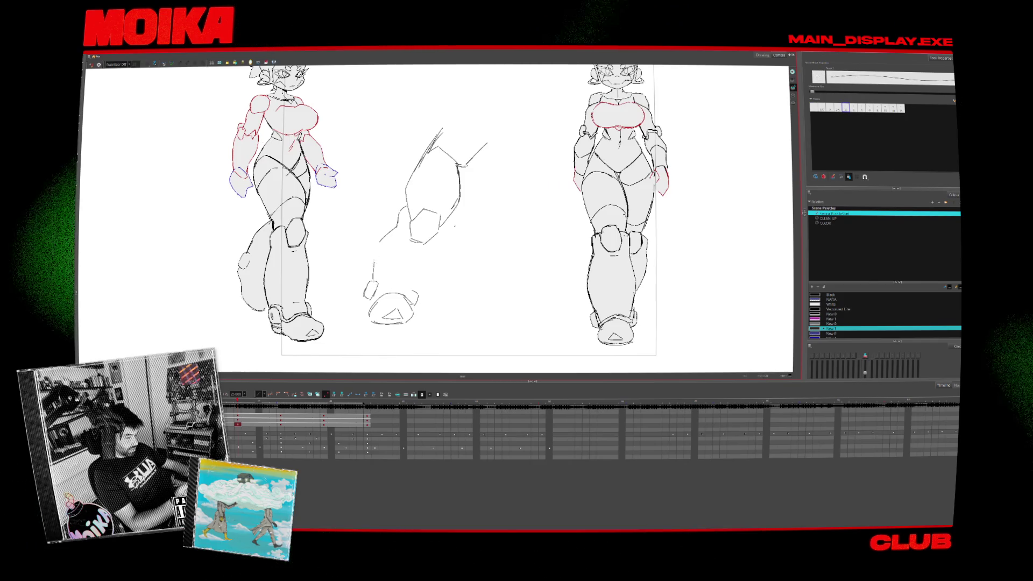
pyautogui.hotkey('ctrl', 'z')
pyautogui.press('.')
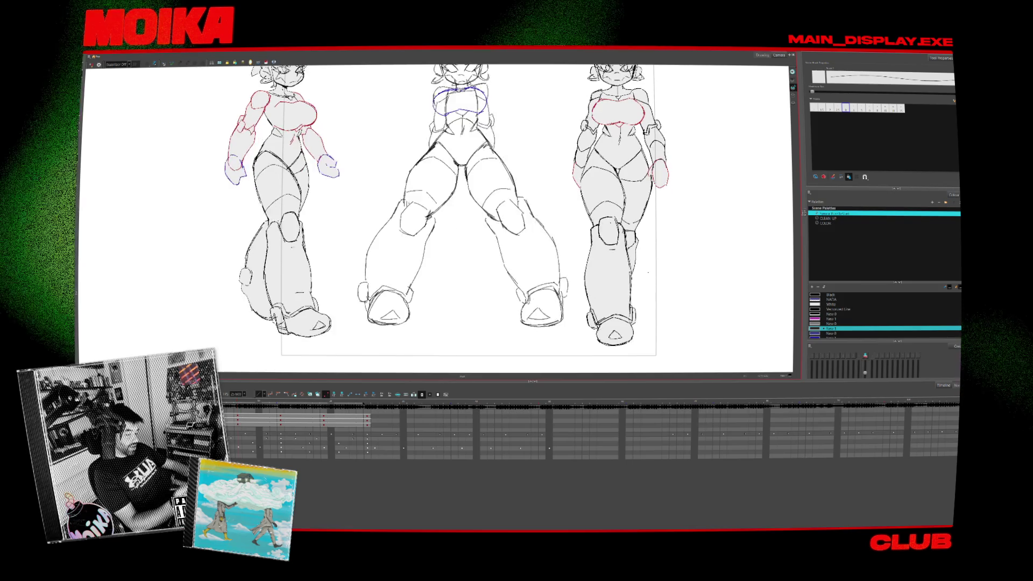
pyautogui.press(',')
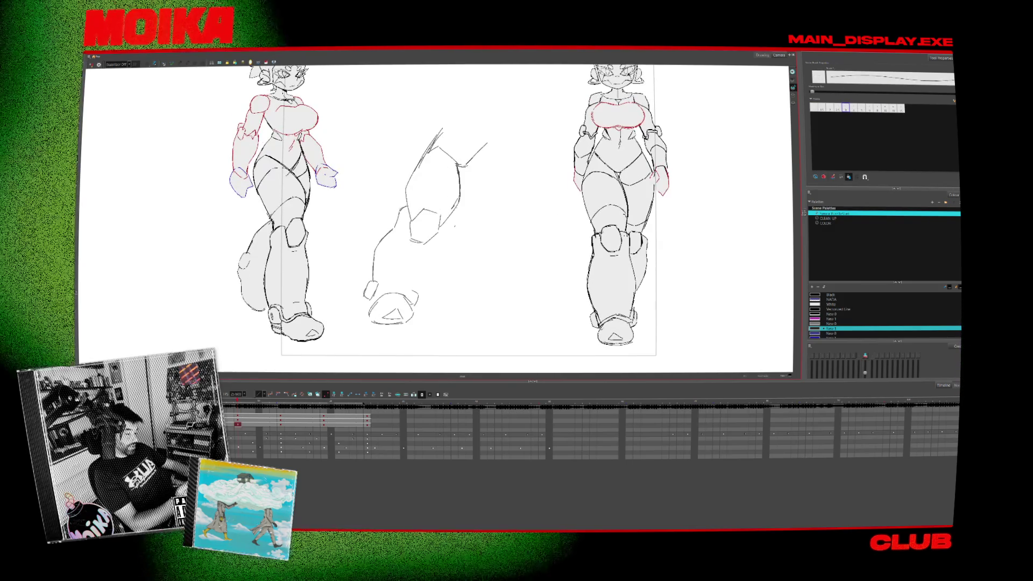
pyautogui.press('.')
pyautogui.press(',')
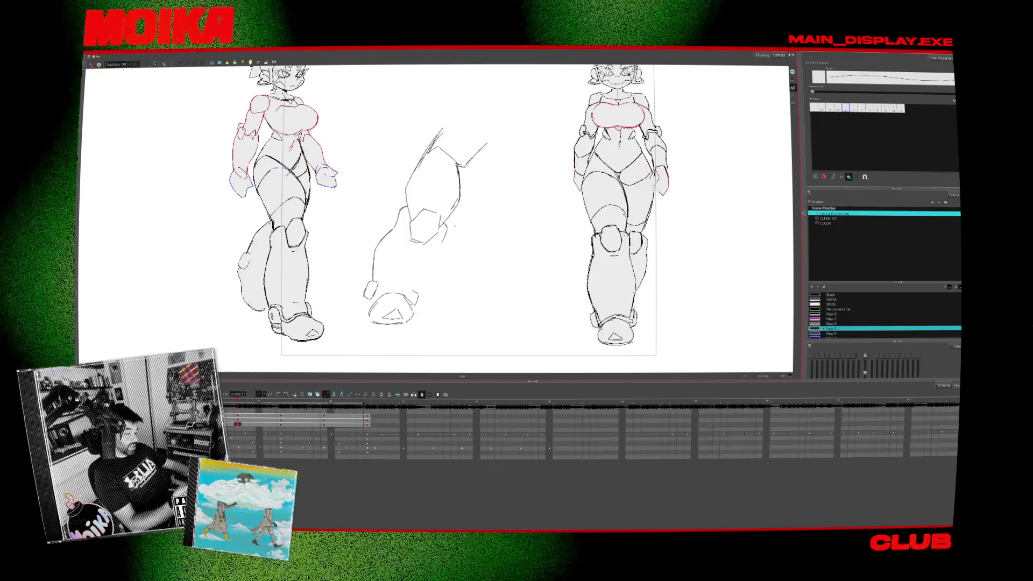
pyautogui.moveTo(447, 225); pyautogui.dragTo(416, 295)
pyautogui.press('.')
pyautogui.press(',')
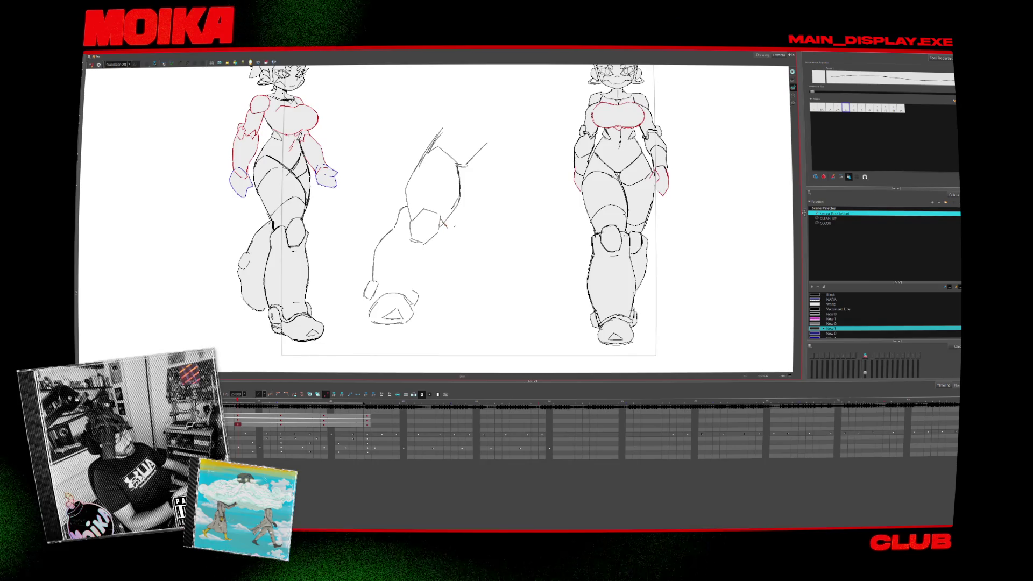
pyautogui.press('.')
pyautogui.press(',')
pyautogui.press('.')
pyautogui.press(',')
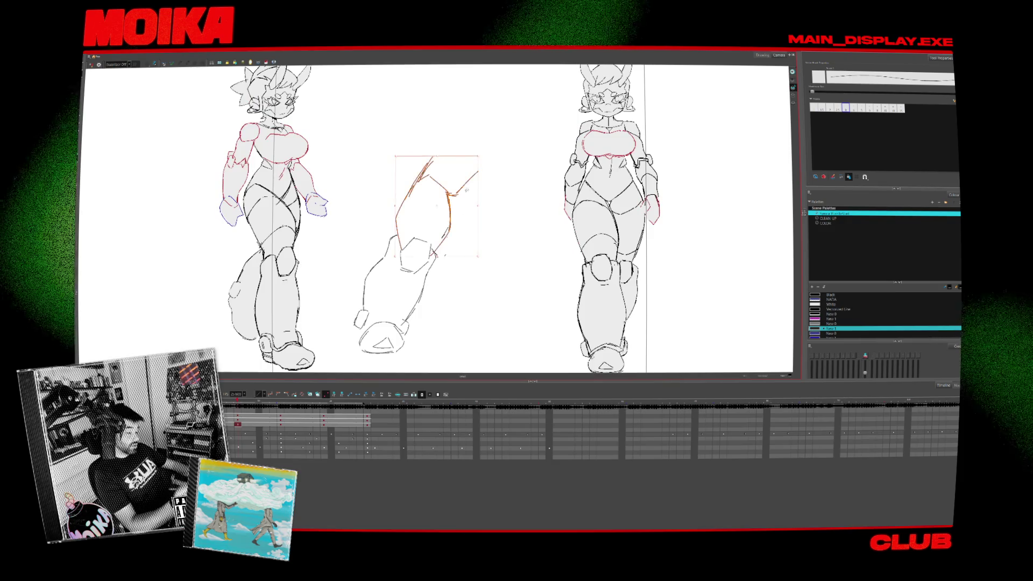
# Add a thin pencil stroke at the top of the thigh.
pyautogui.press(',')
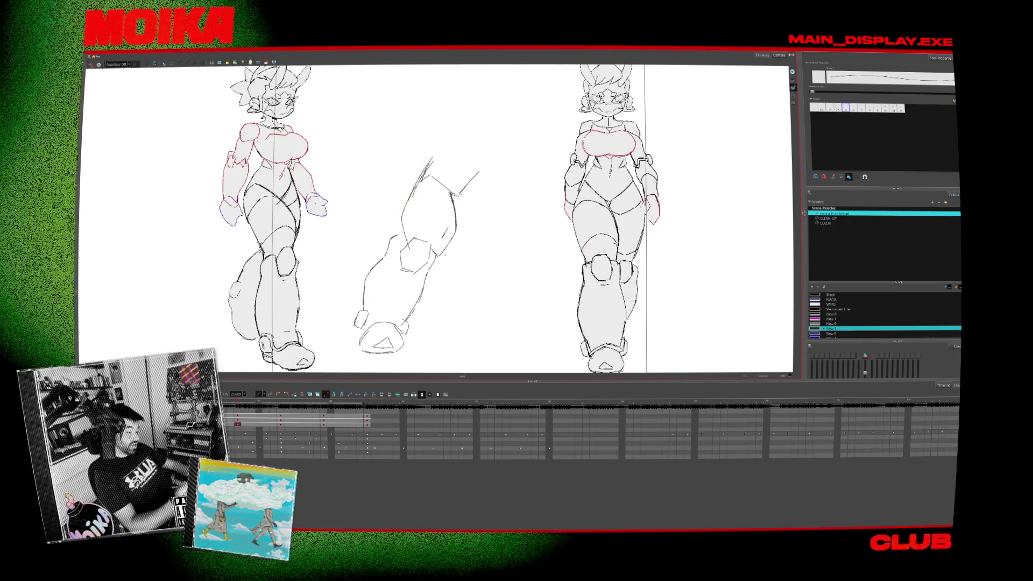
pyautogui.press('.')
pyautogui.hotkey('alt', '/')
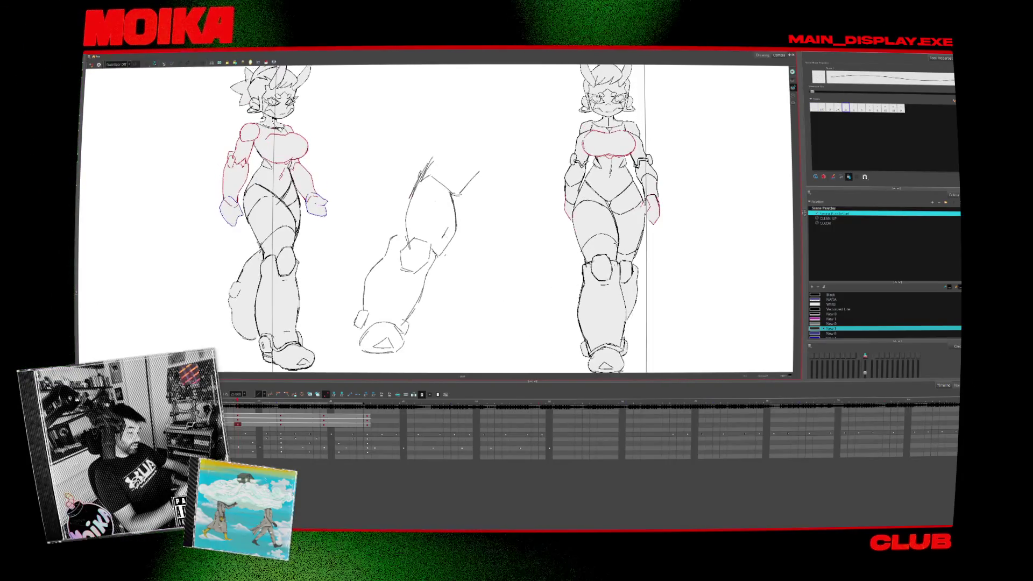
pyautogui.moveTo(457, 195); pyautogui.dragTo(466, 233)
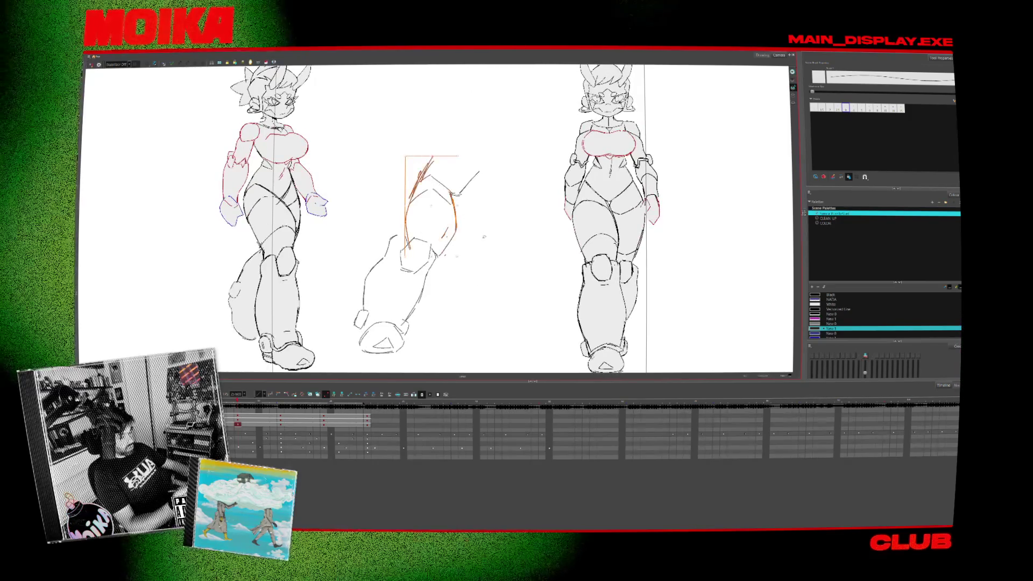
# Lasso-select the stray thigh strokes and delete them.
pyautogui.moveTo(473, 237); pyautogui.dragTo(463, 249)
pyautogui.click(438, 204)
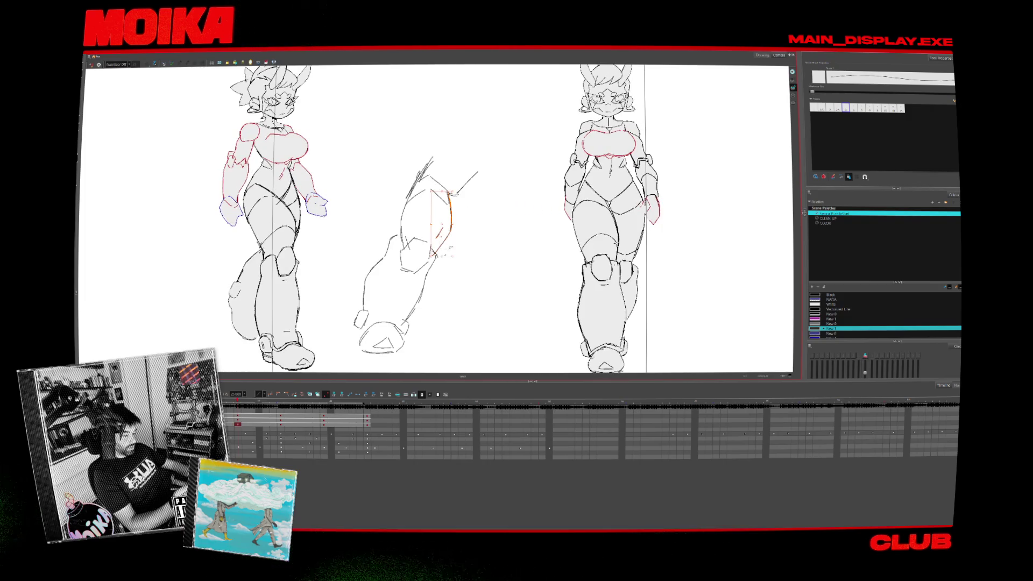
pyautogui.press('Delete')
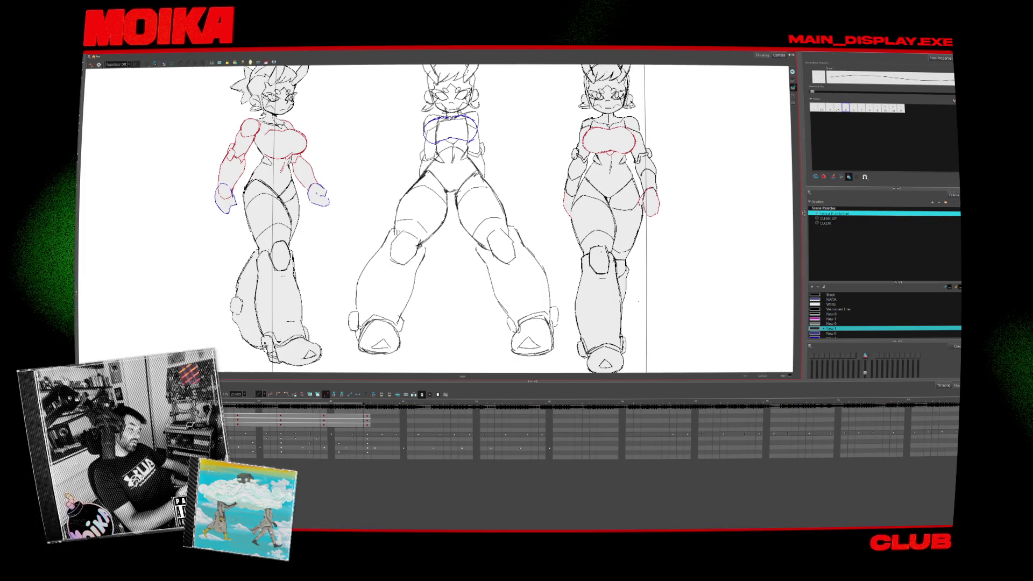
# Draw a new line along the middle figure's shin, keeping it after undo and redo.
pyautogui.press('Return')
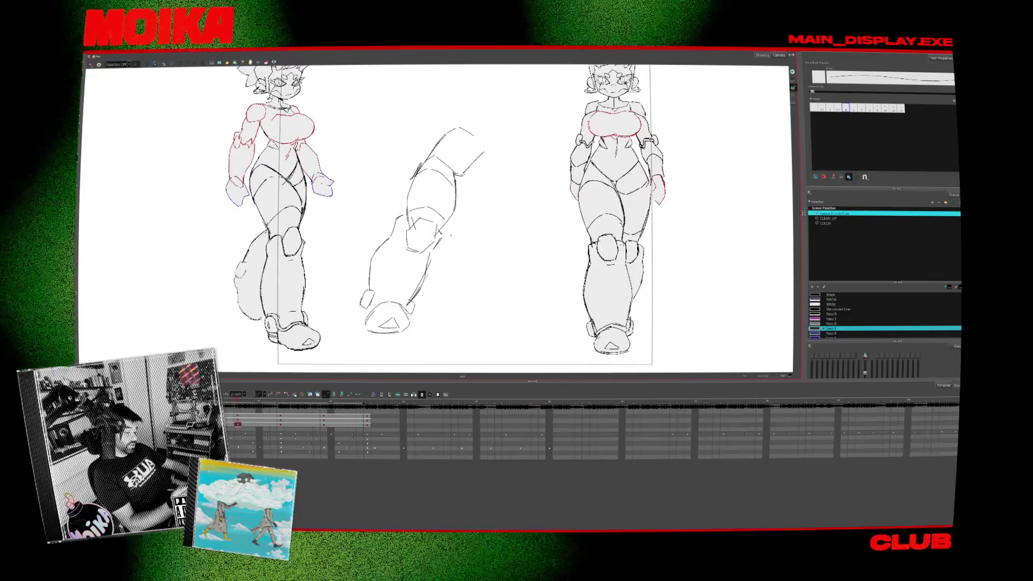
pyautogui.hotkey('alt', 'b')
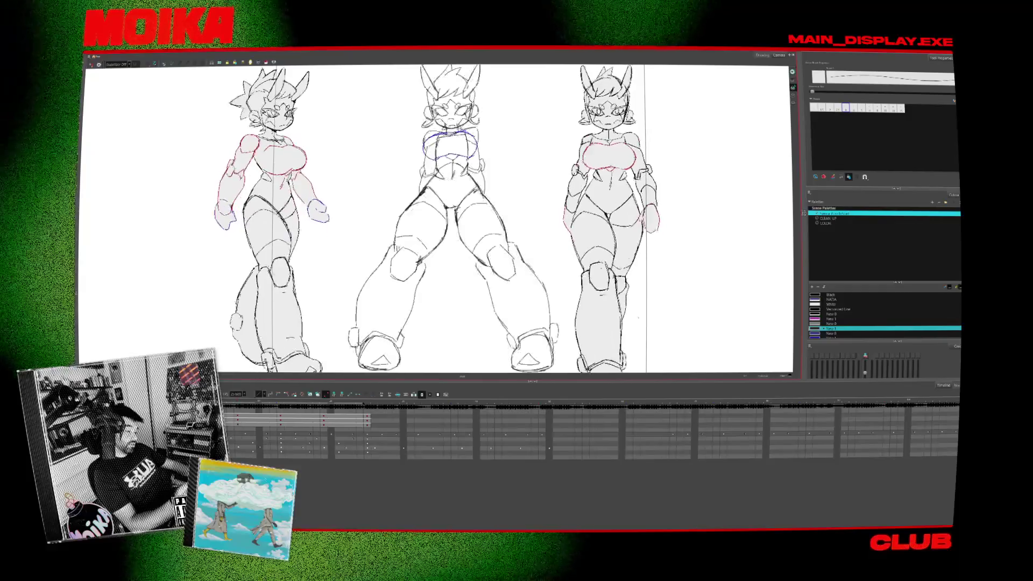
pyautogui.hotkey('alt', 'b')
pyautogui.hotkey('alt', '/')
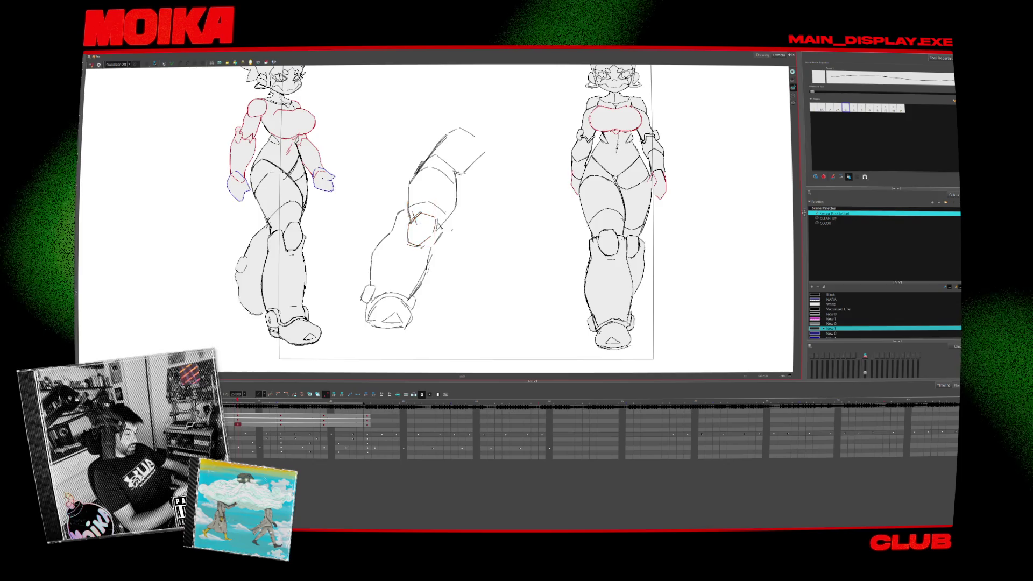
pyautogui.moveTo(430, 251); pyautogui.dragTo(409, 298)
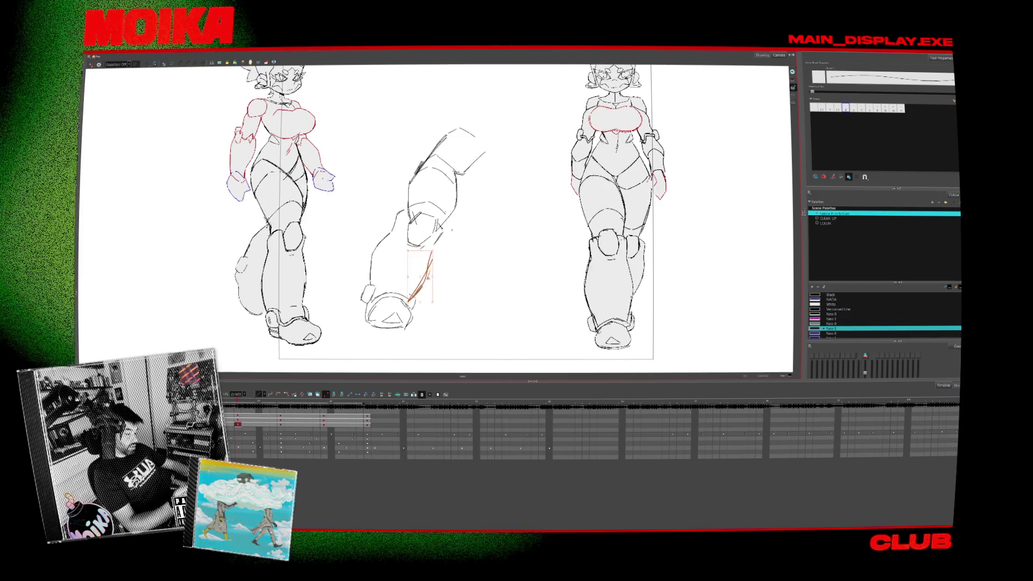
pyautogui.hotkey('ctrl', 'z')
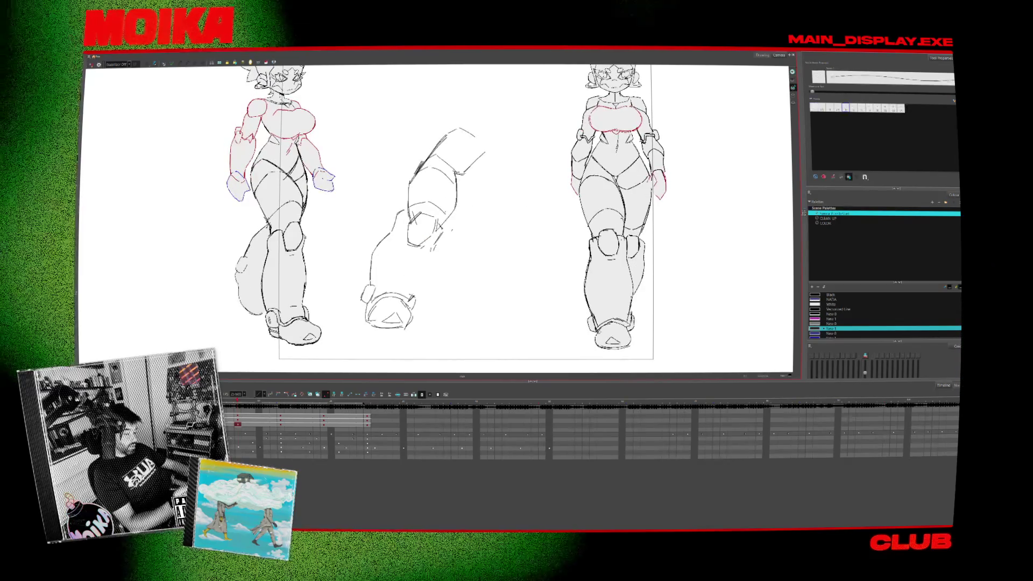
pyautogui.hotkey('ctrl', 'shift', 'z')
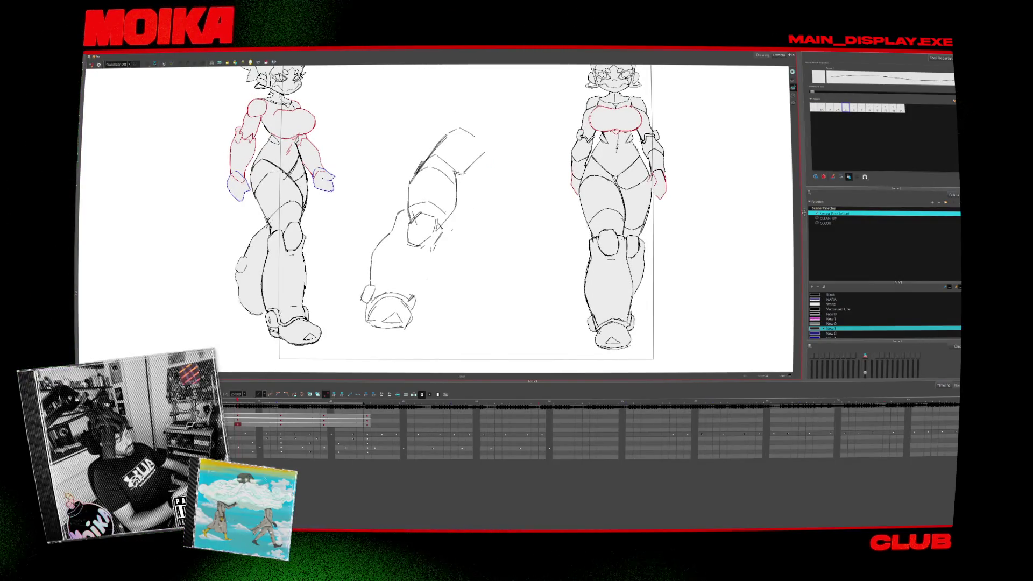
pyautogui.hotkey('ctrl', 'shift', 'z')
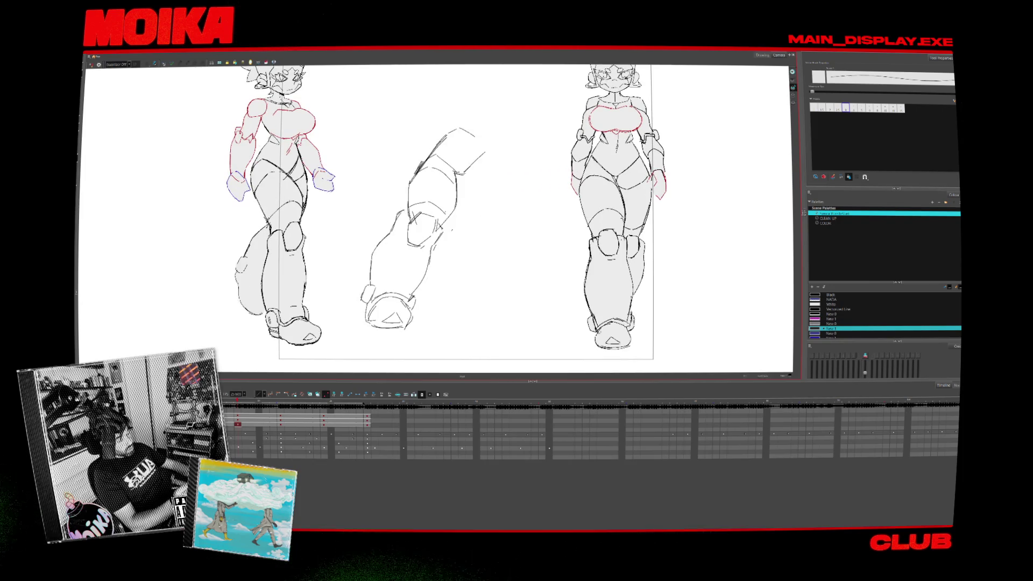
pyautogui.hotkey('ctrl', 'z')
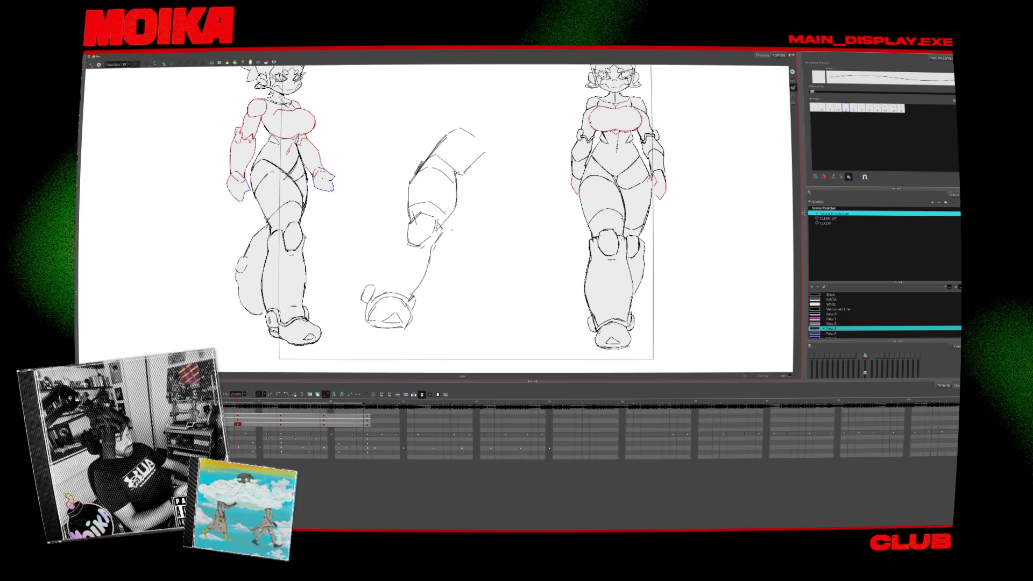
pyautogui.hotkey('ctrl', 'shift', 'z')
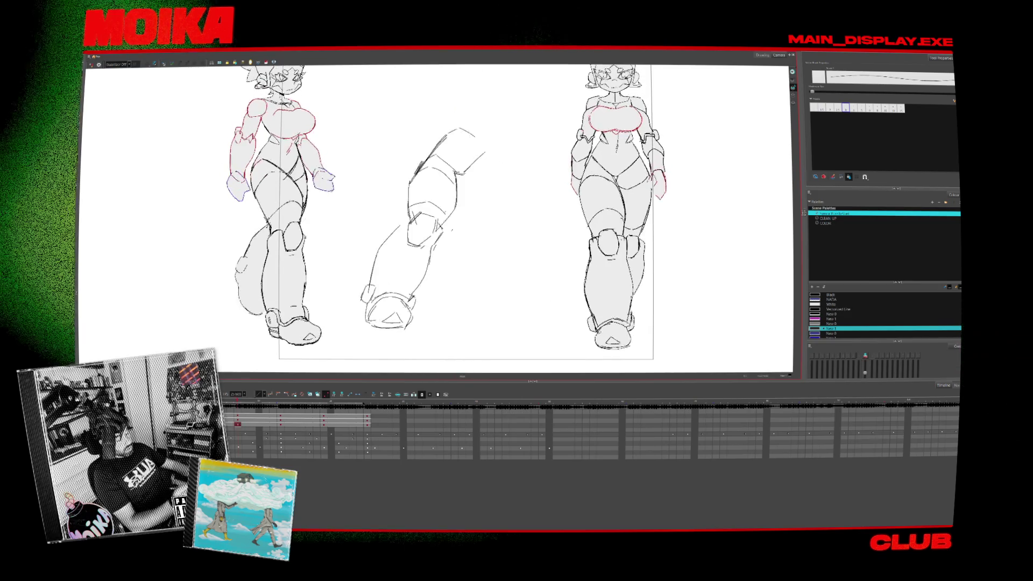
# Select and deselect the lower leg, then loop-play against the front-view legs drawing.
pyautogui.moveTo(358, 251); pyautogui.dragTo(430, 331)
pyautogui.press('Escape')
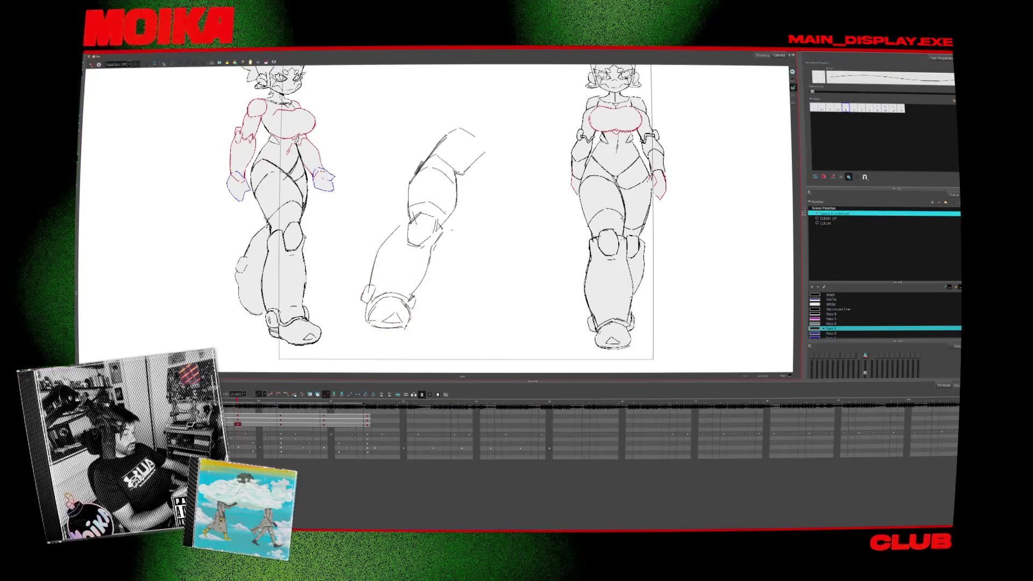
pyautogui.hotkey('ctrl', 'z')
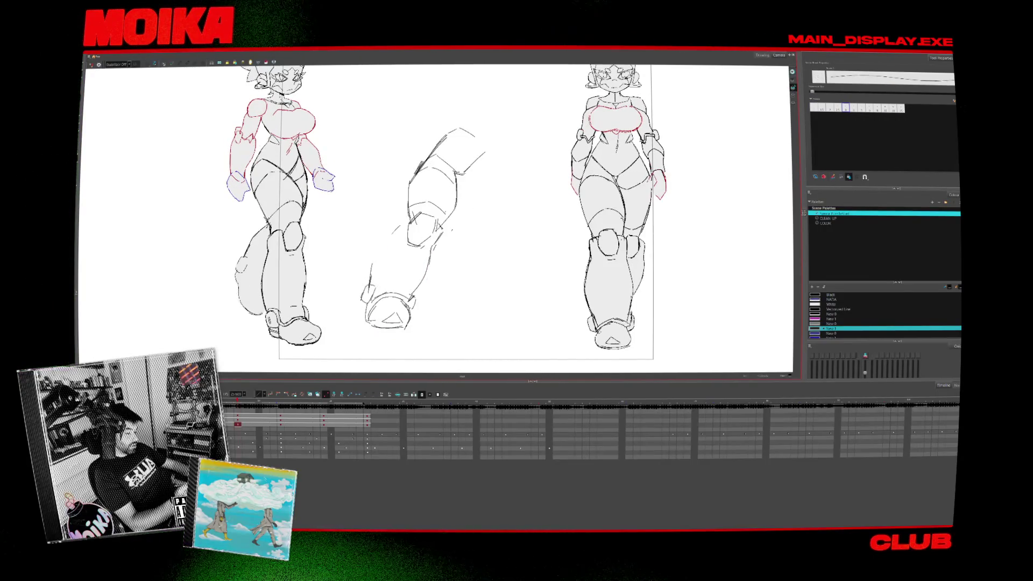
pyautogui.press('.')
pyautogui.press(',')
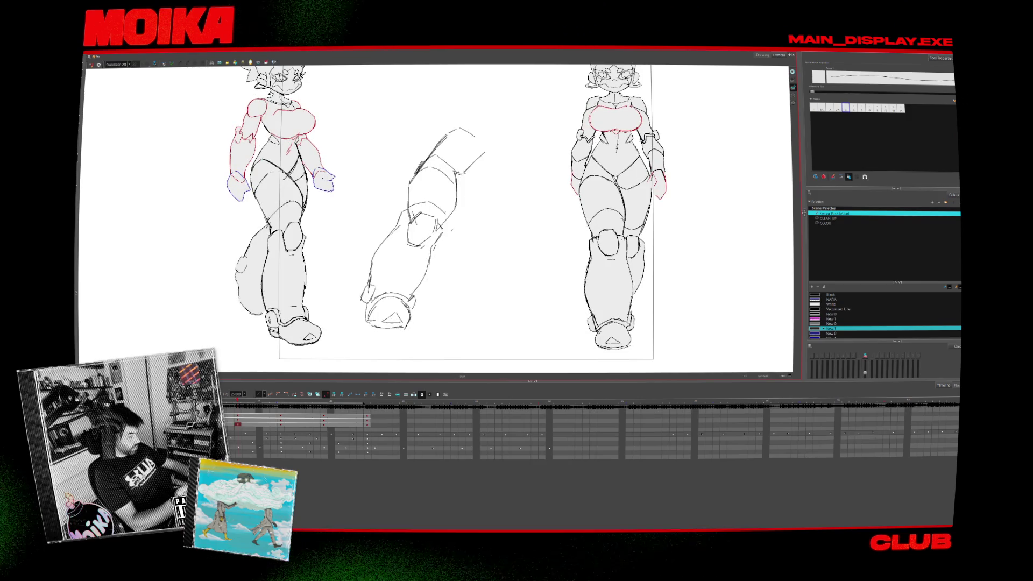
pyautogui.press('.')
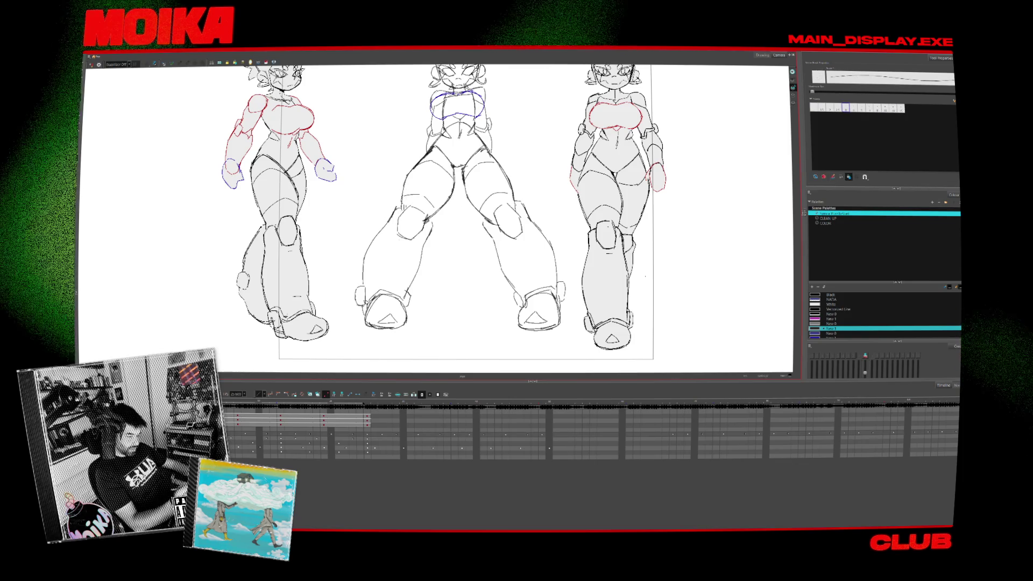
pyautogui.press('.')
pyautogui.press('.')
pyautogui.press(',')
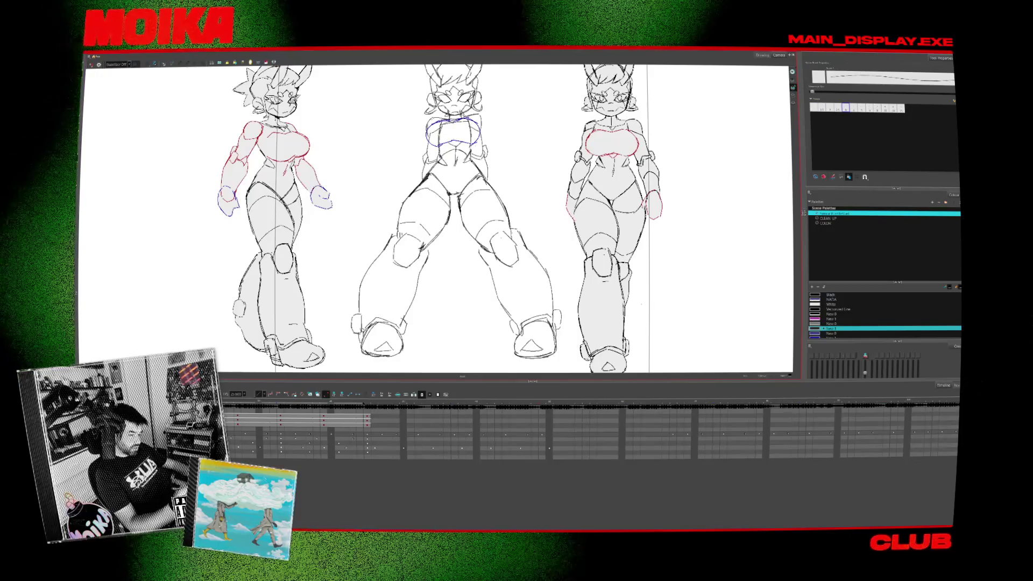
pyautogui.press('Return')
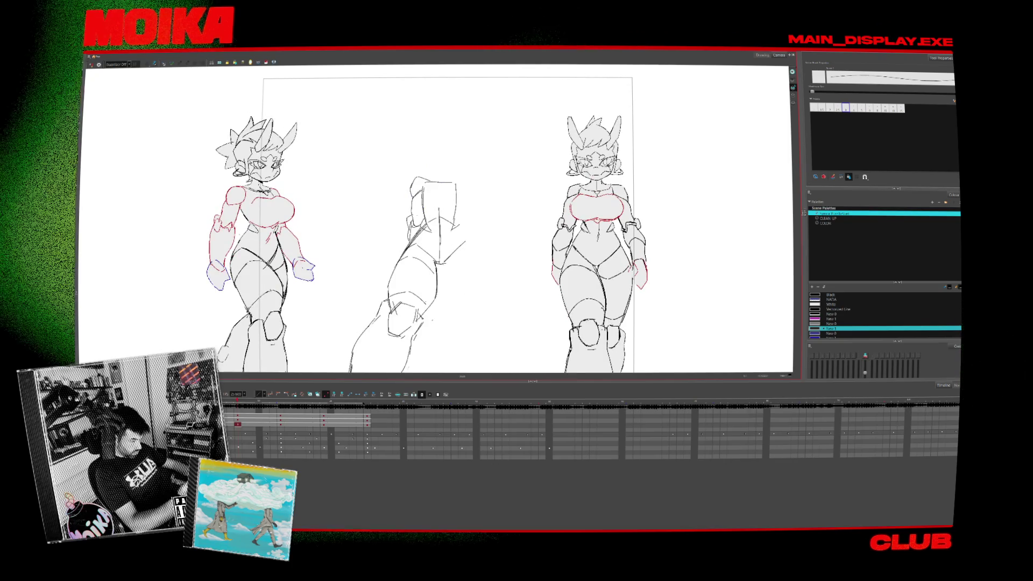
pyautogui.press('Return')
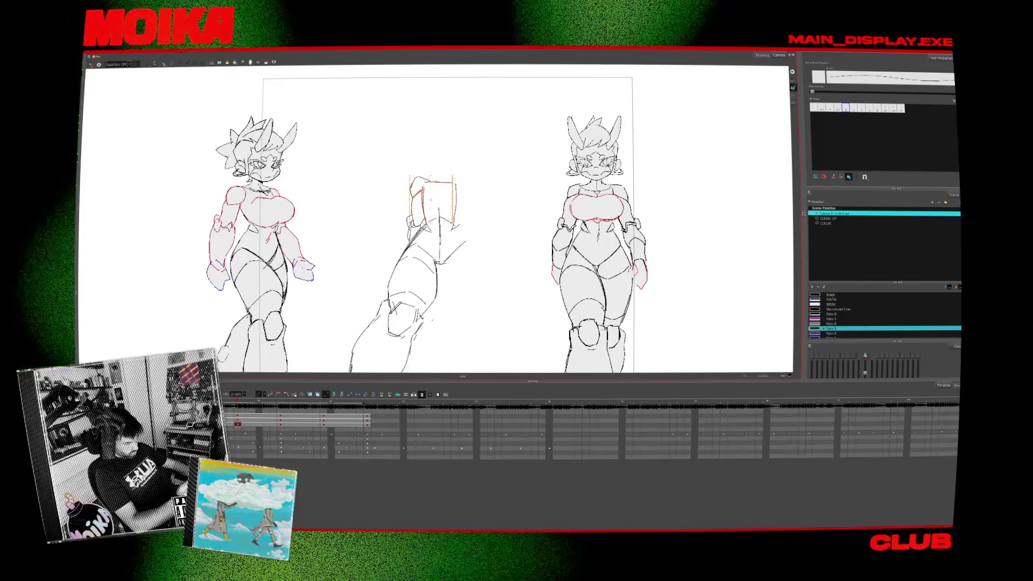
# Sketch a short hip line at the top of the middle leg and compare it.
pyautogui.hotkey('alt', 'b')
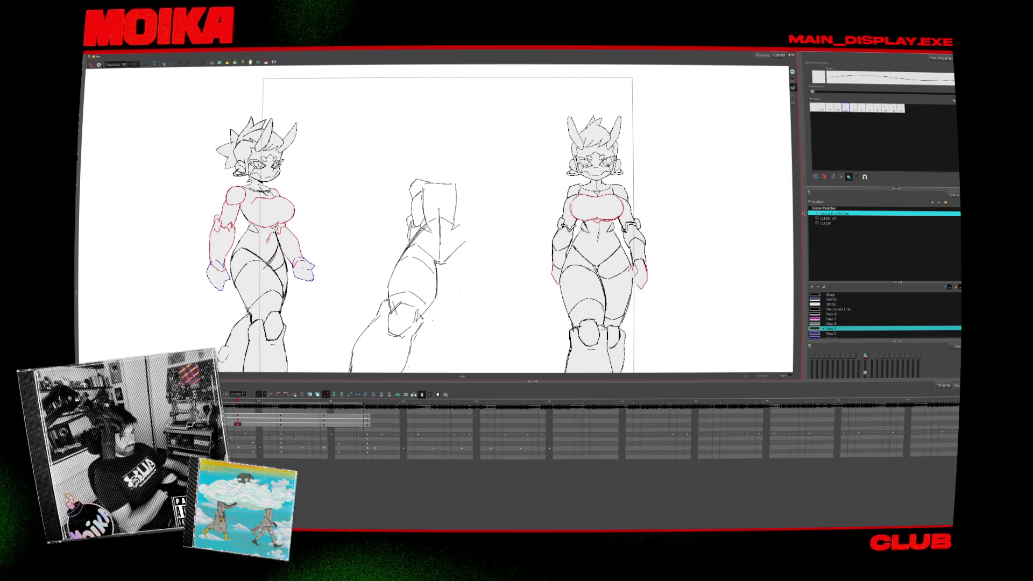
pyautogui.press('.')
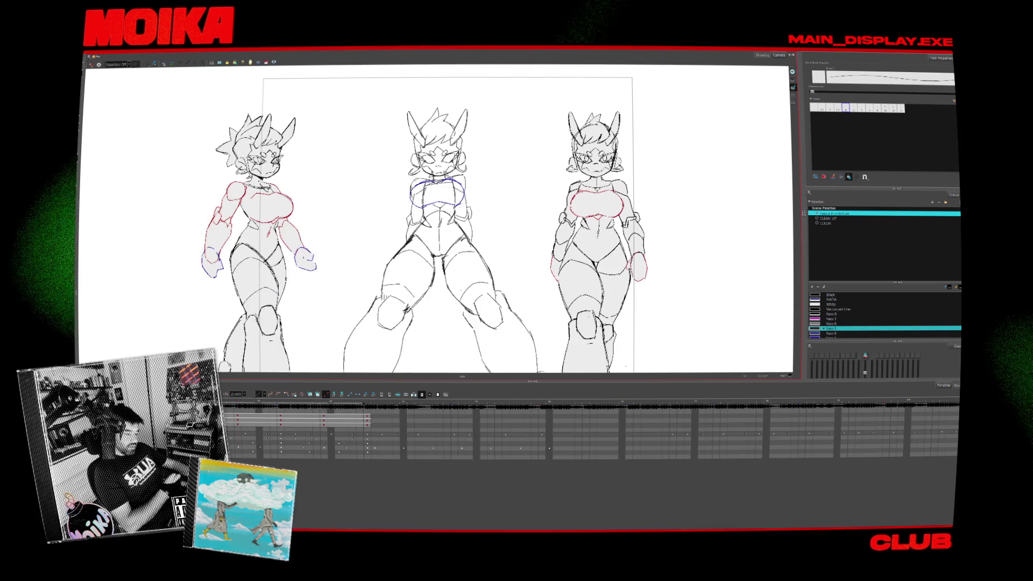
pyautogui.press(',')
pyautogui.moveTo(450, 179)
pyautogui.mouseDown()
pyautogui.moveTo(461, 173)
pyautogui.moveTo(466, 195)
pyautogui.mouseUp()
pyautogui.press('.')
pyautogui.press(',')
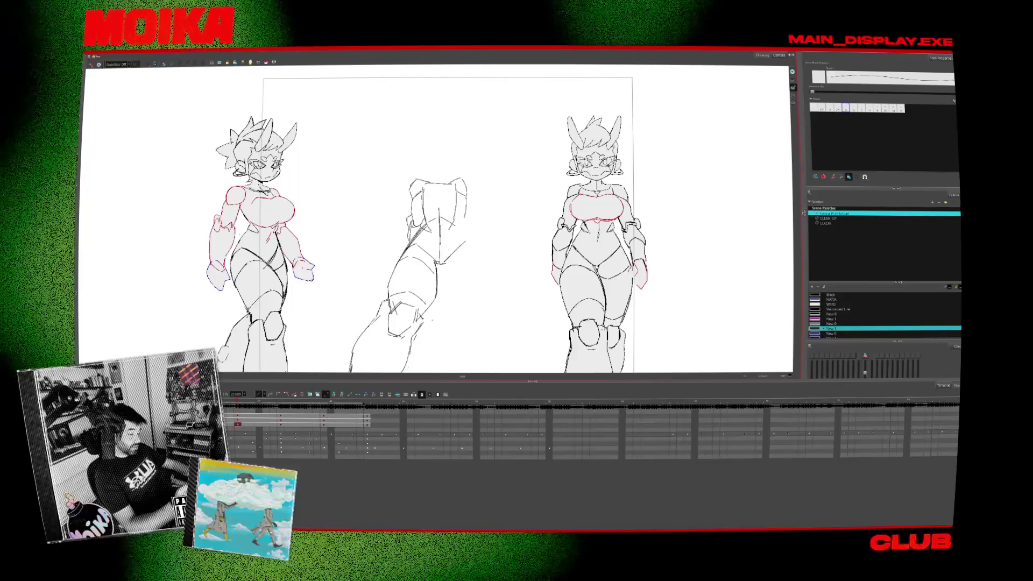
# Remove the short stray stroke while stepping between neighbouring frames.
pyautogui.press('.')
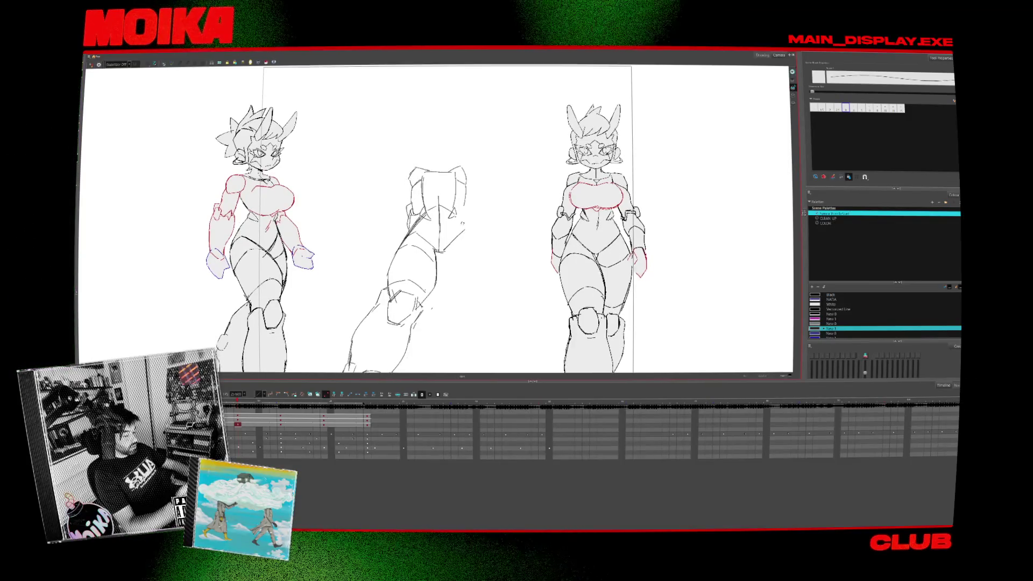
pyautogui.press('.')
pyautogui.press(',')
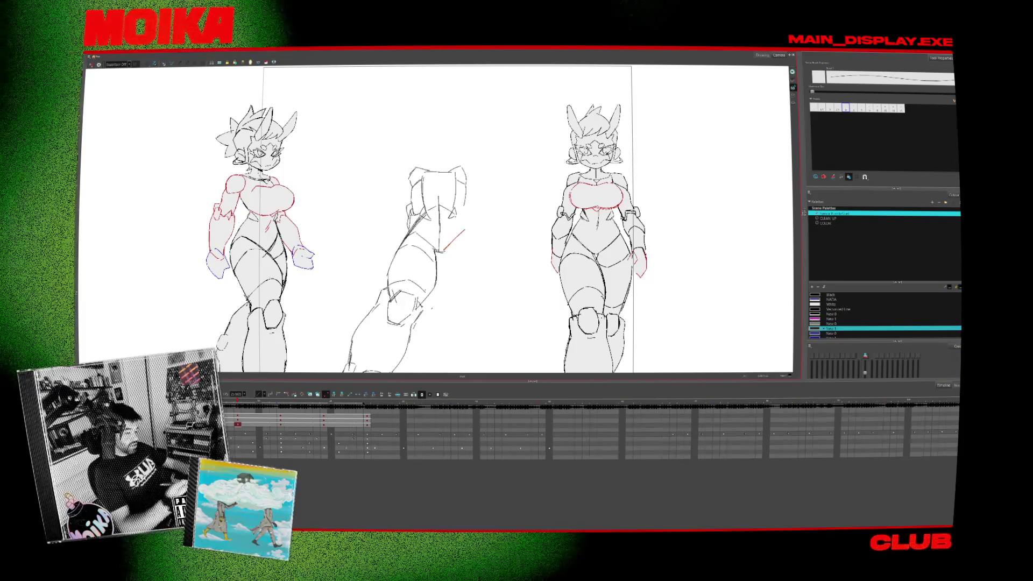
pyautogui.press('.')
pyautogui.press(',')
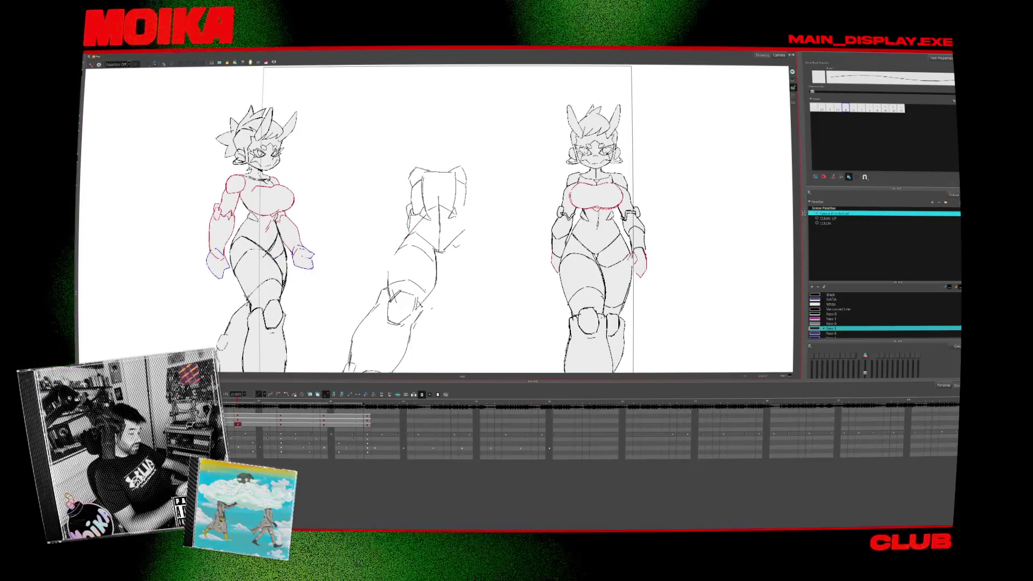
pyautogui.press('.')
pyautogui.press(',')
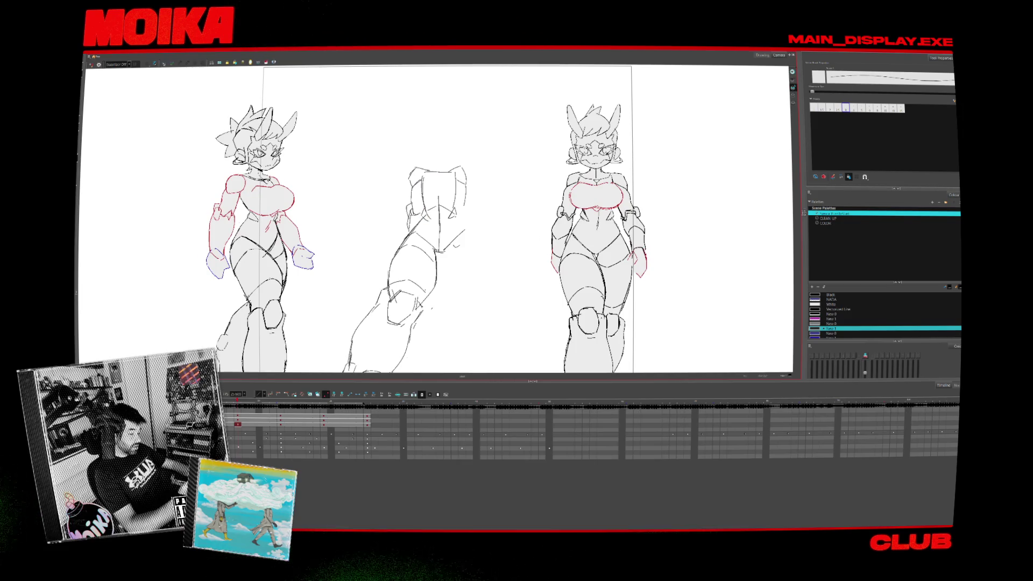
# Flip repeatedly between the front-view and side-view leg drawings to compare them.
pyautogui.press('.')
pyautogui.press(',')
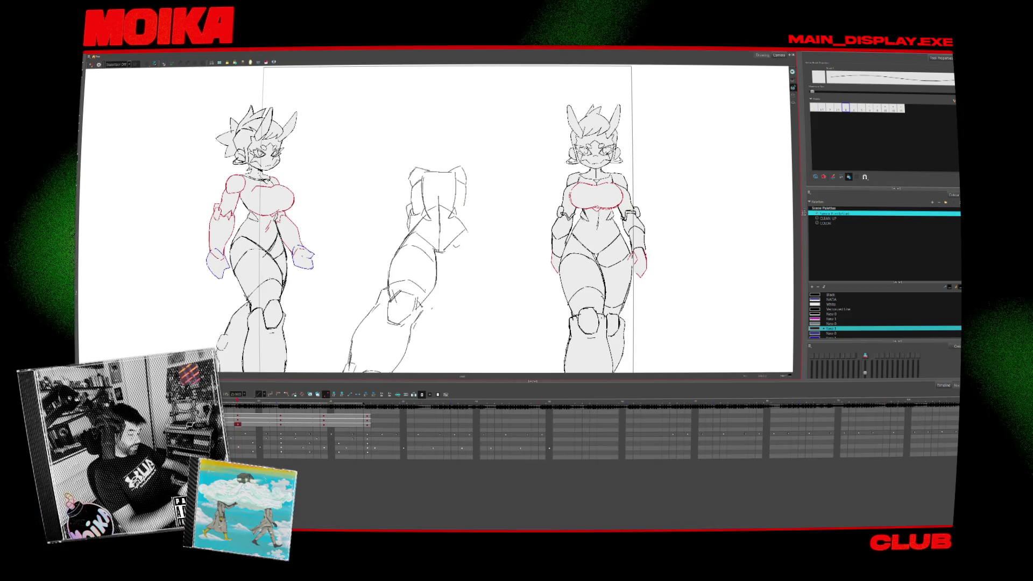
pyautogui.press('.')
pyautogui.press(',')
pyautogui.press('.')
pyautogui.press(',')
pyautogui.press('.')
pyautogui.press(',')
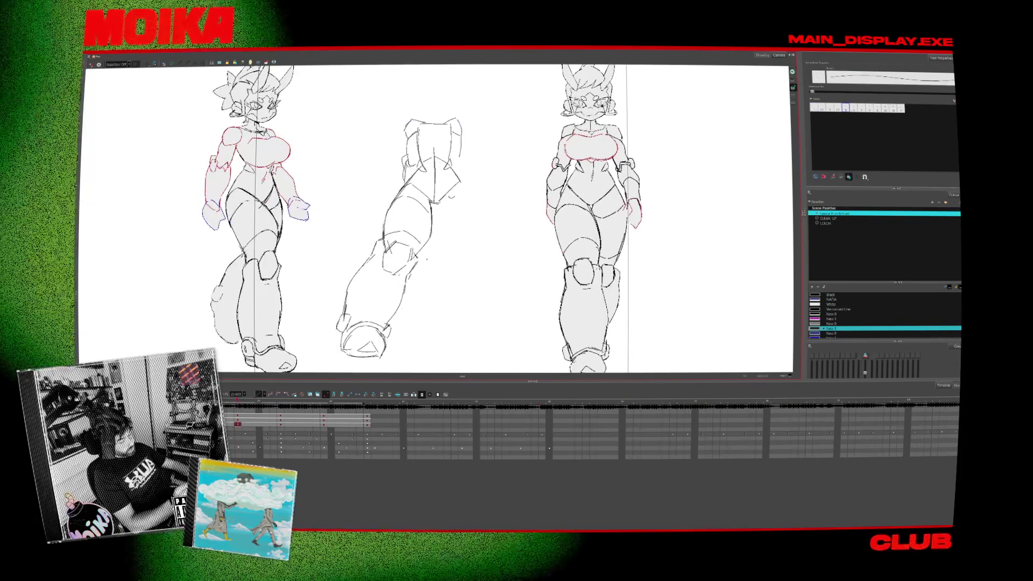
pyautogui.press('.')
pyautogui.press(',')
pyautogui.press('.')
pyautogui.press(',')
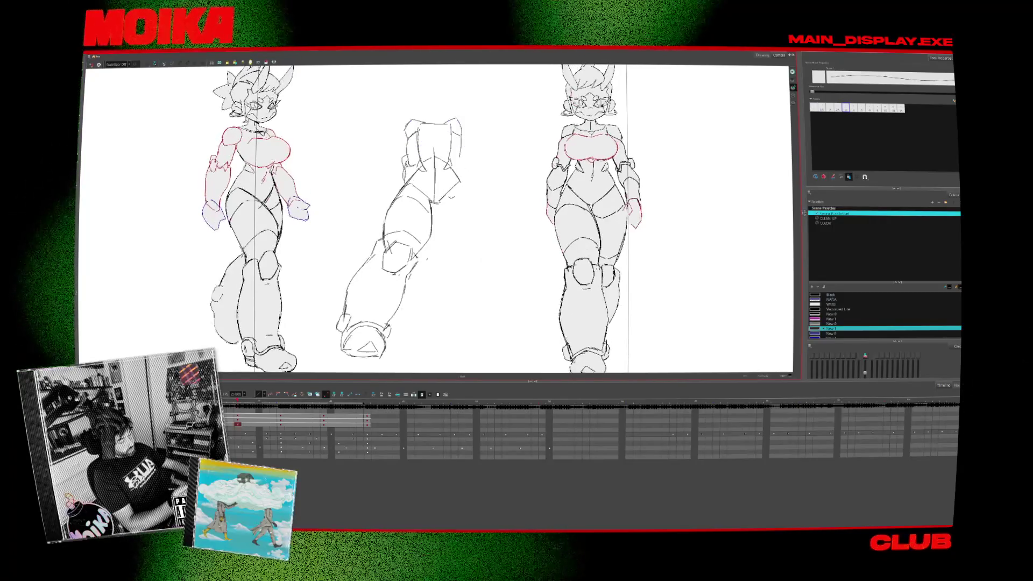
pyautogui.press('.')
pyautogui.press(',')
pyautogui.press('.')
pyautogui.press(',')
pyautogui.press('.')
pyautogui.press(',')
pyautogui.hotkey('alt', 'b')
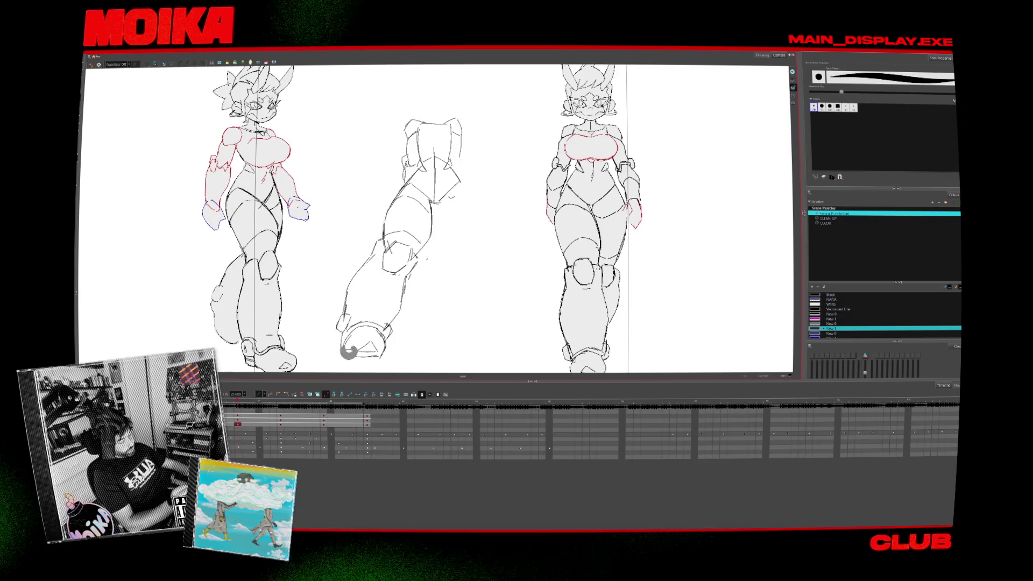
pyautogui.press('.')
pyautogui.press(',')
pyautogui.hotkey('alt', '/')
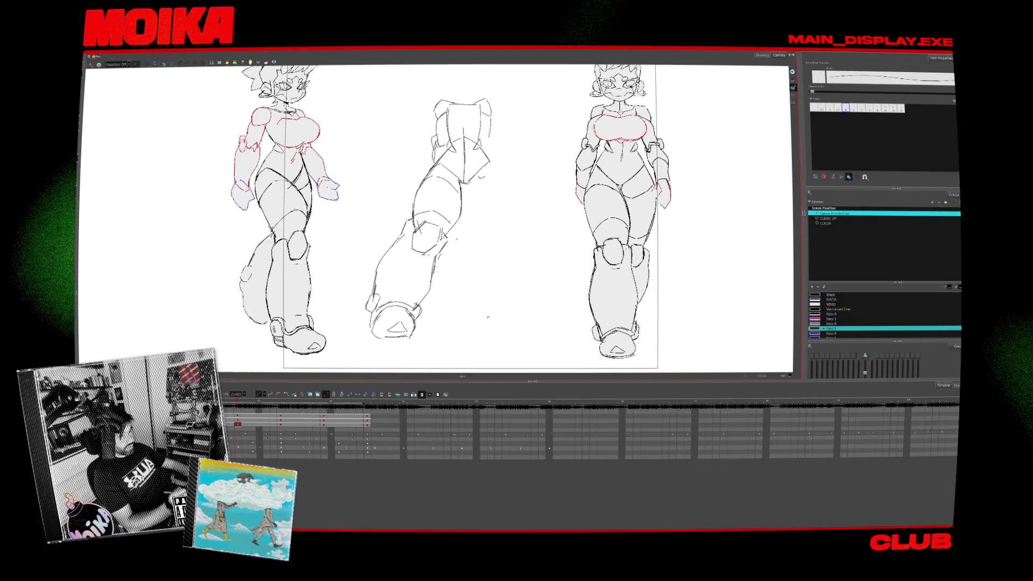
# Rotate the canvas view about 90 degrees, then straighten it back upright.
pyautogui.moveTo(637, 204); pyautogui.dragTo(454, 442)
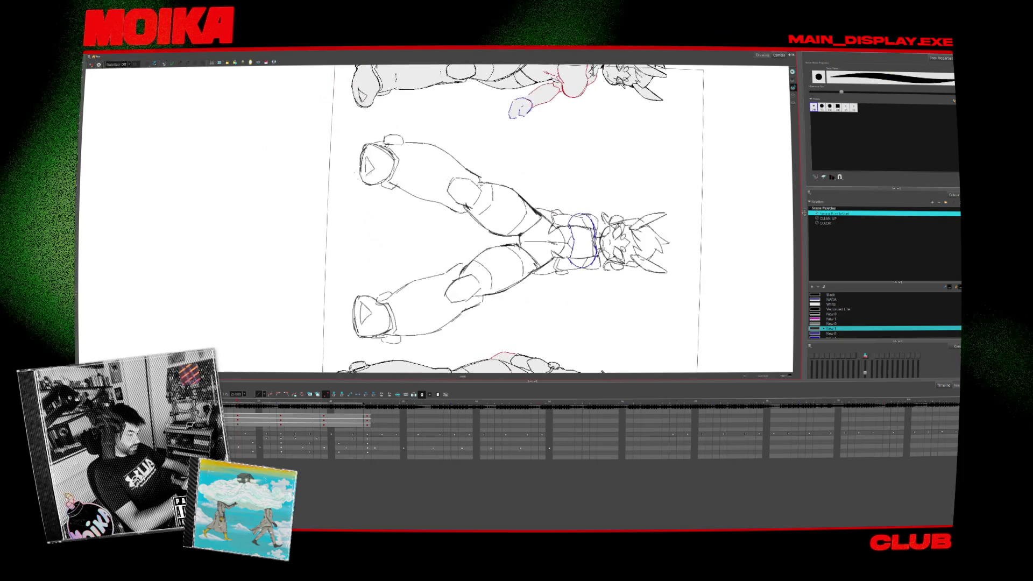
pyautogui.moveTo(538, 218)
pyautogui.mouseDown()
pyautogui.moveTo(442, 118)
pyautogui.moveTo(474, 116)
pyautogui.mouseUp()
pyautogui.press('.')
pyautogui.press(',')
pyautogui.press('.')
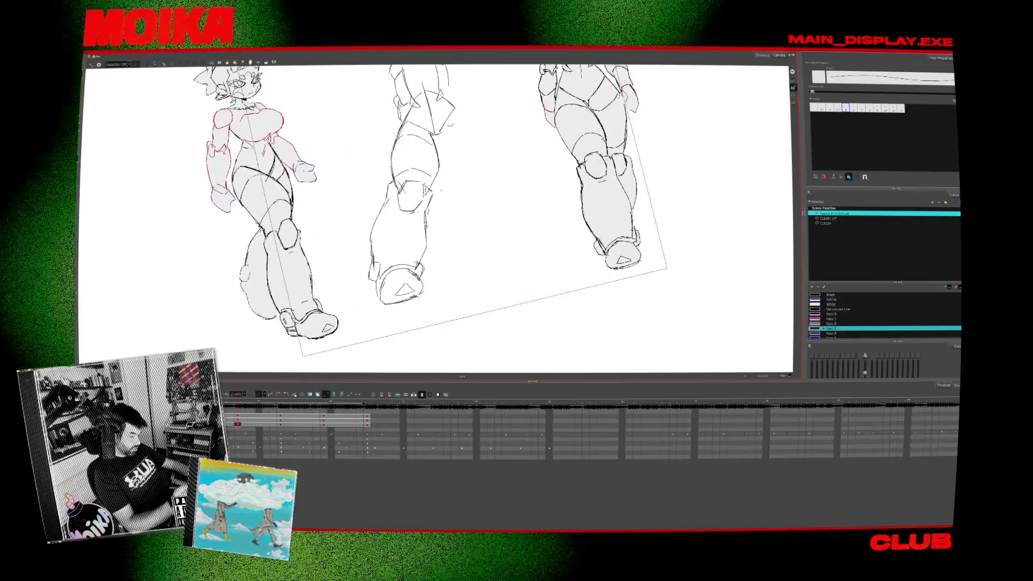
# Flip between the intermediate and front-view drawings, then select all strokes of the middle leg sketch.
pyautogui.press(',')
pyautogui.press('.')
pyautogui.press(',')
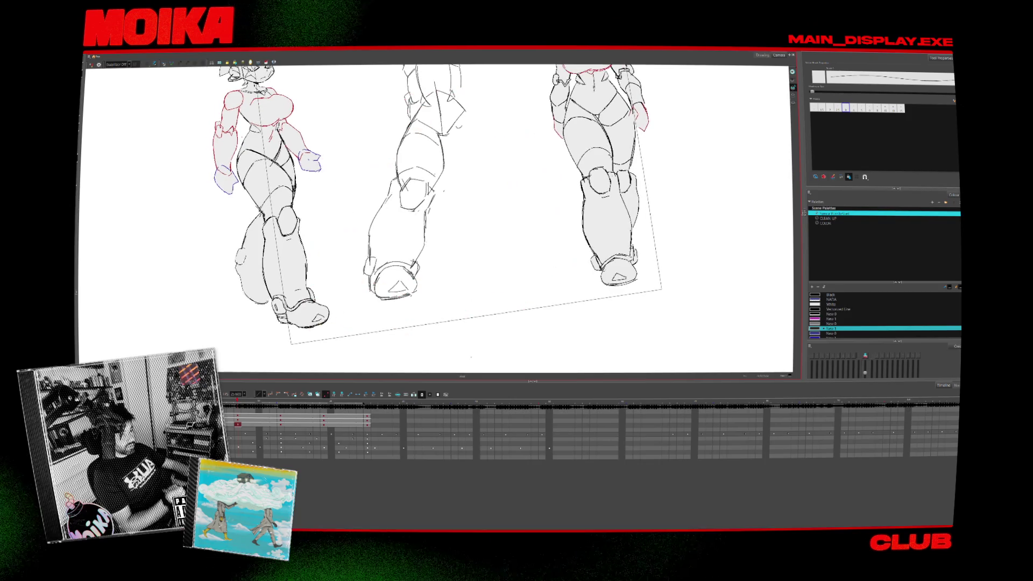
pyautogui.press(',')
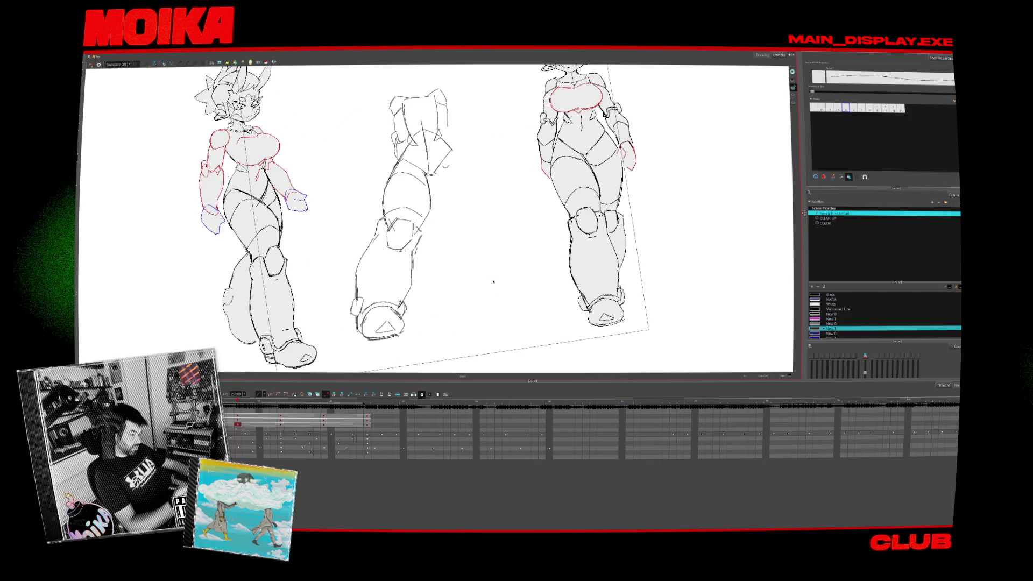
pyautogui.press(',')
pyautogui.press(',')
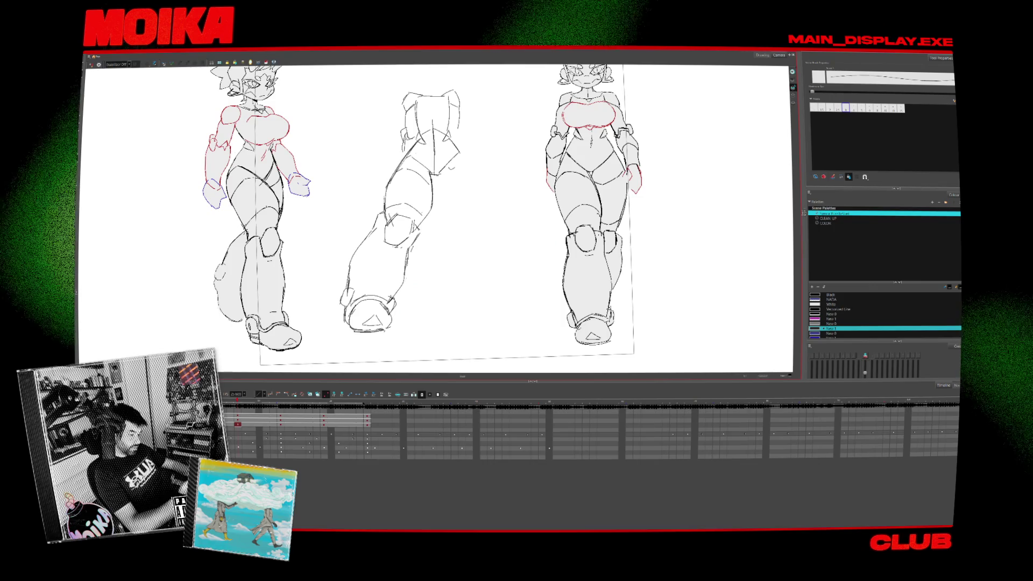
pyautogui.press('.')
pyautogui.press(',')
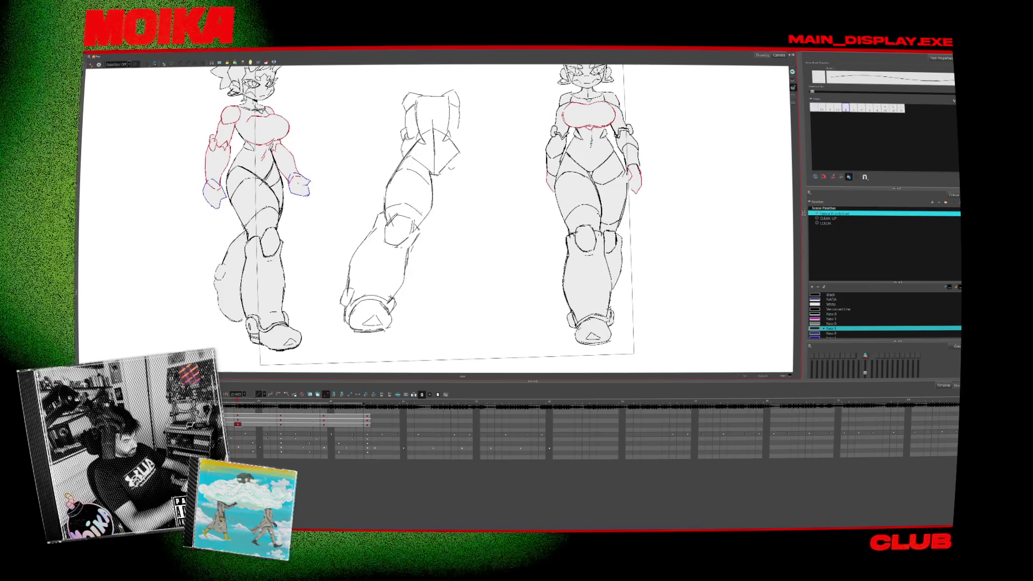
pyautogui.press(',')
pyautogui.hotkey('ctrl', 'a')
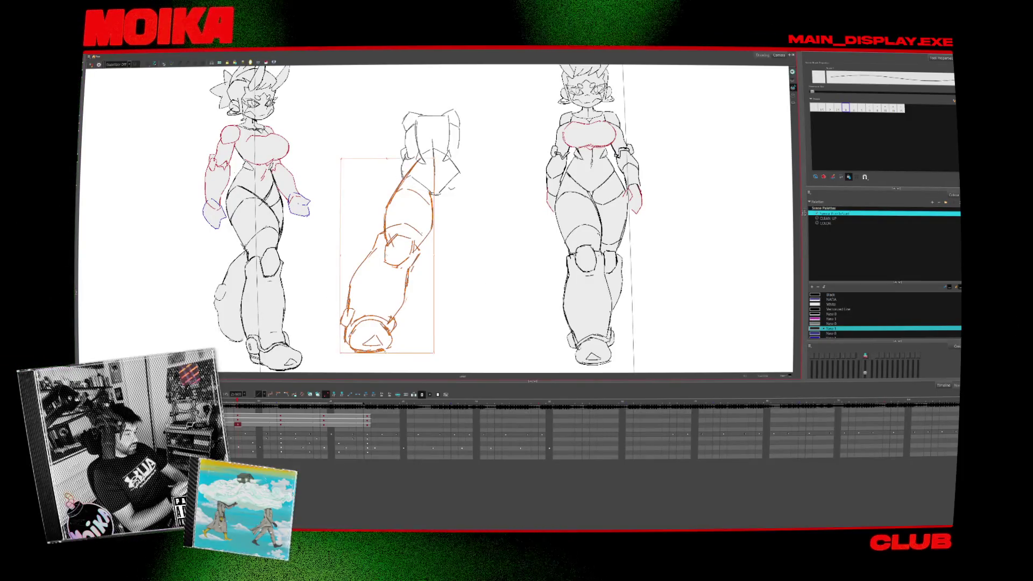
# Paste a horizontally flipped copy of the leg sketch and move it right as the second leg.
pyautogui.scroll(-2, 474, 269)
pyautogui.scroll(-1, 473, 270)
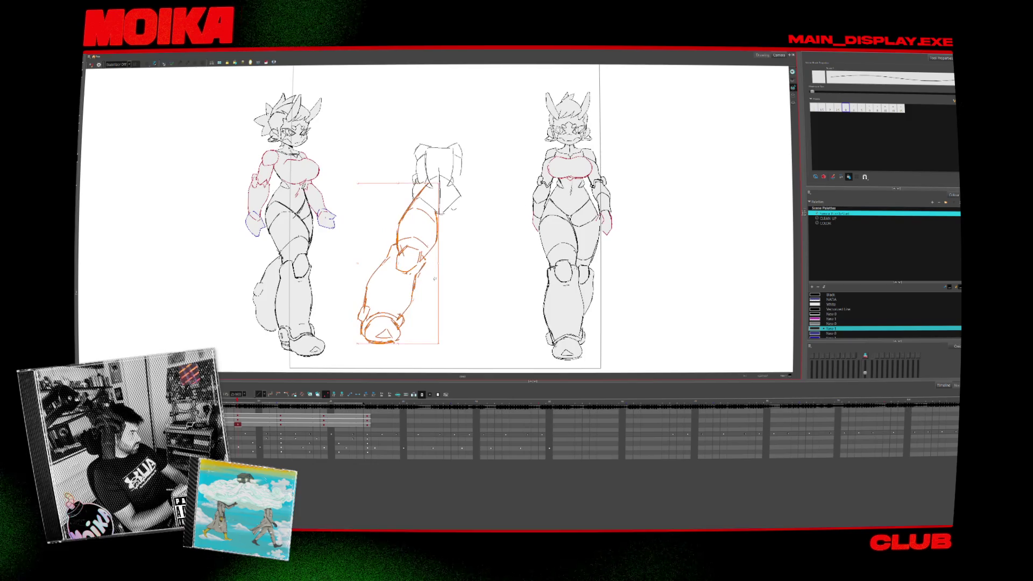
pyautogui.hotkey('ctrl', 'v')
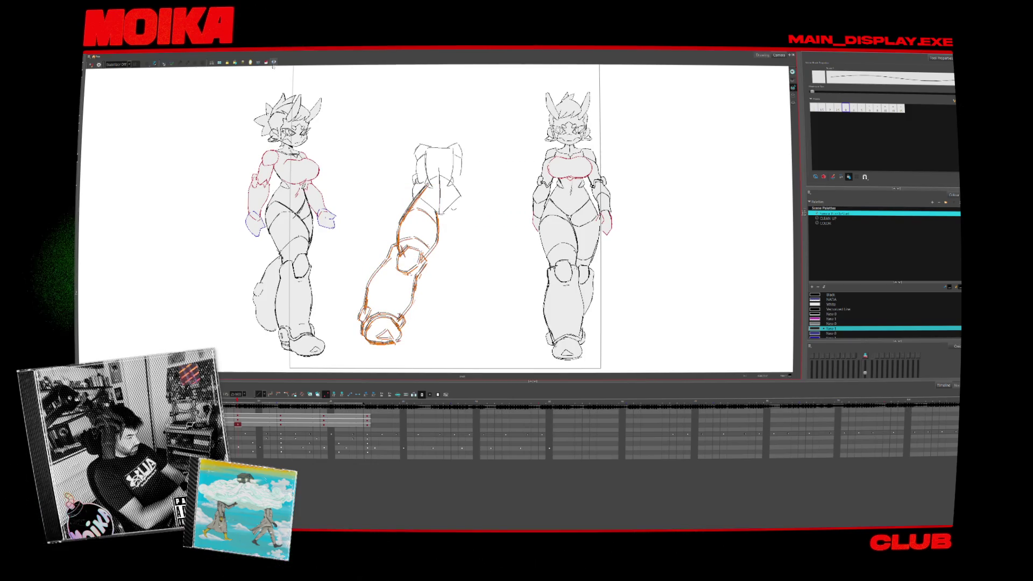
pyautogui.press('4')
pyautogui.moveTo(399, 263); pyautogui.dragTo(481, 264)
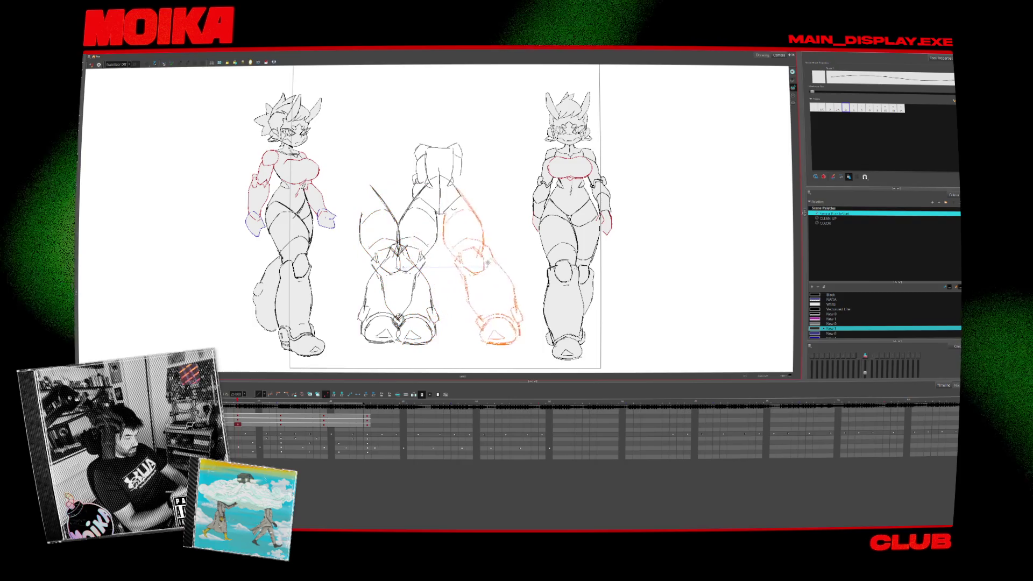
pyautogui.press('Escape')
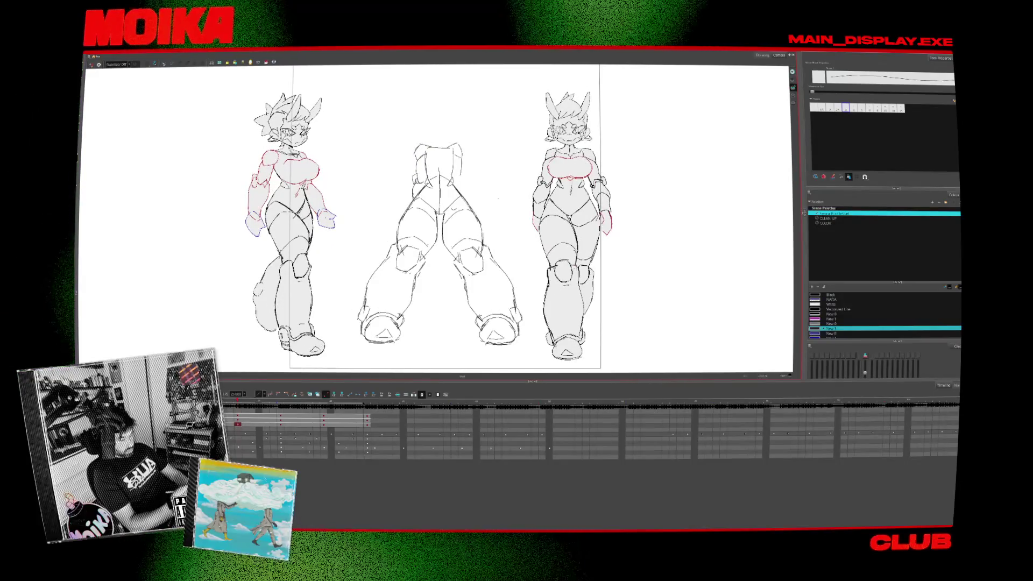
# Zoom in on the middle figure and return to the Brush tool.
pyautogui.hotkey('alt', 'z')
pyautogui.press('x')
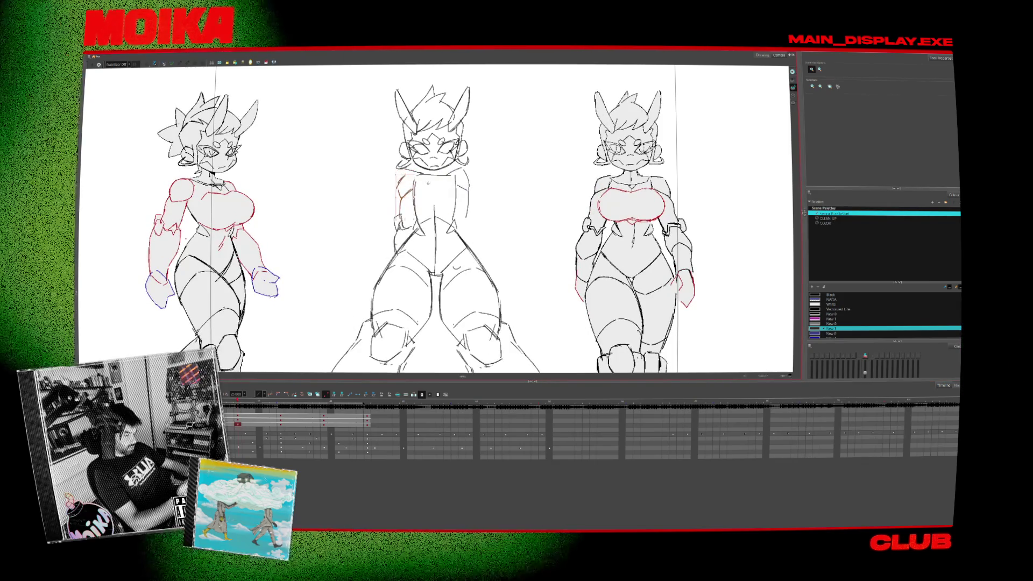
pyautogui.hotkey('alt', 'b')
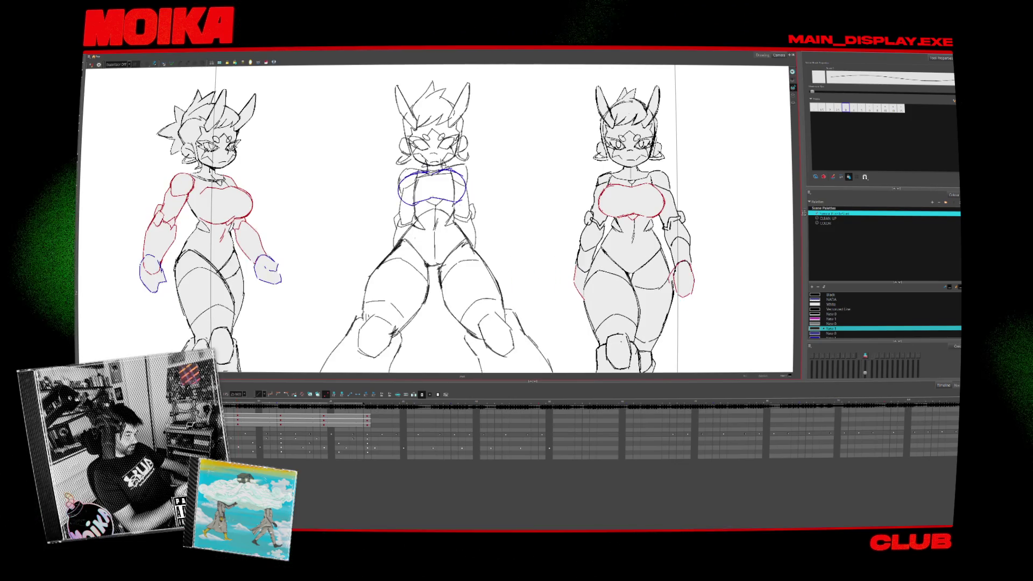
# Select the stroke on the middle figure's arm, release it, and switch to another tool.
pyautogui.click(398, 259)
pyautogui.press('Escape')
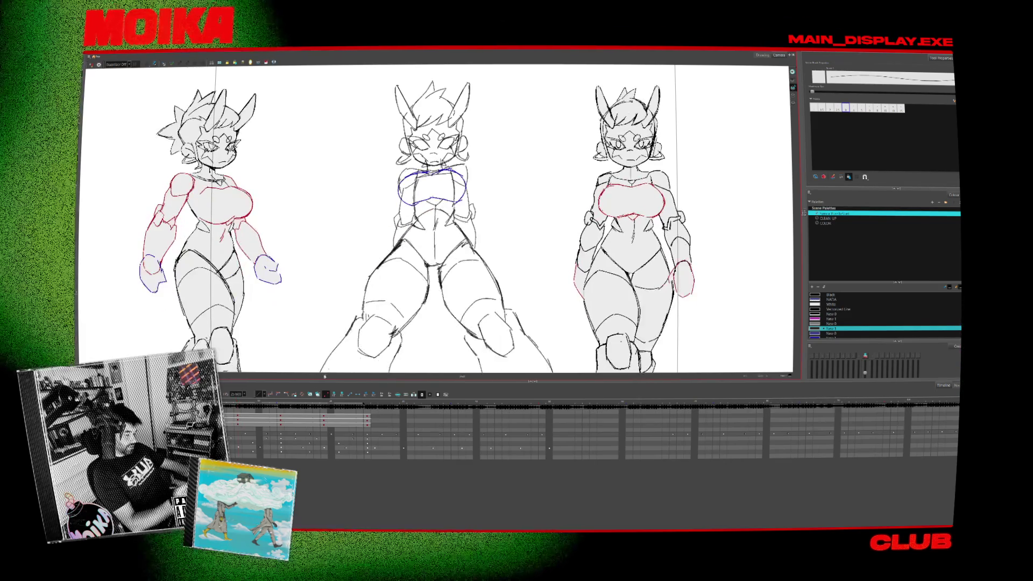
pyautogui.hotkey('alt', 's')
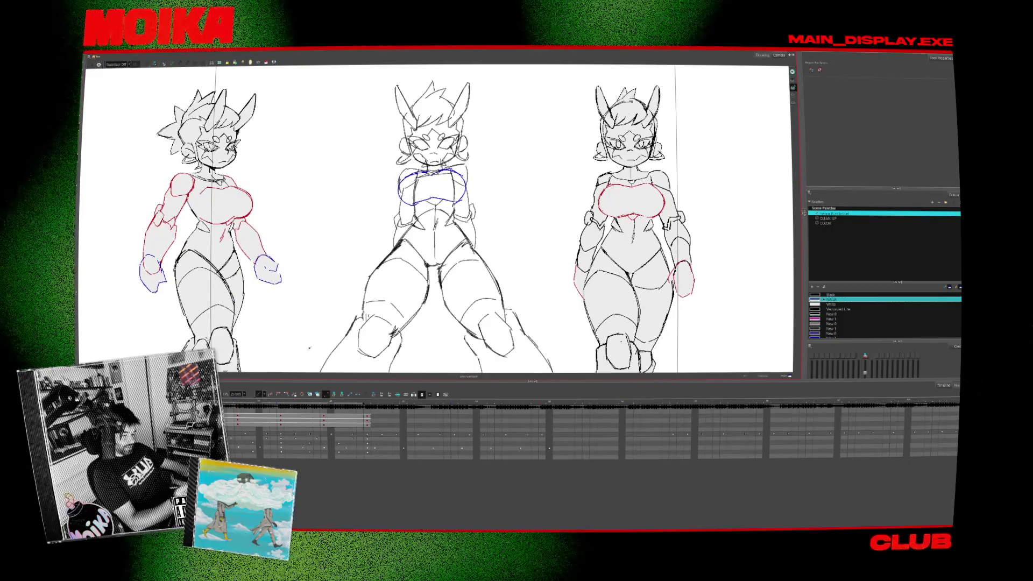
# Zoom in on the middle figure and jump to the other drawing.
pyautogui.press('2')
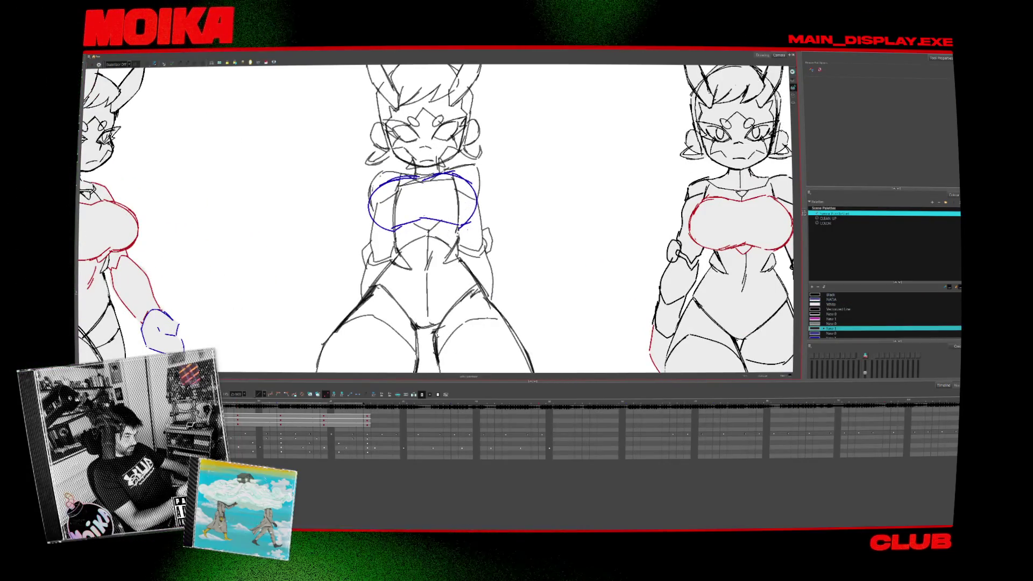
pyautogui.hotkey('alt', 'b')
pyautogui.hotkey('alt', 'z')
pyautogui.press('2')
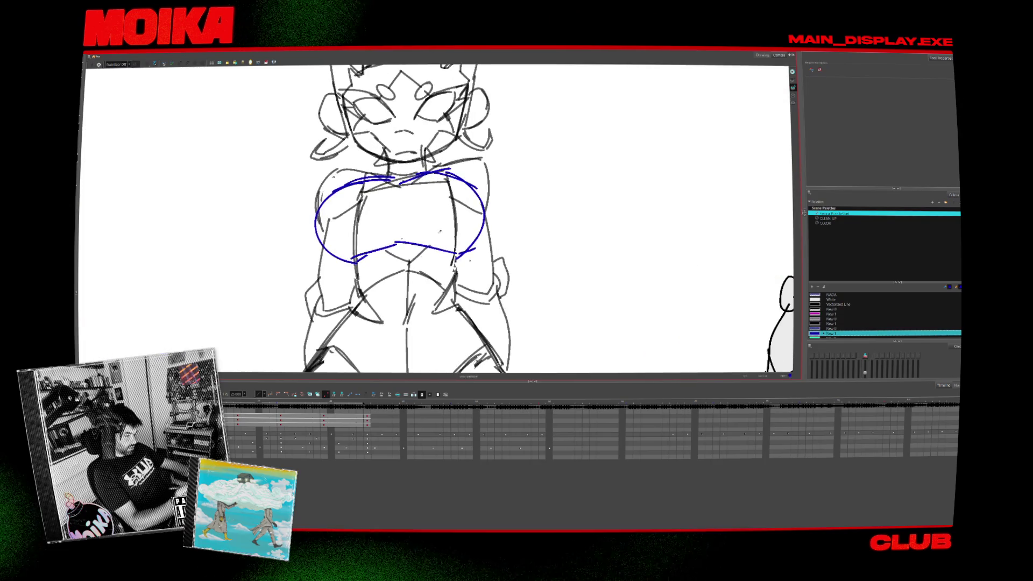
pyautogui.click(238, 417)
pyautogui.hotkey('alt', 'b')
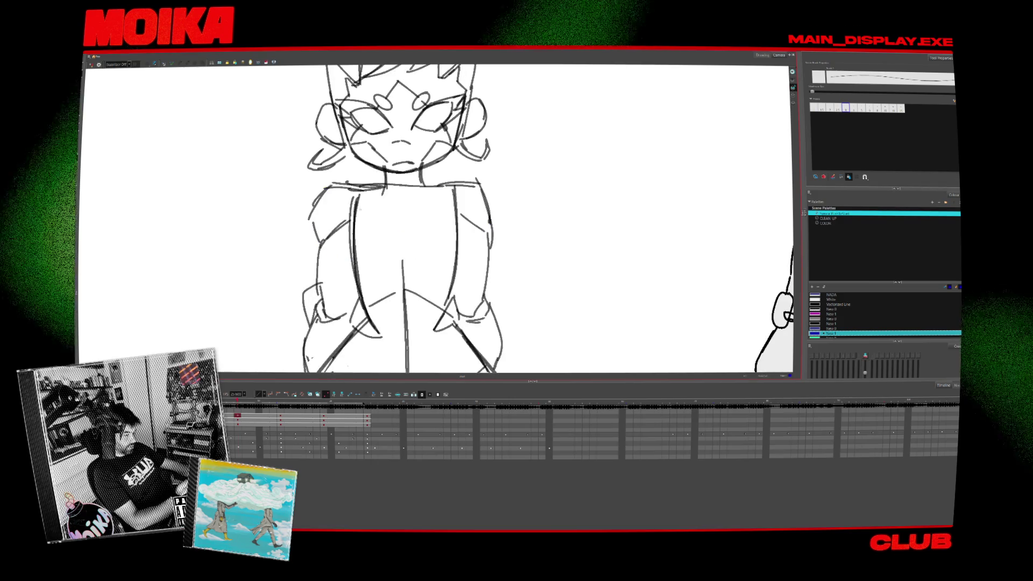
# Draw the blue curve along the figure's shoulder and chest, then select the torso stroke to clean it.
pyautogui.moveTo(368, 194); pyautogui.dragTo(339, 284)
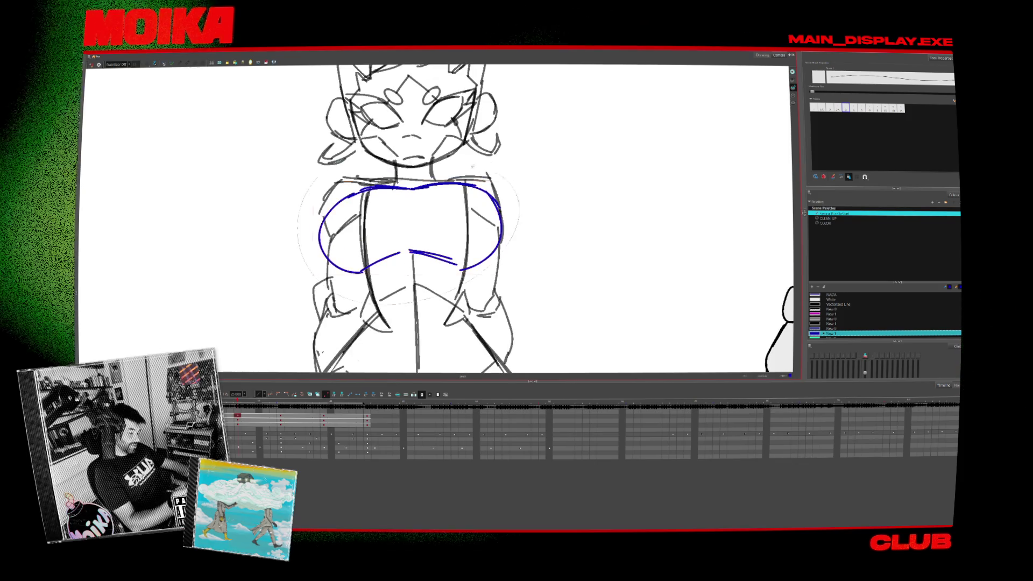
pyautogui.hotkey('ctrl', 'a')
pyautogui.press('Escape')
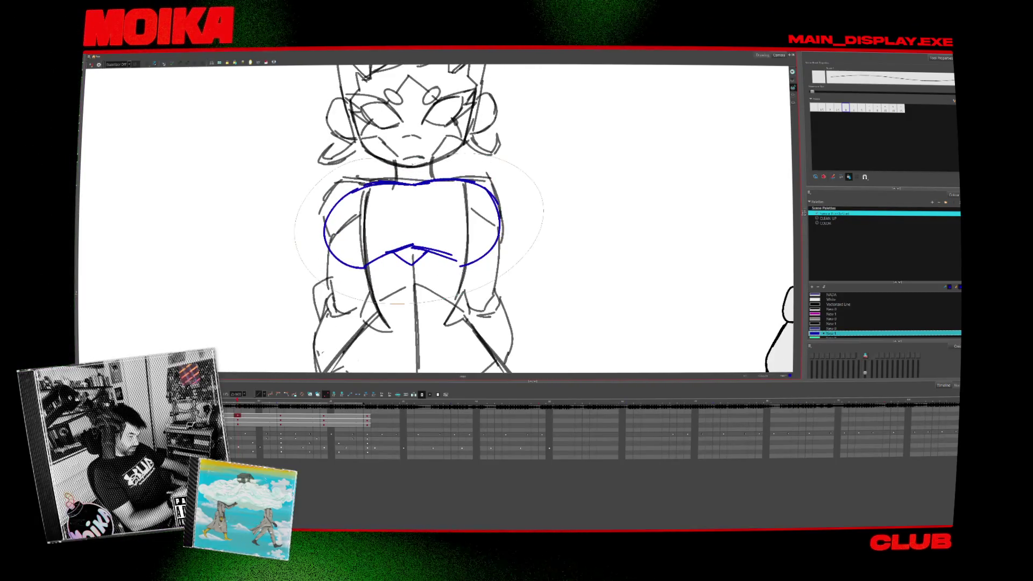
pyautogui.scroll(-1, 520, 241)
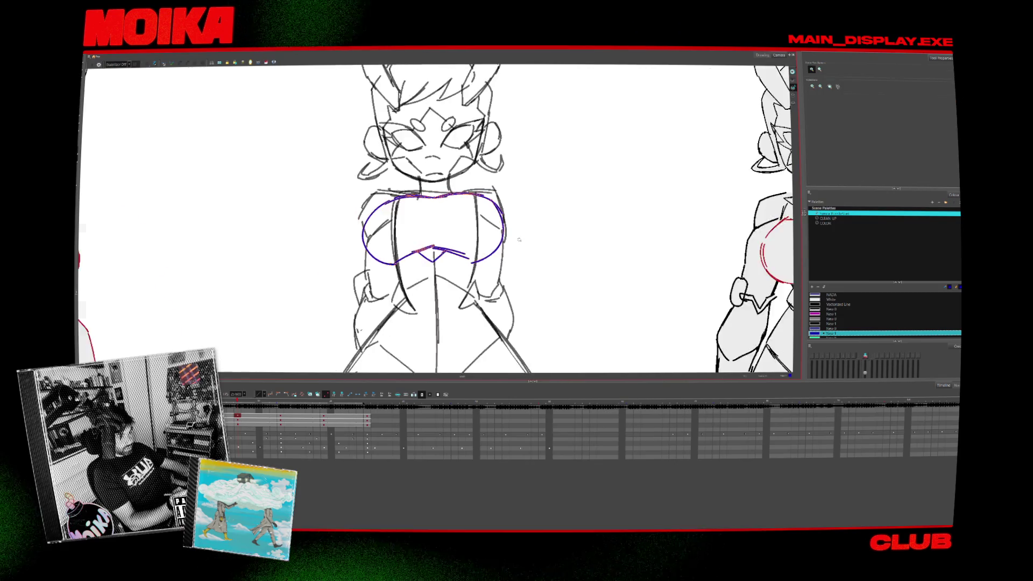
pyautogui.scroll(-2, 519, 240)
pyautogui.scroll(-2, 460, 216)
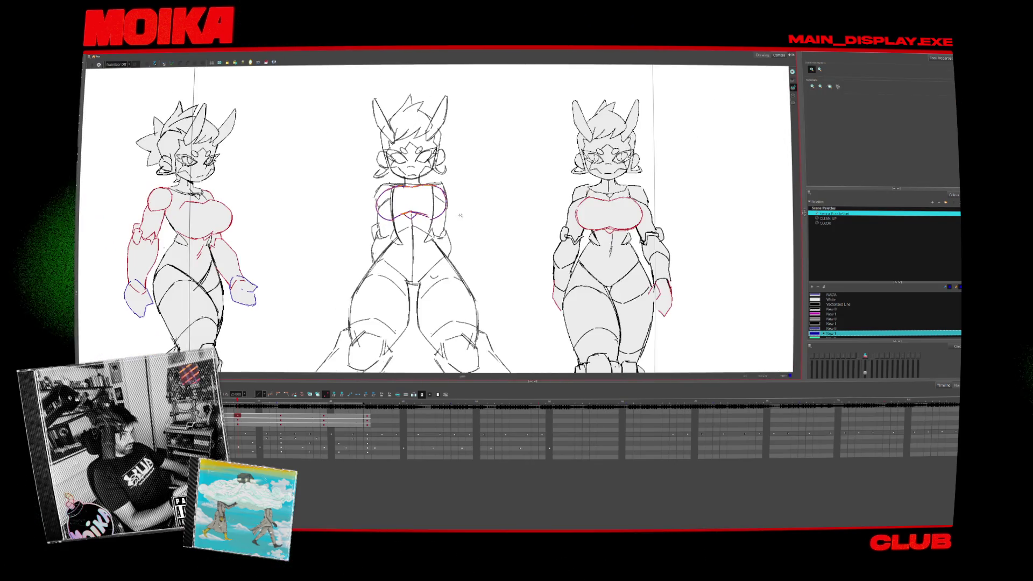
pyautogui.scroll(2, 318, 189)
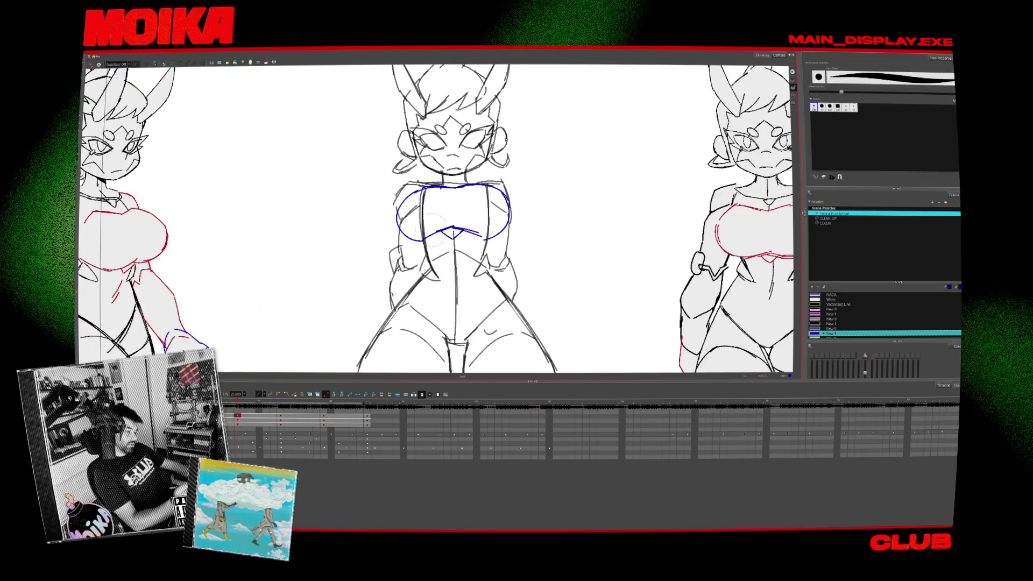
pyautogui.hotkey('alt', 'e')
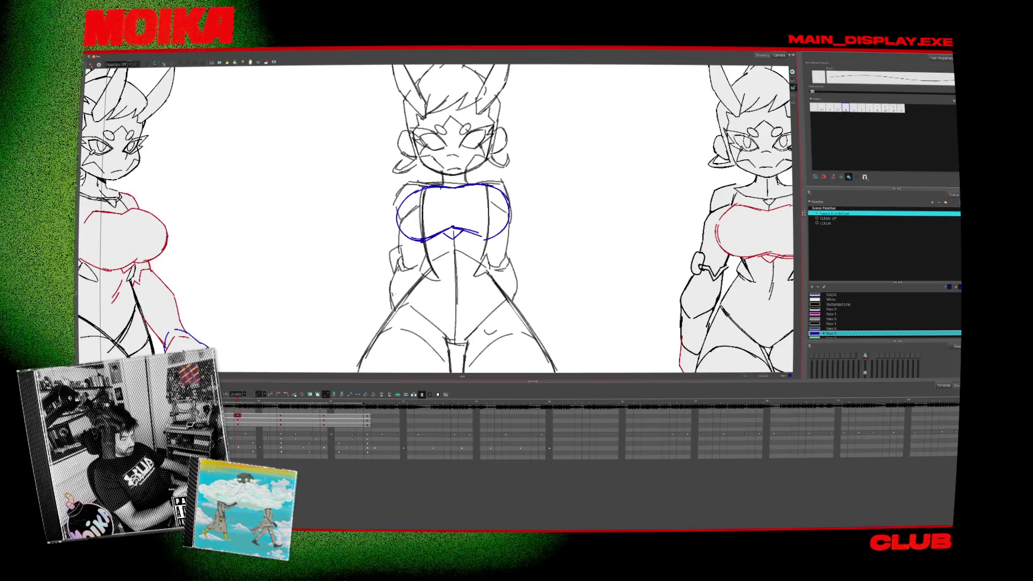
pyautogui.press('.')
pyautogui.press(',')
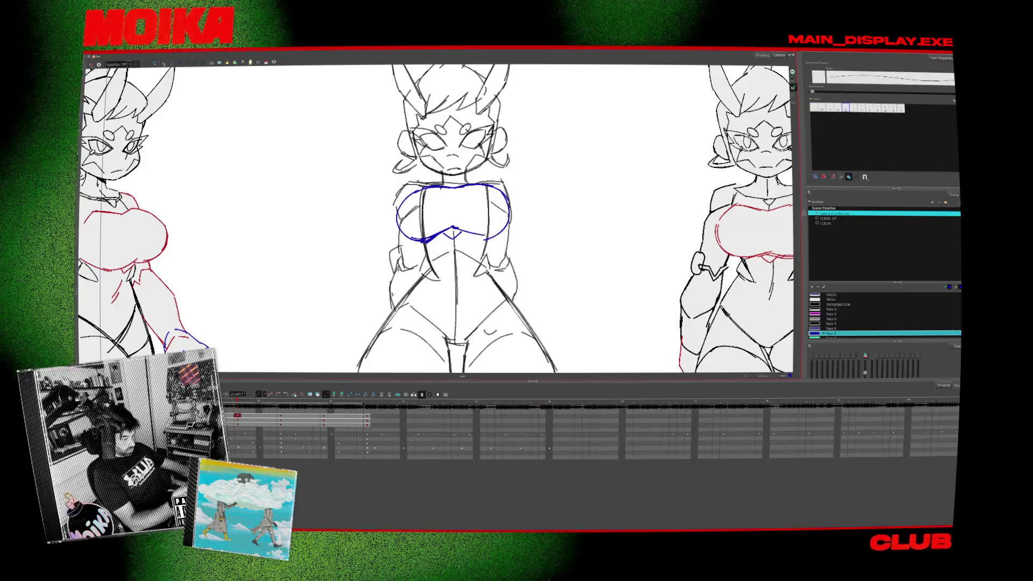
pyautogui.press('.')
pyautogui.press(',')
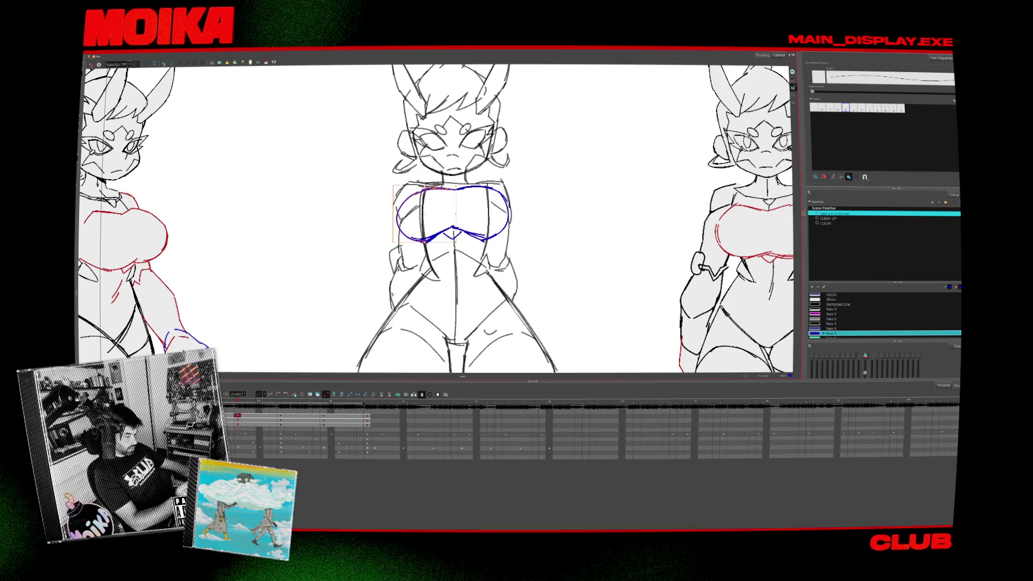
pyautogui.press('1')
pyautogui.press('.')
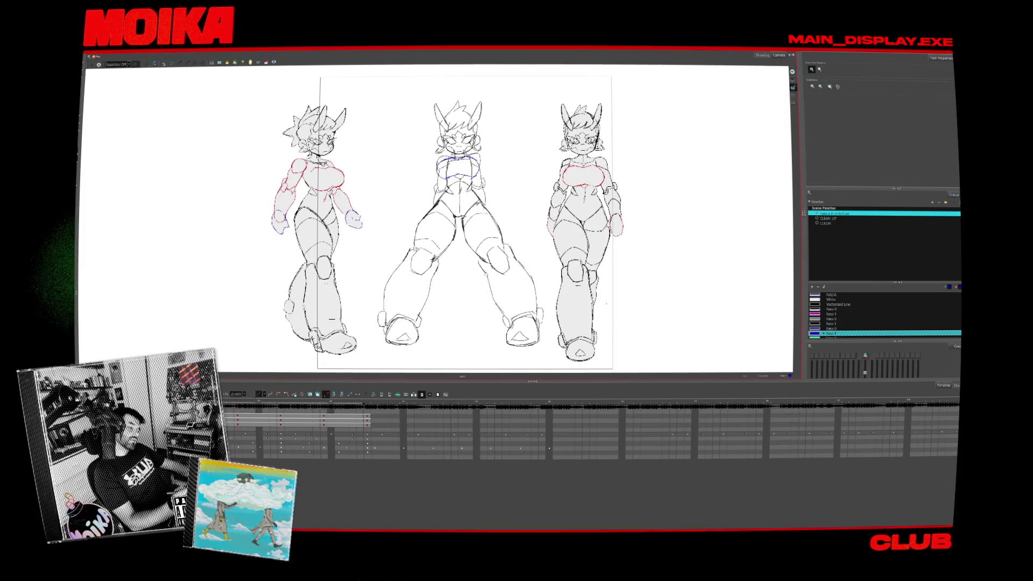
pyautogui.press(',')
pyautogui.moveTo(474, 276); pyautogui.dragTo(457, 268)
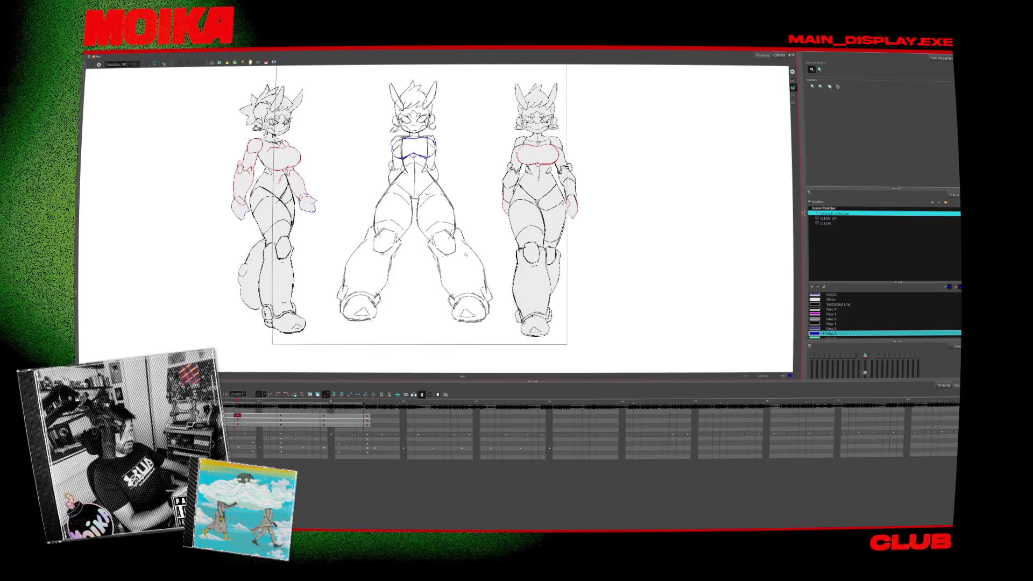
pyautogui.moveTo(500, 256); pyautogui.dragTo(524, 262)
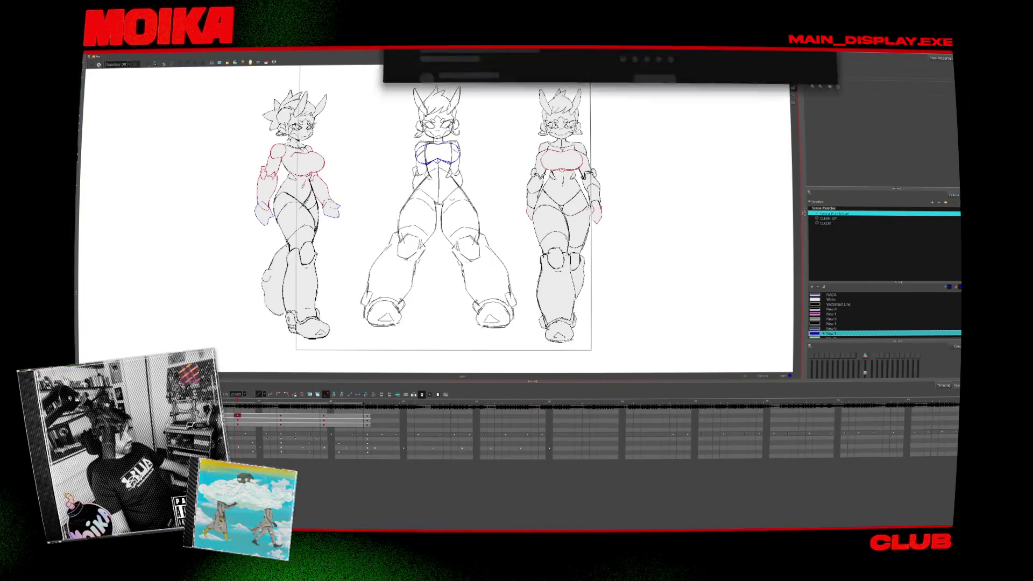
pyautogui.moveTo(317, 55); pyautogui.dragTo(317, 160)
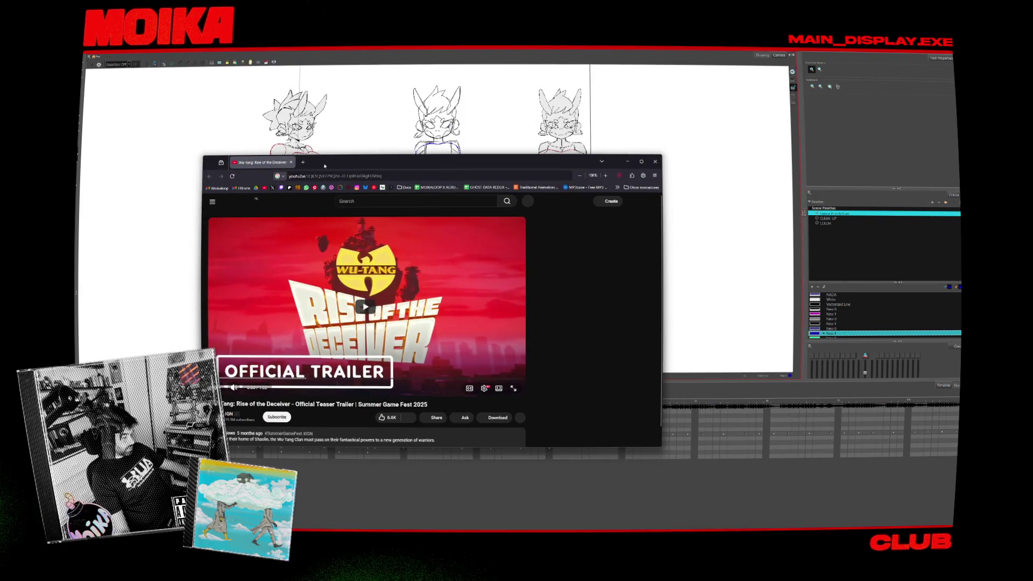
pyautogui.doubleClick(324, 166)
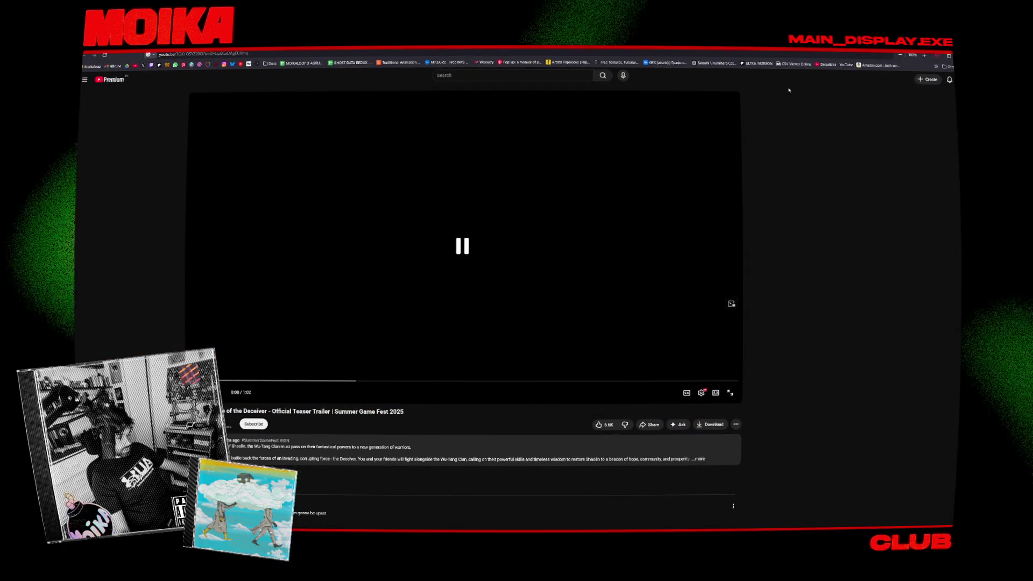
pyautogui.press('super+Down')
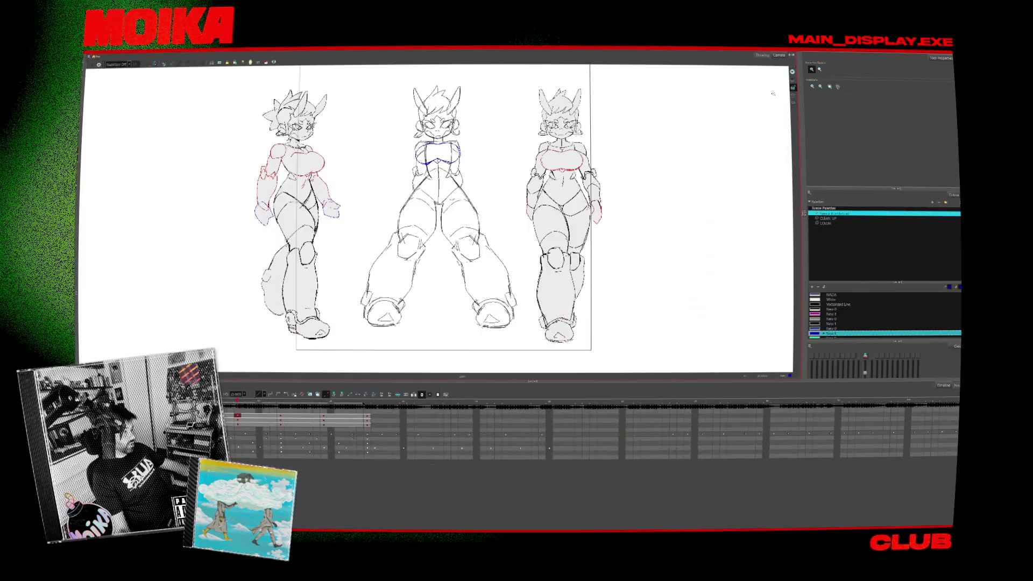
pyautogui.moveTo(226, 403)
pyautogui.mouseDown()
pyautogui.moveTo(240, 402)
pyautogui.moveTo(225, 403)
pyautogui.moveTo(238, 420)
pyautogui.mouseUp()
# Zoom in on the three figures, step to the other drawing, and switch from Pencil to Brush.
pyautogui.press('2')
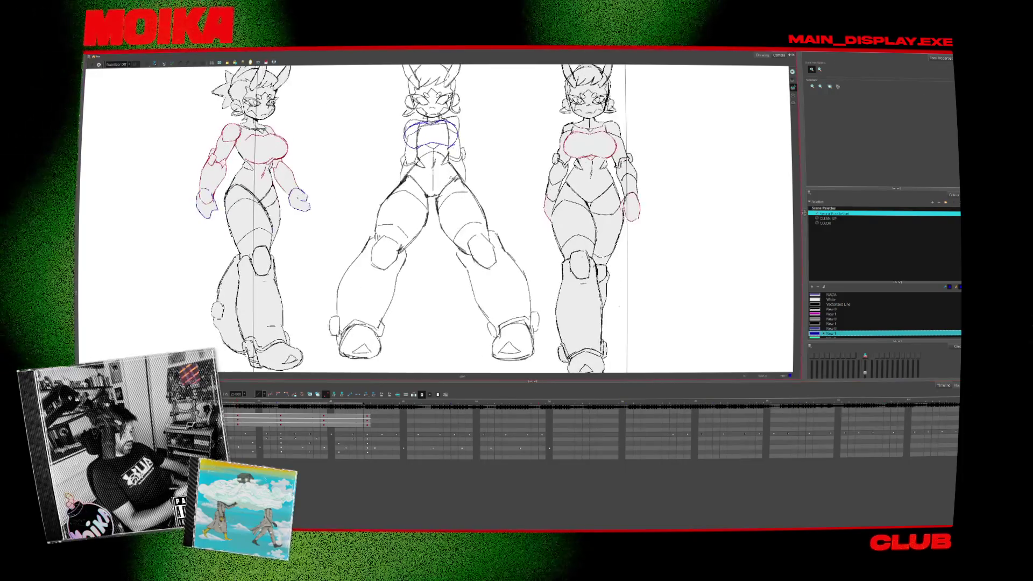
pyautogui.press('.')
pyautogui.hotkey('alt', 'b')
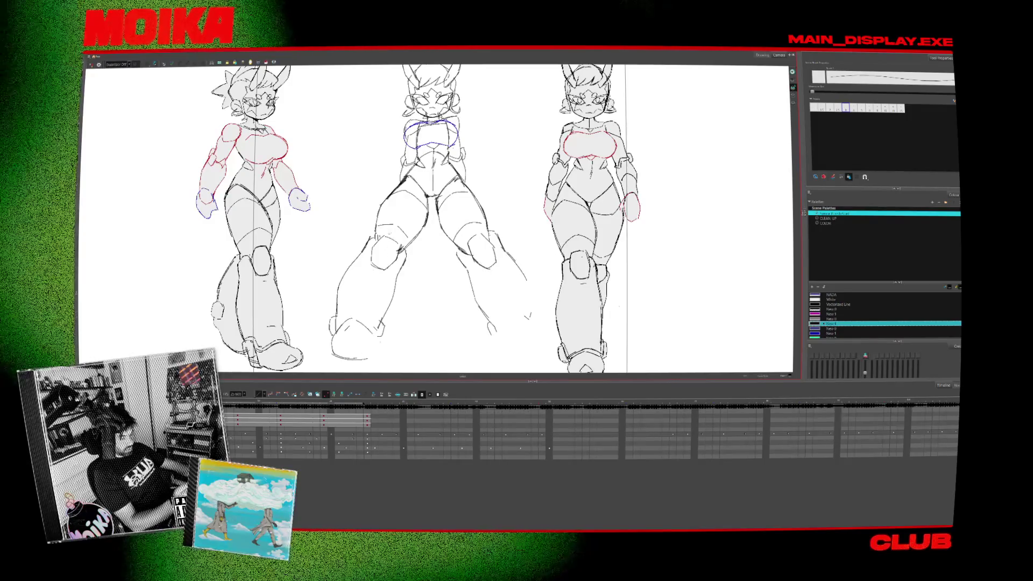
pyautogui.hotkey('alt', 'b')
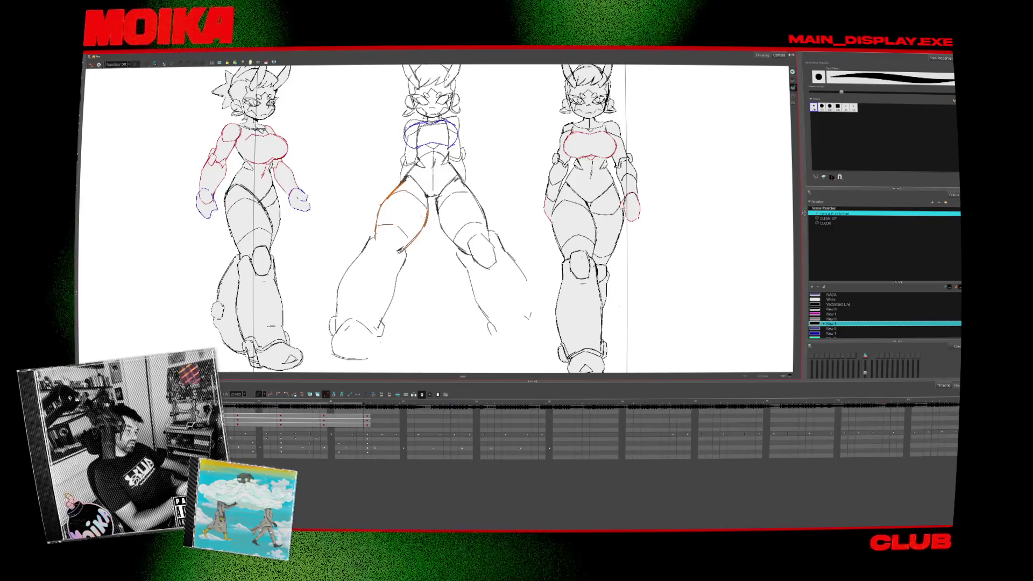
# Compare the two drawings, sketch a short grey leg stroke, then switch to the YouTube browser.
pyautogui.press(',')
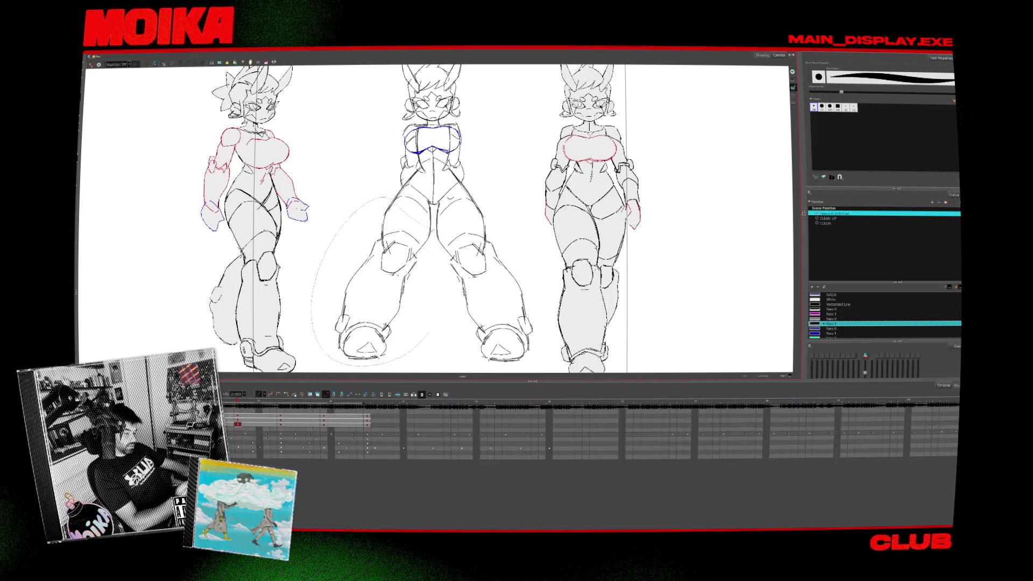
pyautogui.press('.')
pyautogui.press(',')
pyautogui.moveTo(419, 222); pyautogui.dragTo(408, 239)
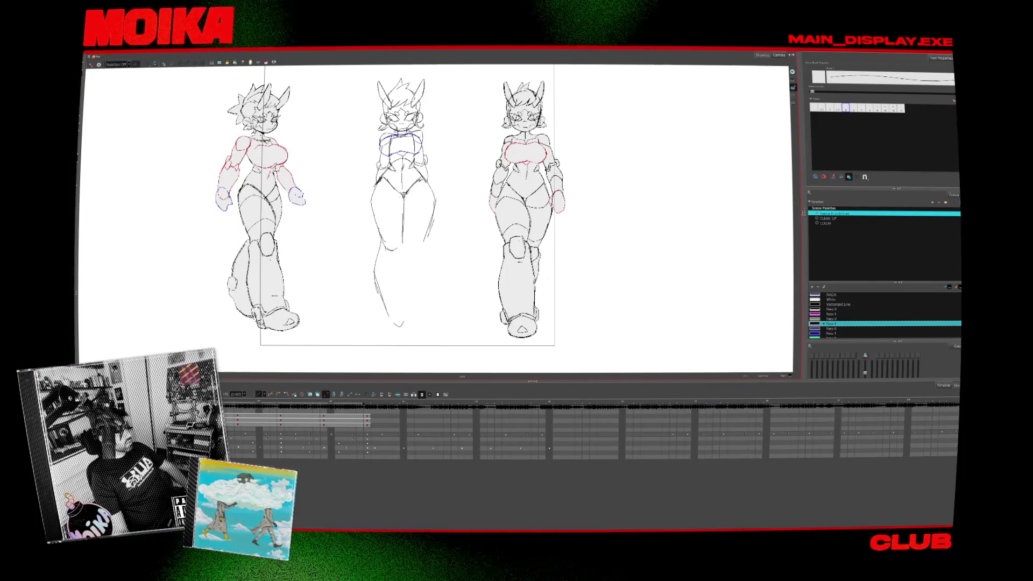
pyautogui.hotkey('alt', 'Tab')
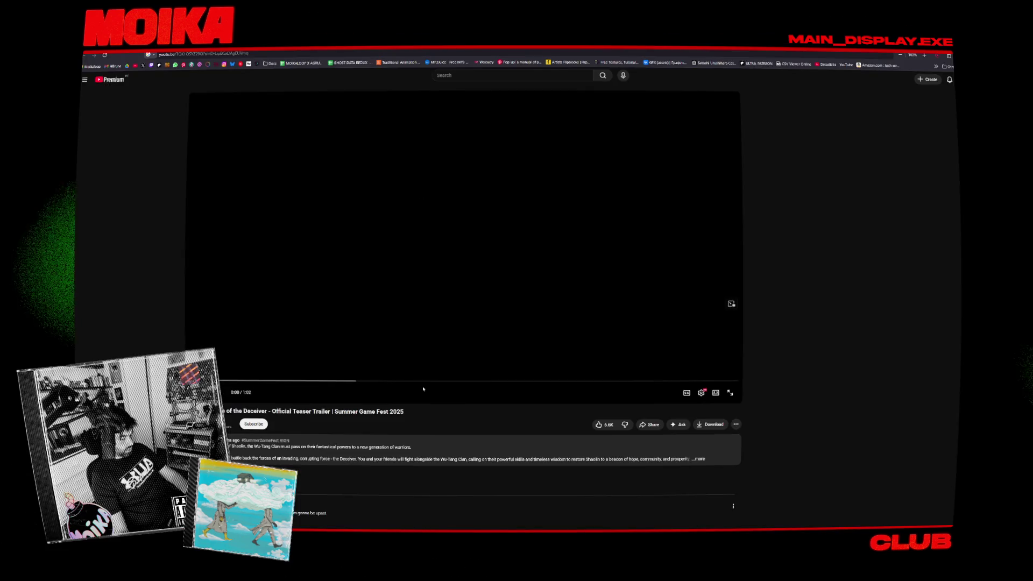
pyautogui.click(466, 349)
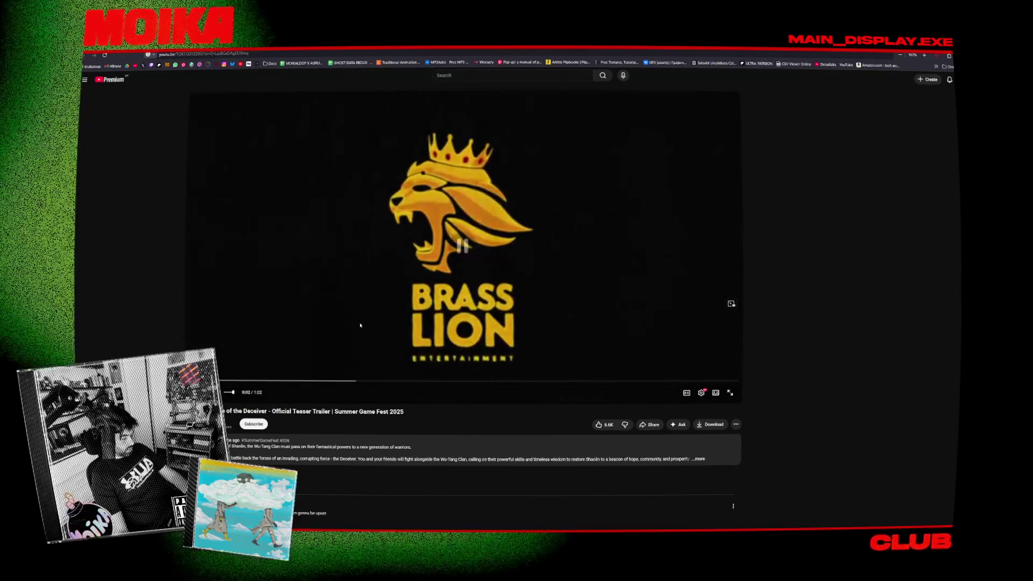
pyautogui.press('f')
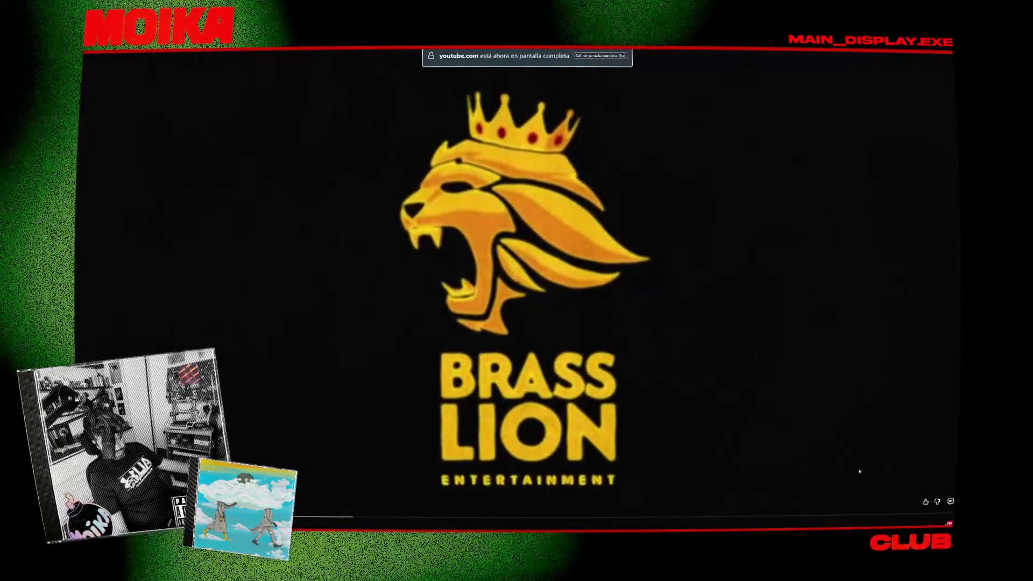
pyautogui.click(946, 524)
pyautogui.click(925, 494)
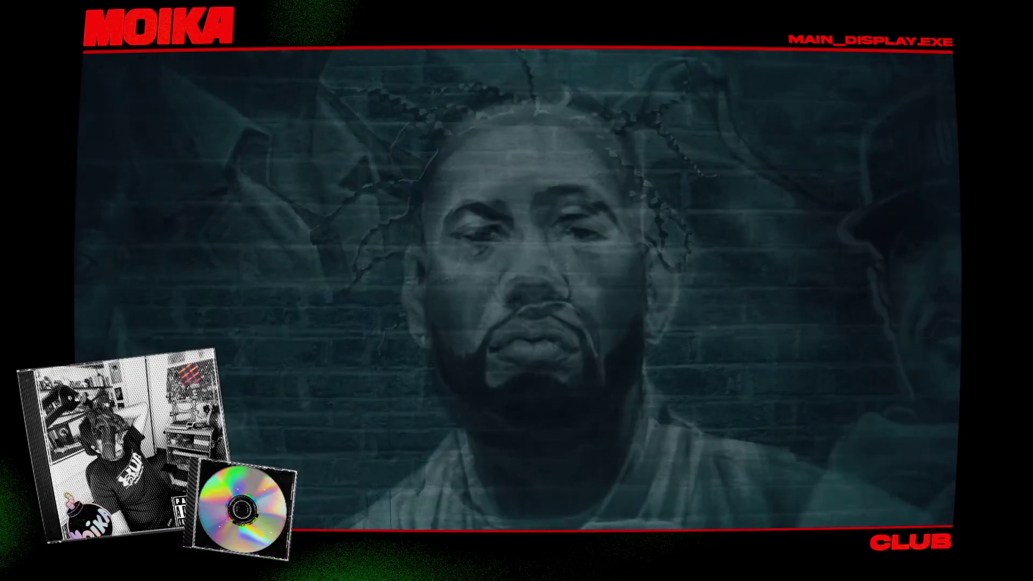
pyautogui.moveTo(861, 382)
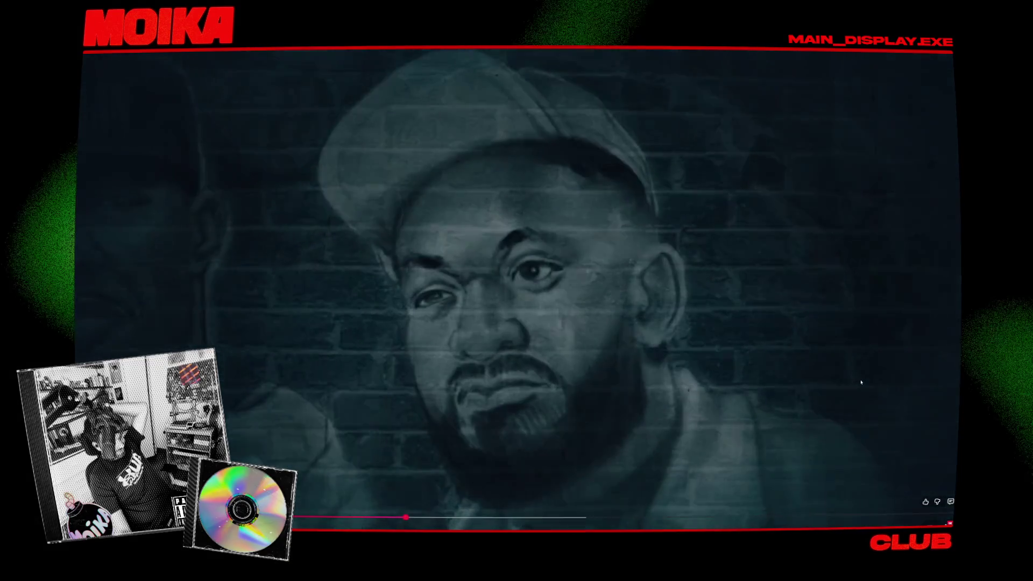
pyautogui.moveTo(797, 394)
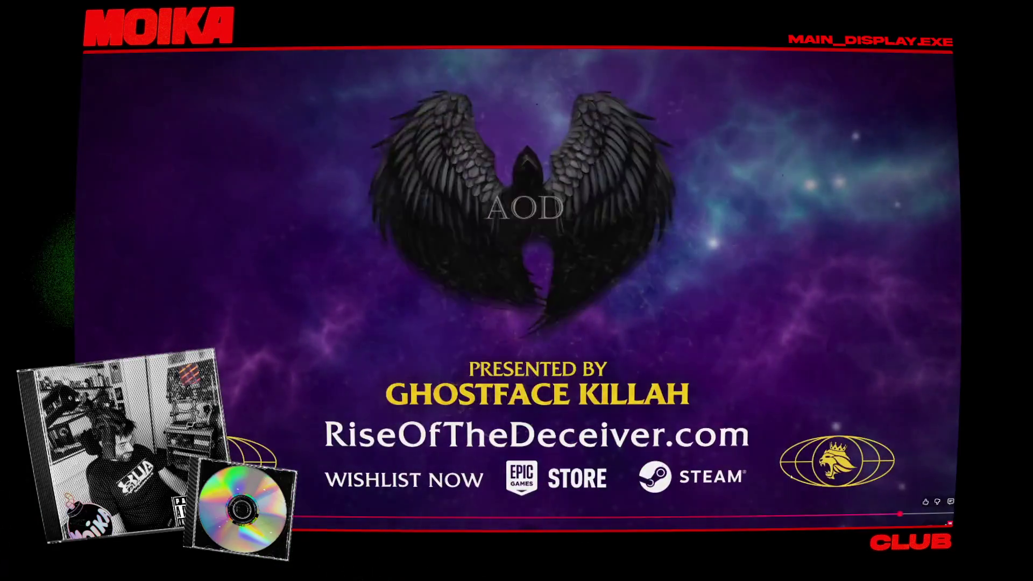
pyautogui.press('Escape')
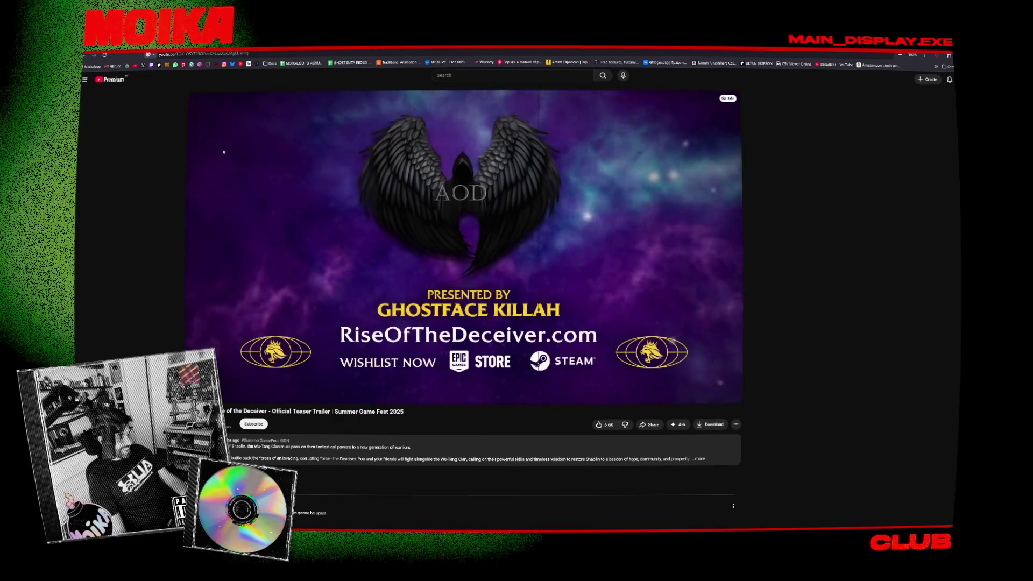
pyautogui.press('super+Down')
pyautogui.press('super+Down')
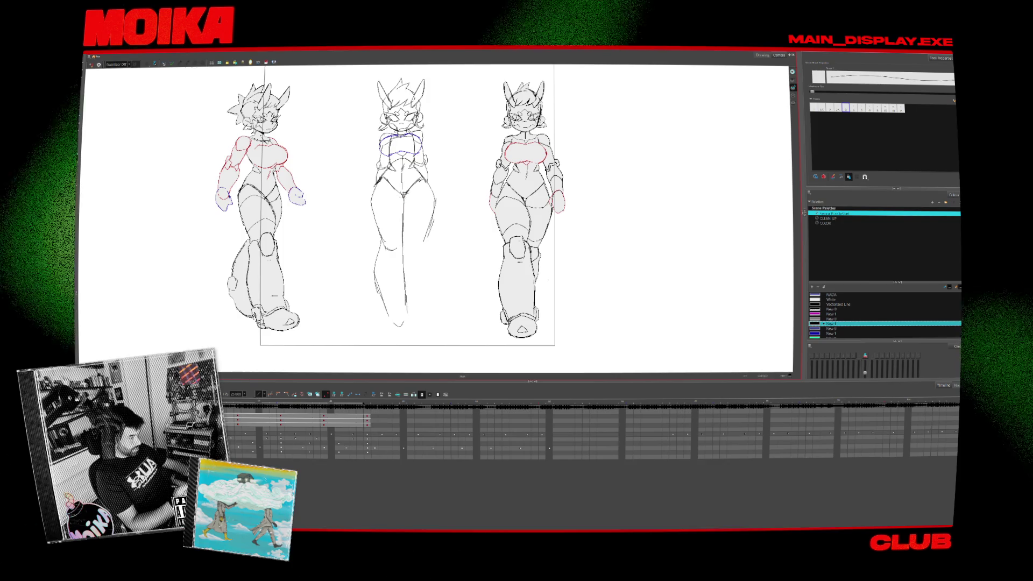
# Step forward through the turnaround drawings to the one where the middle figure has knees.
pyautogui.press('.')
pyautogui.press('.')
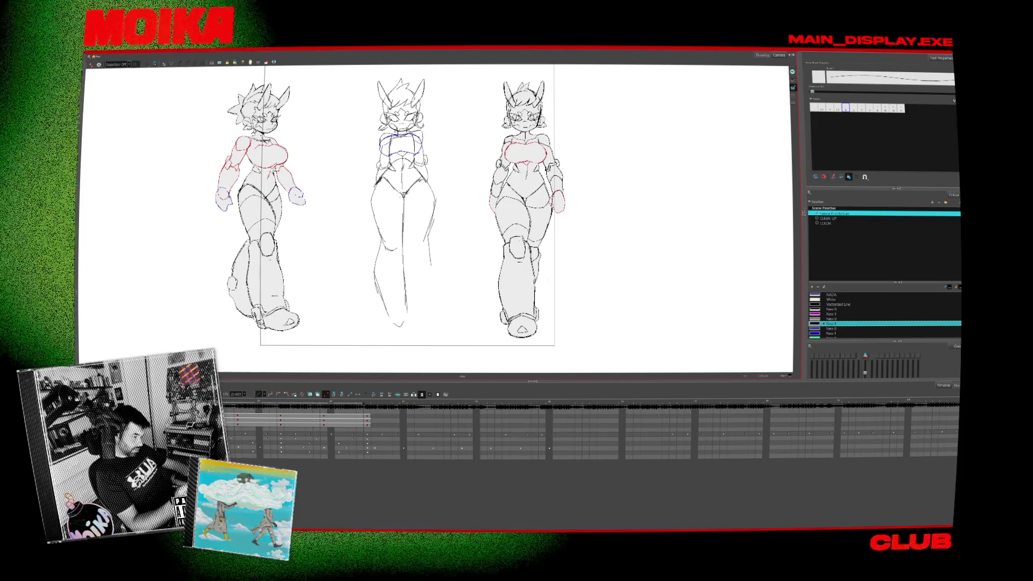
pyautogui.press('.')
pyautogui.press('.')
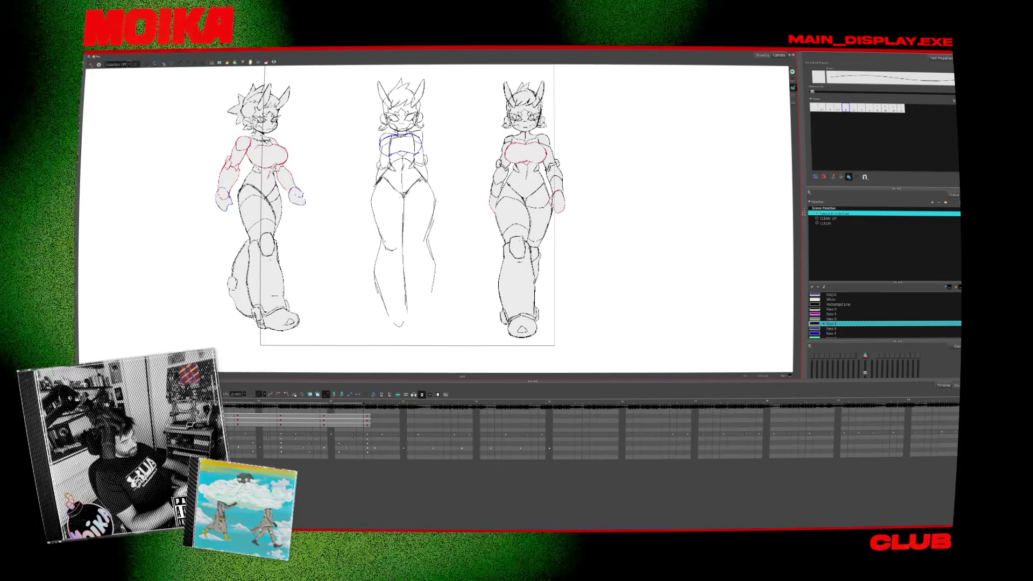
pyautogui.press('.')
pyautogui.press('.')
pyautogui.press('.')
pyautogui.press('.')
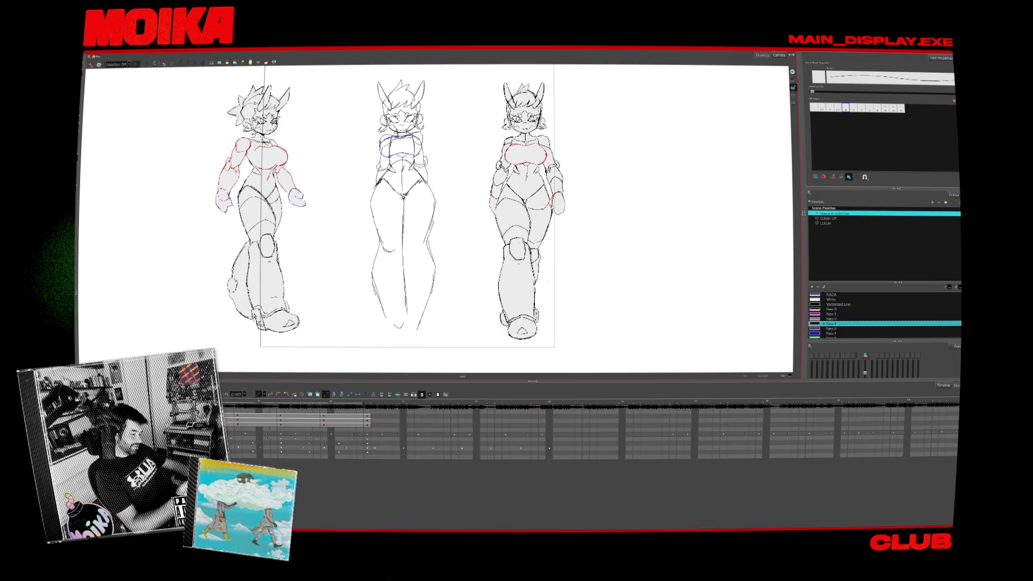
pyautogui.press('.')
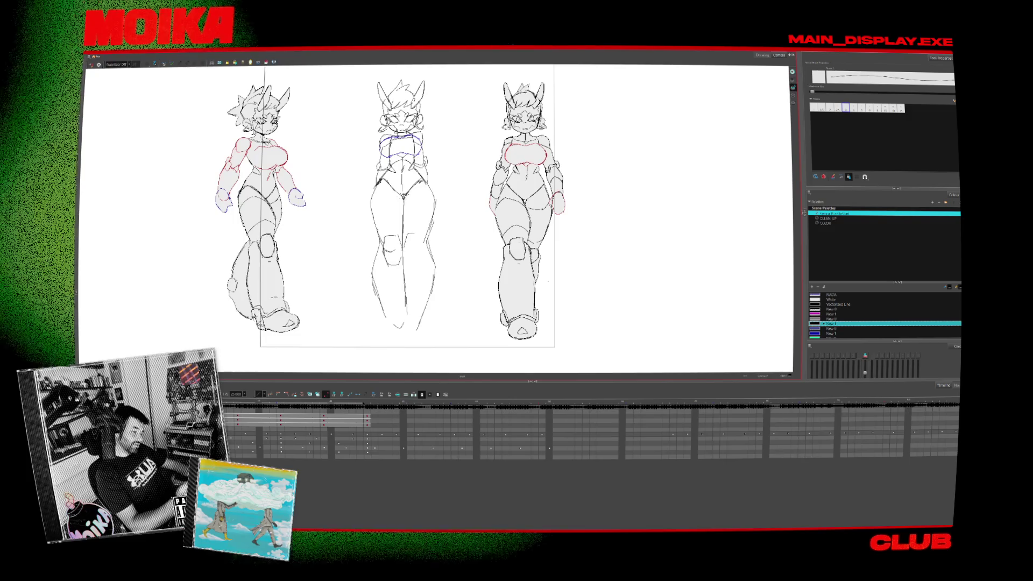
pyautogui.press('.')
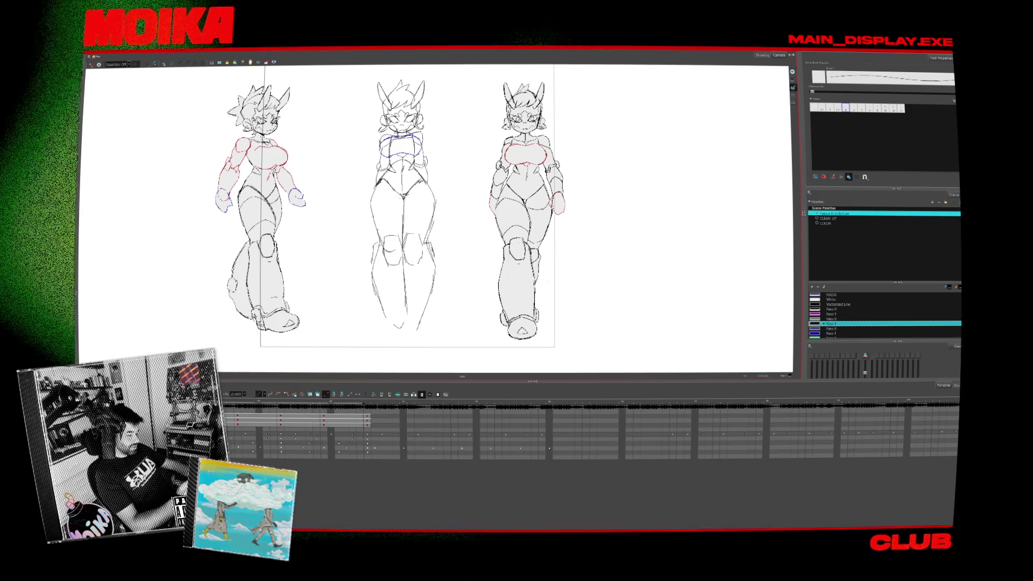
# Sketch the middle figure's left and right knees in pencil, undoing a stray thick brush stroke.
pyautogui.moveTo(374, 246); pyautogui.dragTo(371, 266)
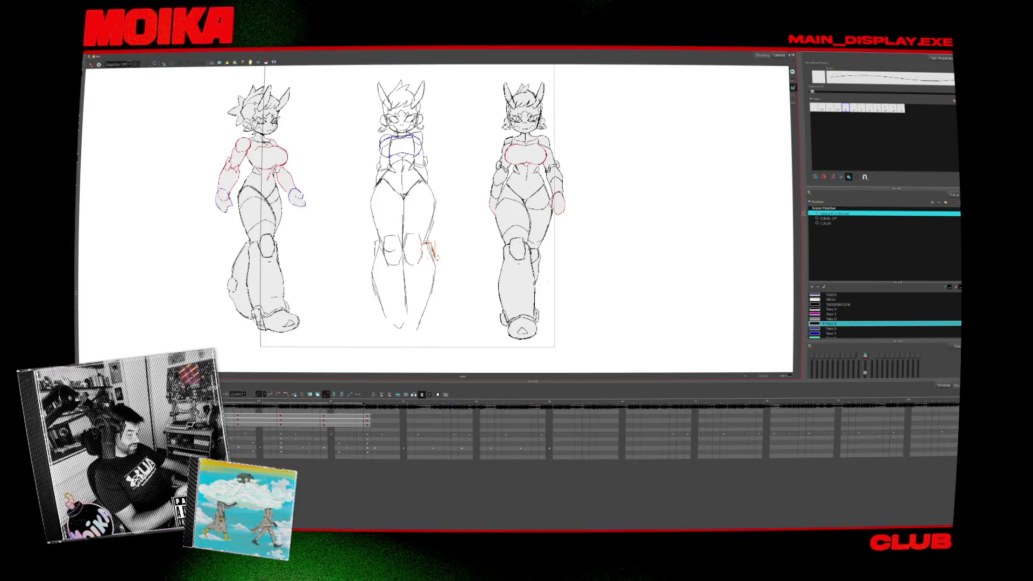
pyautogui.moveTo(427, 241); pyautogui.dragTo(431, 256)
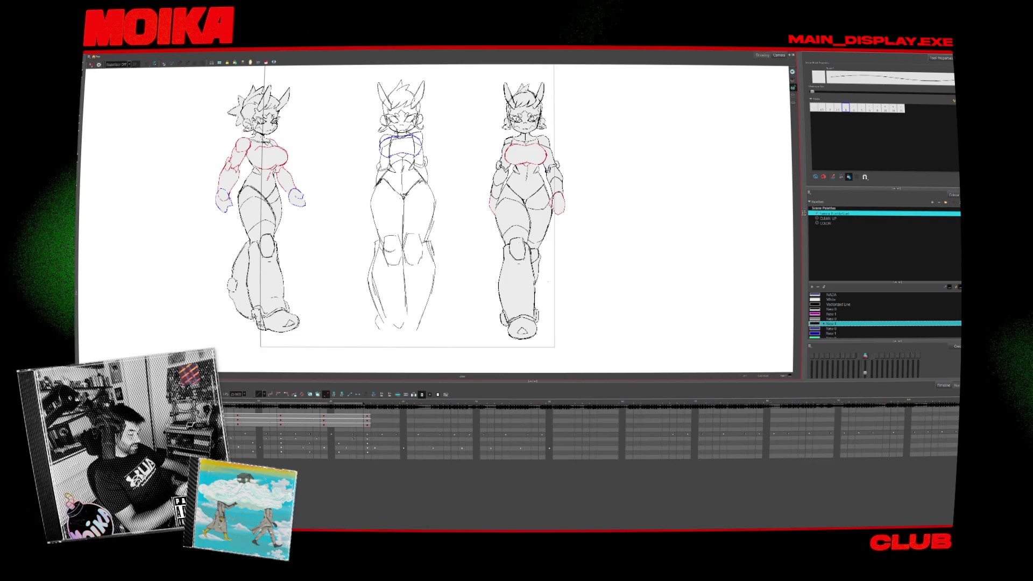
pyautogui.hotkey('alt', 'b')
pyautogui.hotkey('ctrl', 'z')
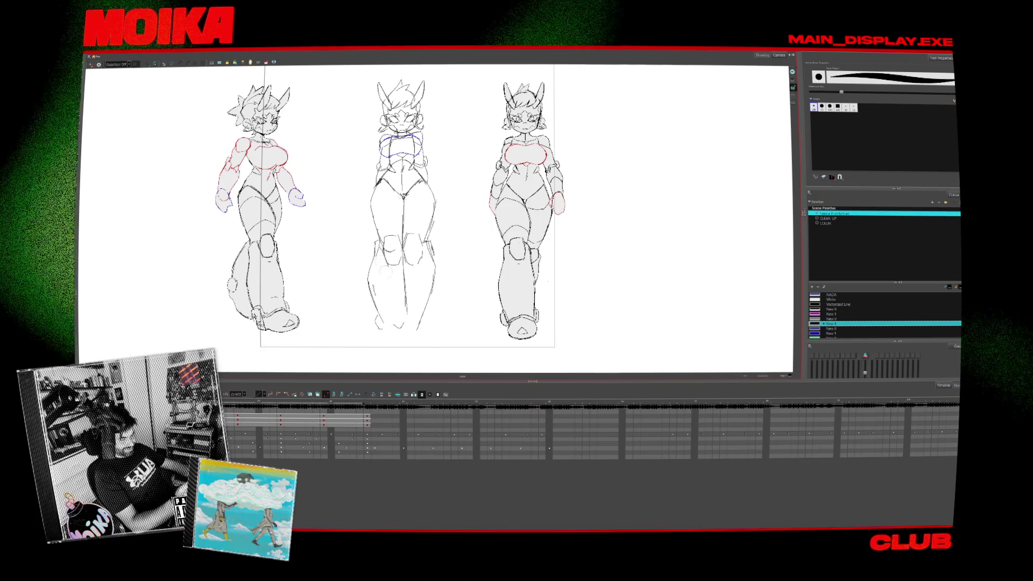
pyautogui.hotkey('alt', '/')
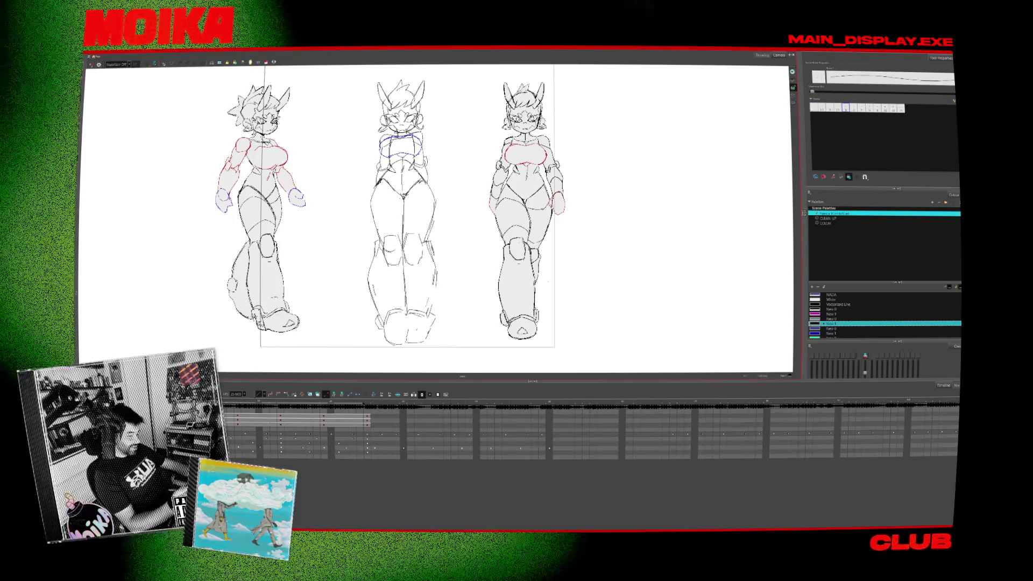
# Trace the right leg's knee and boot lines, and delete the selected left-leg strokes.
pyautogui.moveTo(431, 240); pyautogui.dragTo(435, 267)
pyautogui.moveTo(435, 315); pyautogui.dragTo(428, 341)
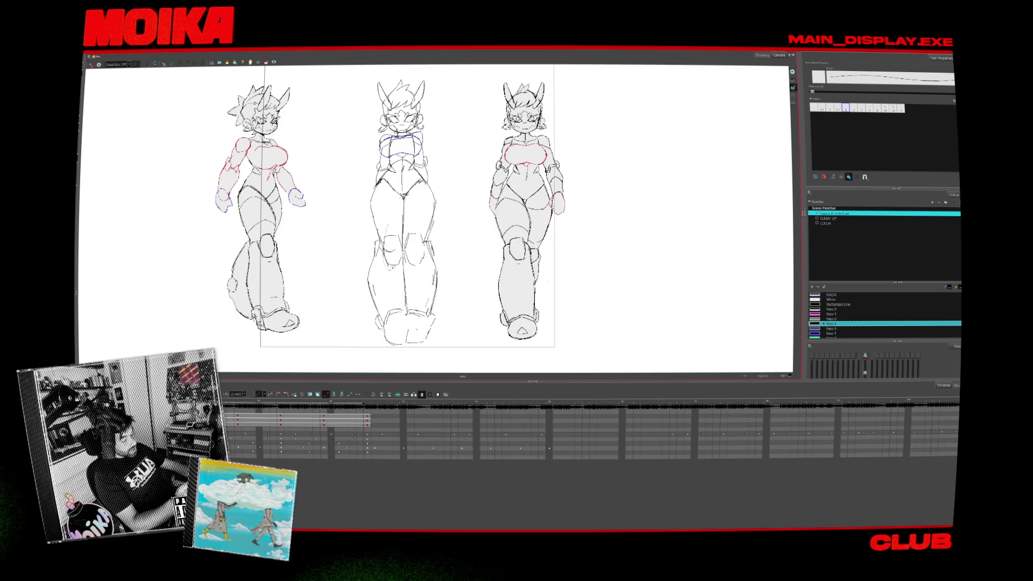
pyautogui.press('Delete')
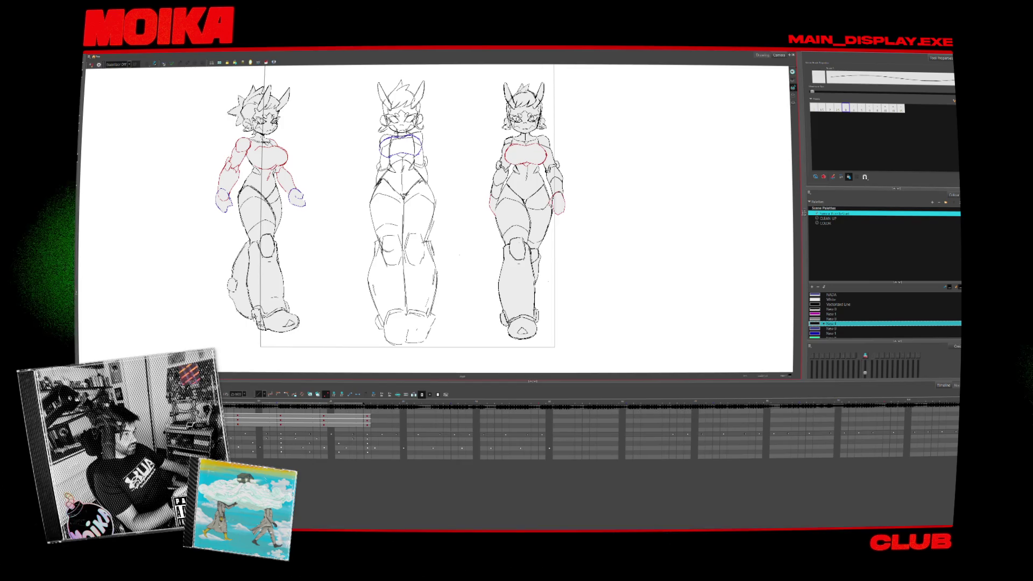
# Brush a line along the right leg and boot, then undo it.
pyautogui.hotkey('alt', 'b')
pyautogui.moveTo(430, 243); pyautogui.dragTo(434, 267)
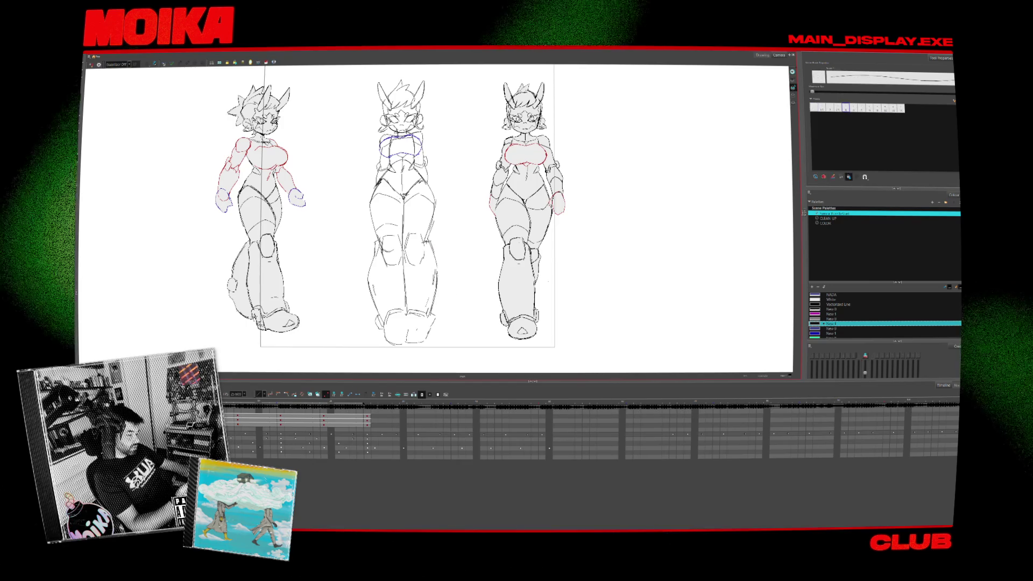
pyautogui.moveTo(407, 342); pyautogui.dragTo(435, 240)
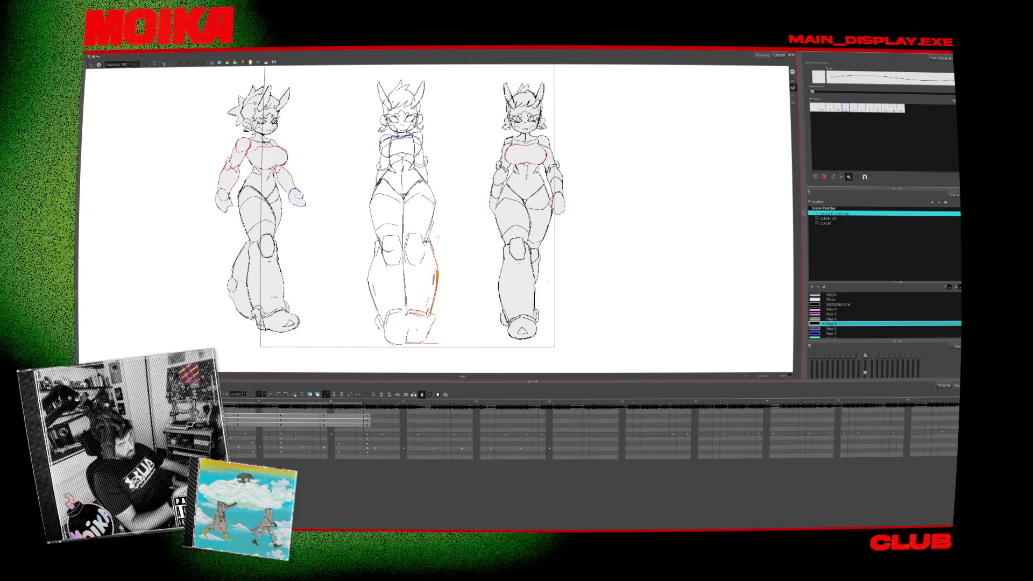
pyautogui.hotkey('ctrl', 'z')
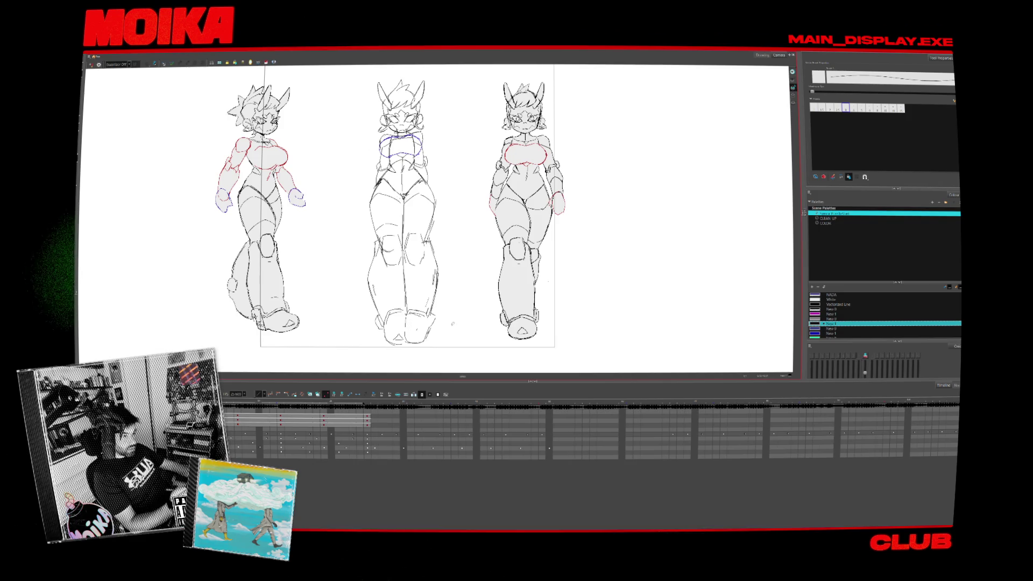
# Play the turnaround animation in a loop and show neighbouring drawings as onion skin.
pyautogui.press('Return')
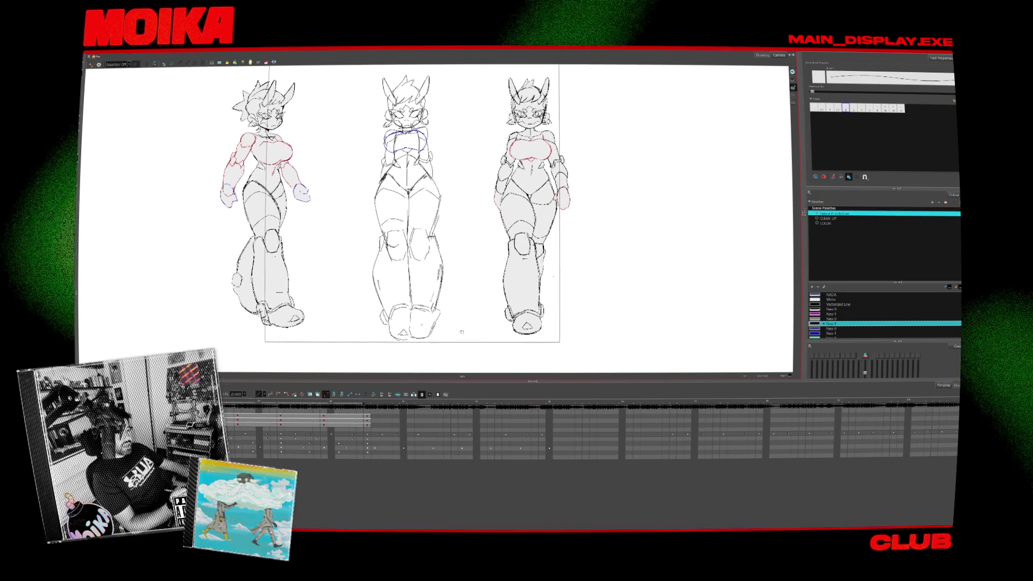
pyautogui.hotkey('alt', 'b')
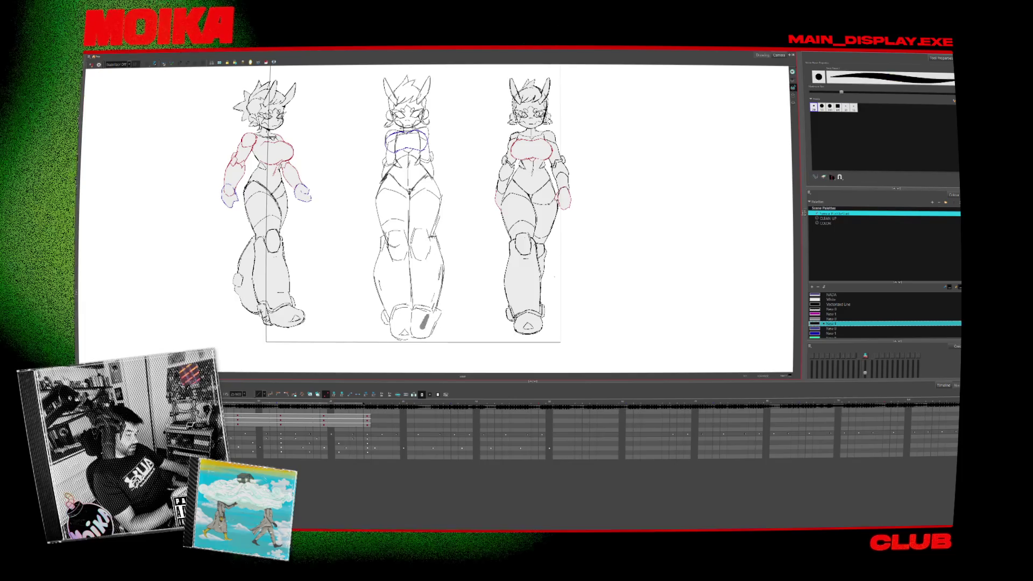
pyautogui.hotkey('alt', '/')
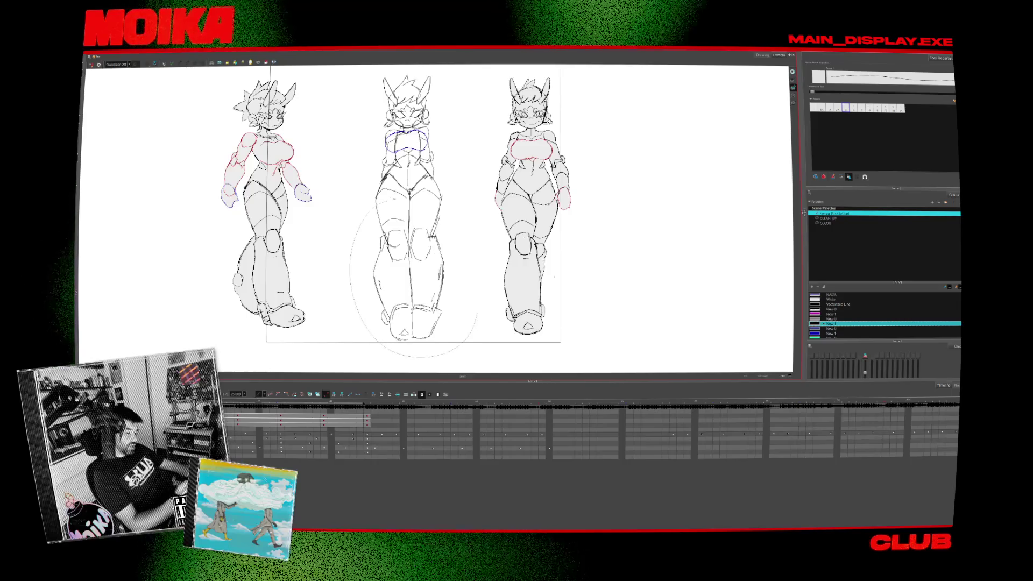
pyautogui.hotkey('alt', 'o')
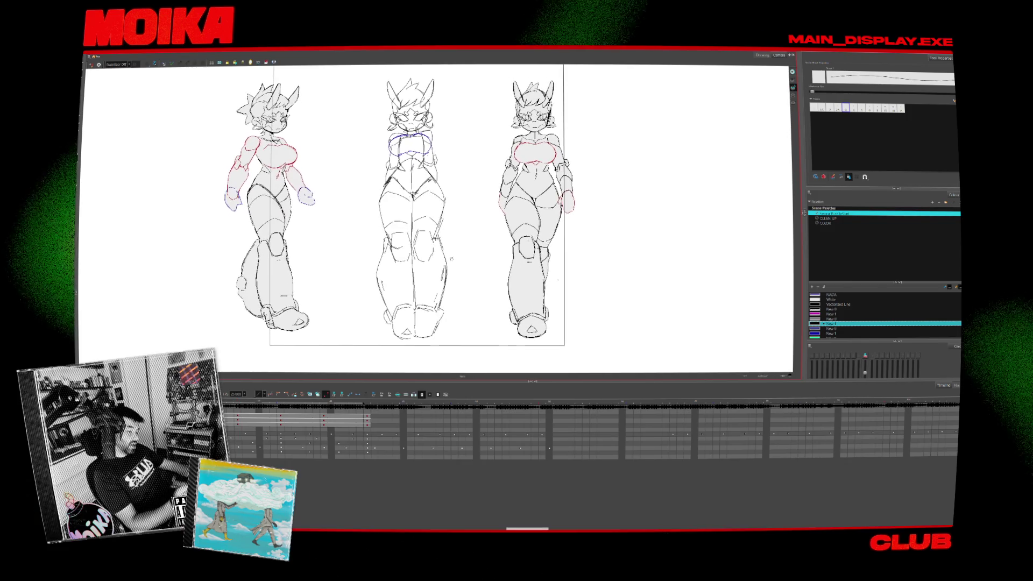
pyautogui.hotkey('alt', 'b')
pyautogui.hotkey('alt', '/')
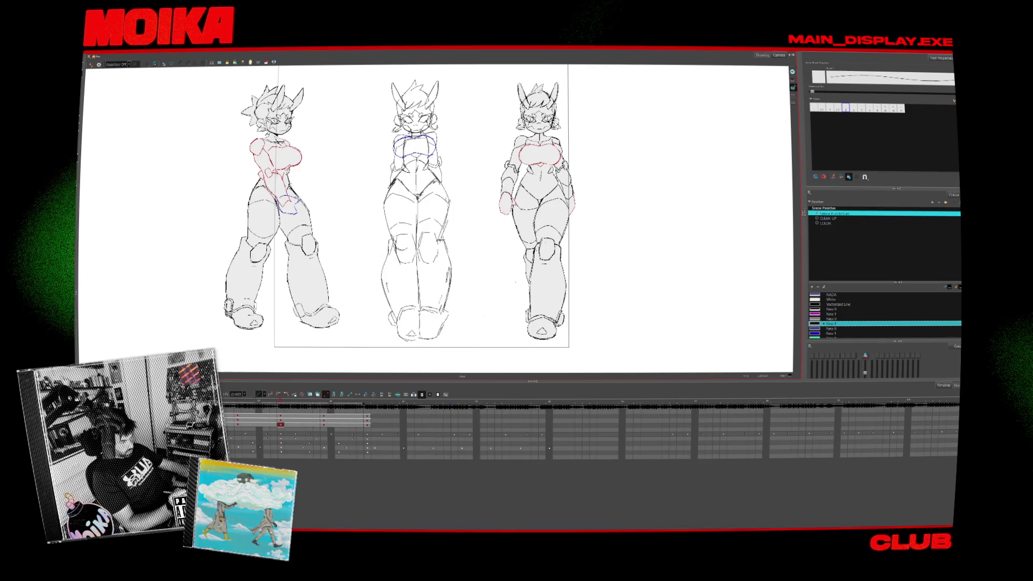
pyautogui.hotkey('alt', 'b')
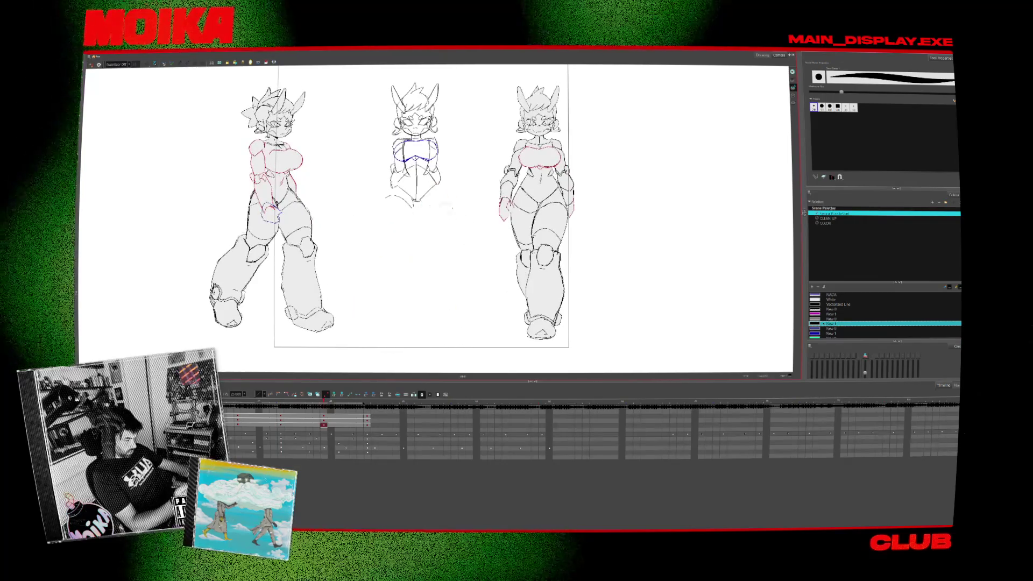
# Pencil the middle figure's lower leg and hip strokes, undoing and redoing strokes to restore both feet.
pyautogui.hotkey('alt', 'x')
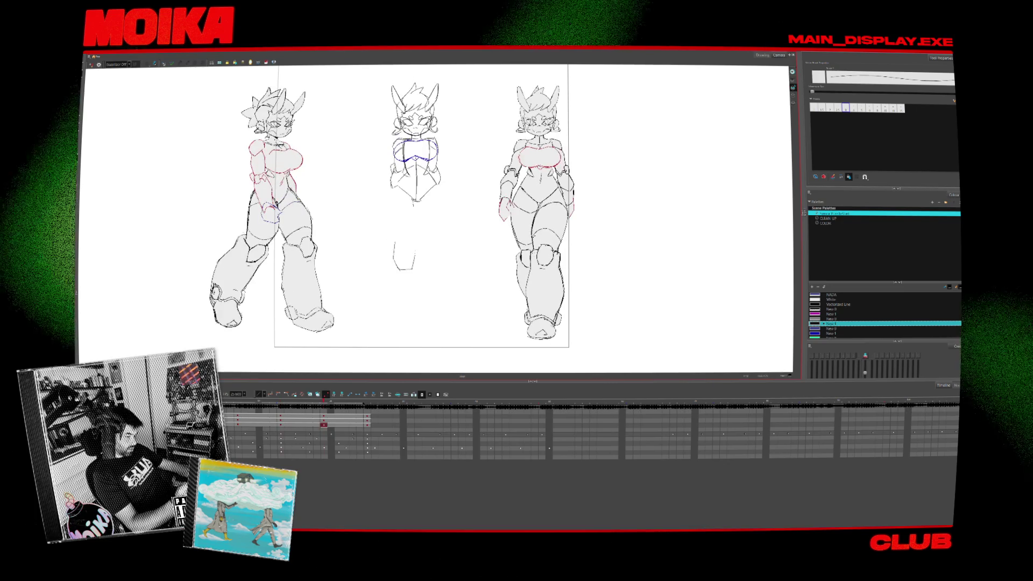
pyautogui.moveTo(421, 240)
pyautogui.mouseDown()
pyautogui.moveTo(430, 269)
pyautogui.moveTo(440, 249)
pyautogui.mouseUp()
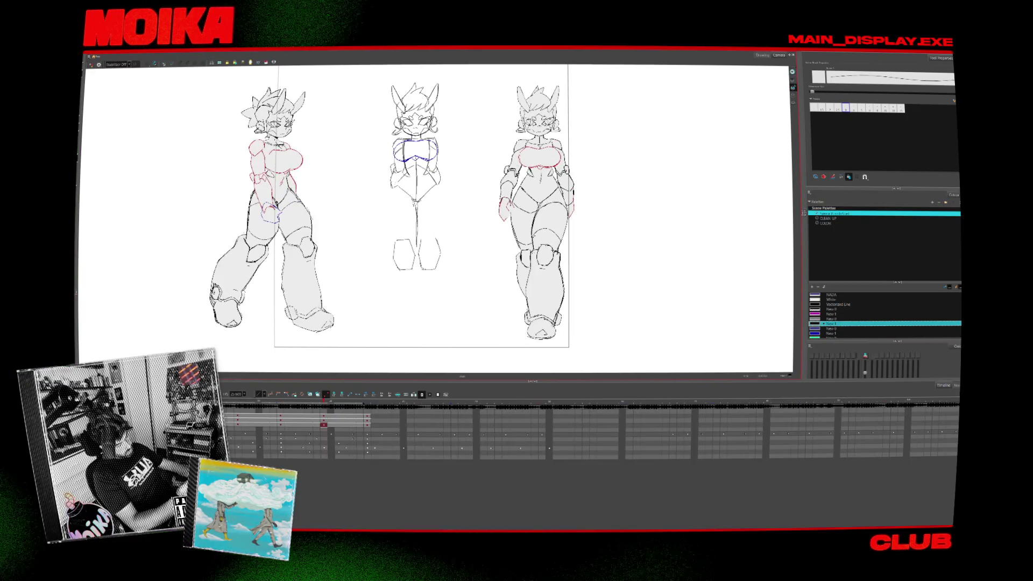
pyautogui.moveTo(396, 182); pyautogui.dragTo(381, 201)
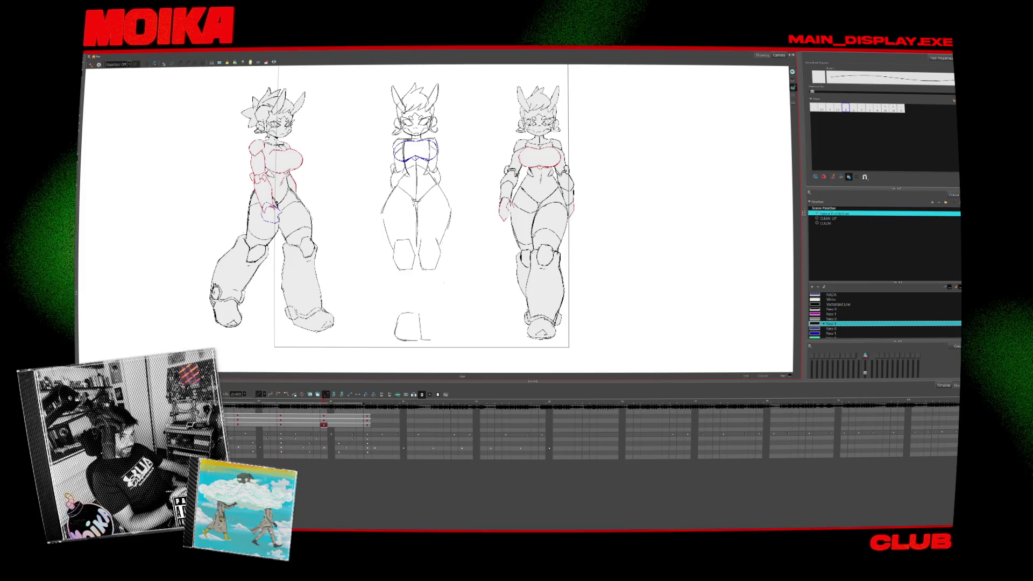
pyautogui.hotkey('ctrl', 'z')
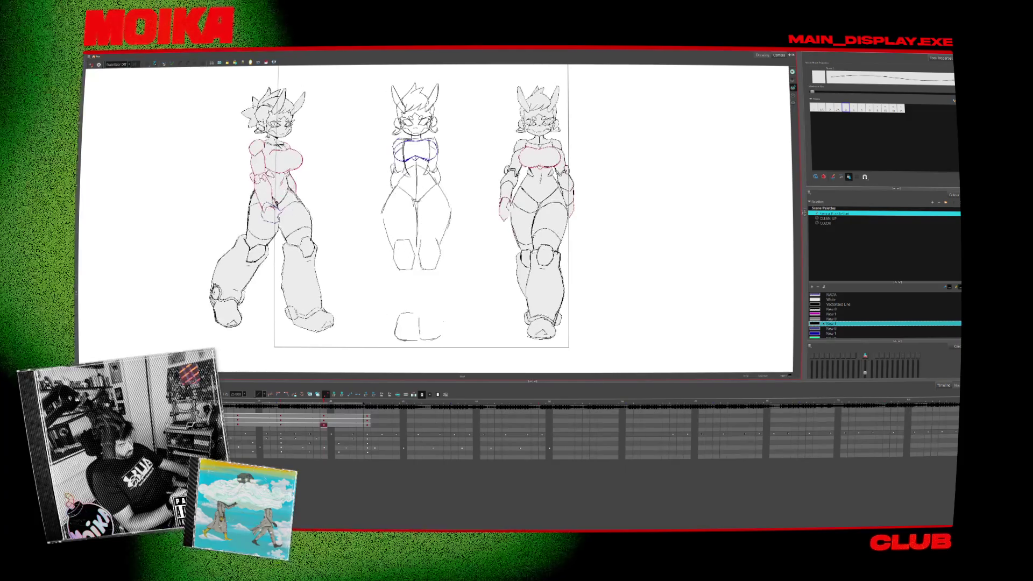
pyautogui.hotkey('ctrl', 'shift', 'z')
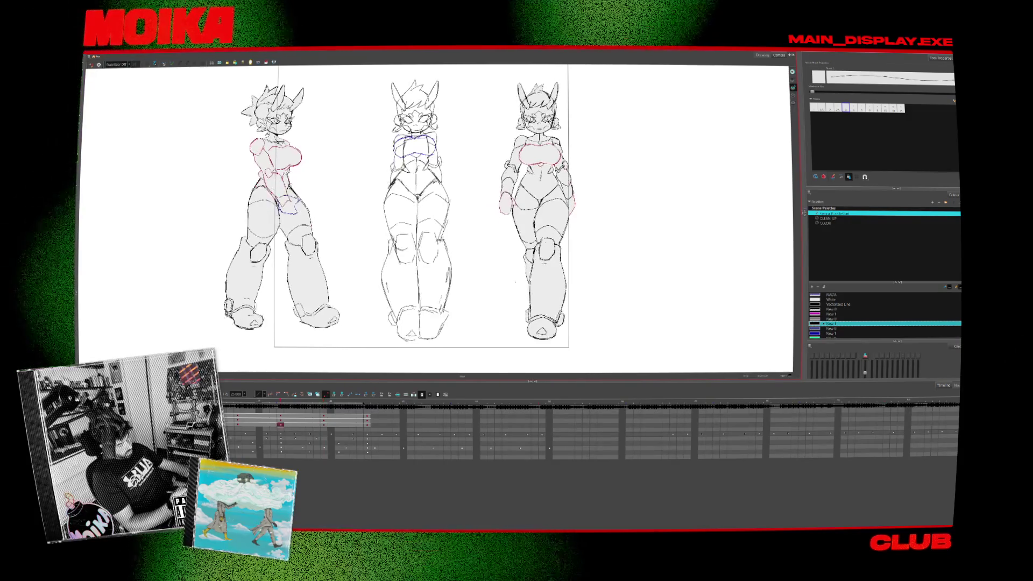
pyautogui.hotkey('ctrl', 'shift', 'z')
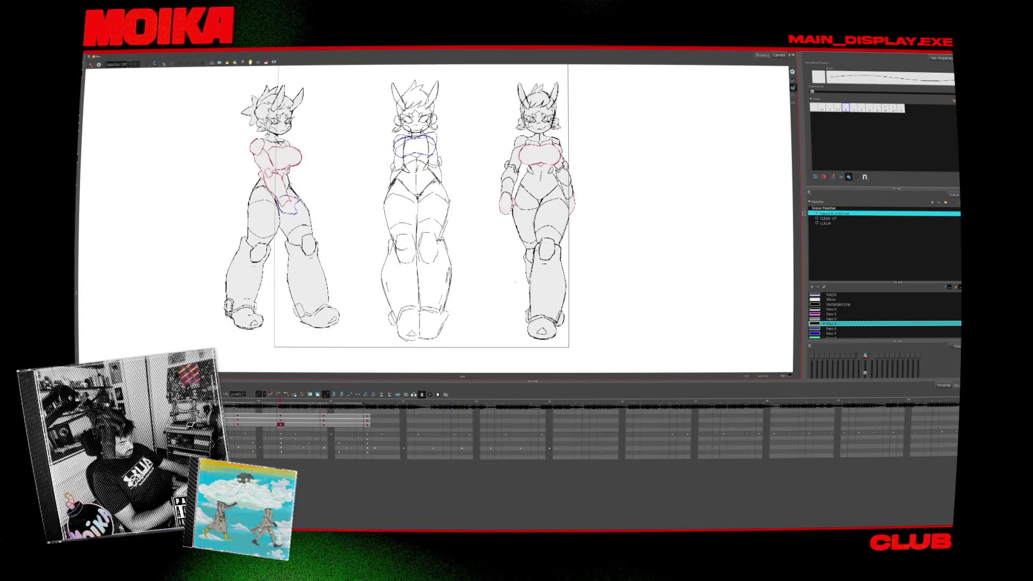
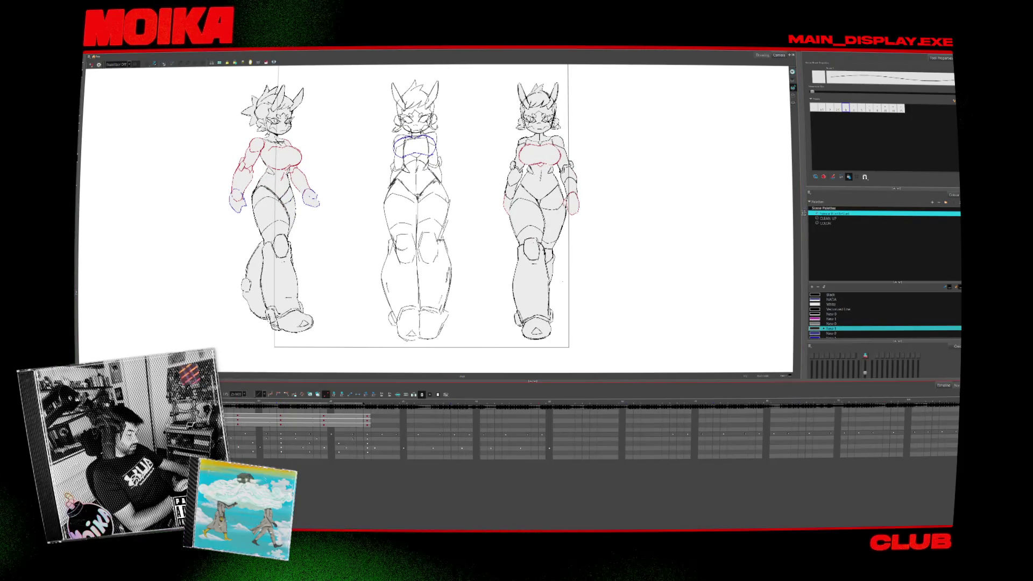
# Zoom in on the three character sketches, then fit the whole camera frame back in view.
pyautogui.hotkey('alt', 'z')
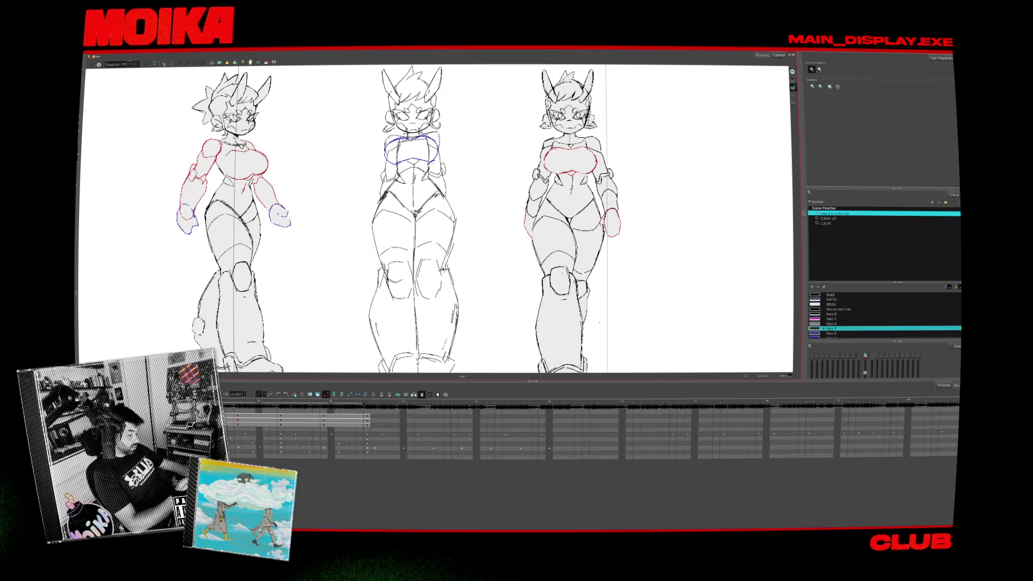
pyautogui.press('2')
pyautogui.hotkey('alt', 'b')
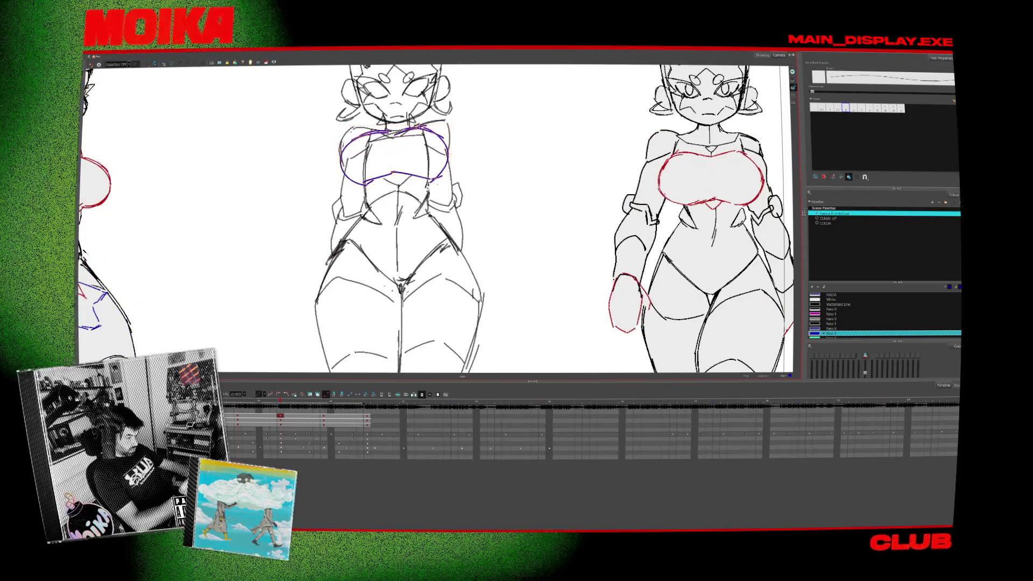
pyautogui.hotkey('alt', 'z')
pyautogui.moveTo(405, 323); pyautogui.dragTo(405, 284)
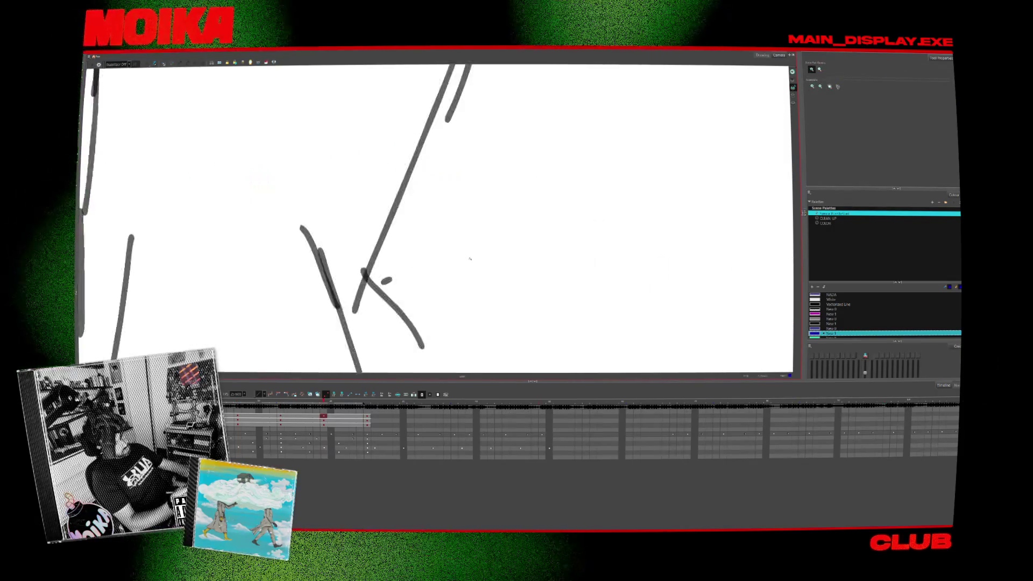
pyautogui.hotkey('shift', 'z')
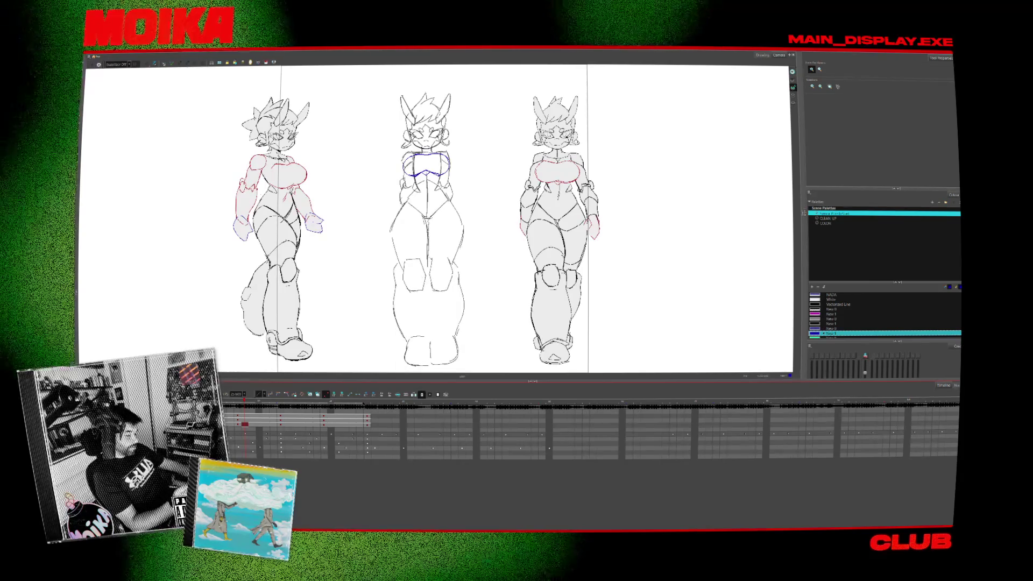
pyautogui.scroll(1, 427, 259)
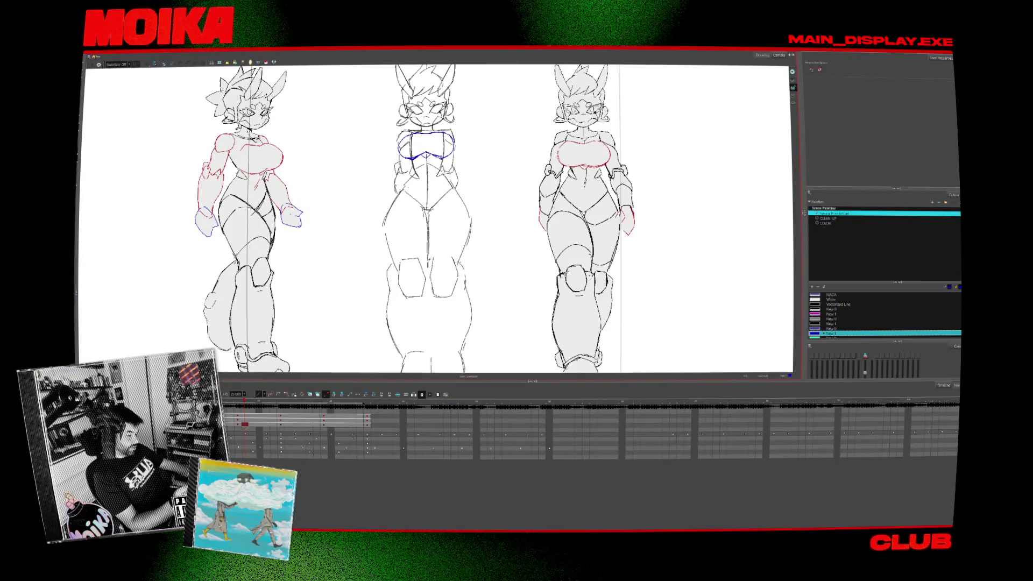
pyautogui.press('1')
pyautogui.press('1')
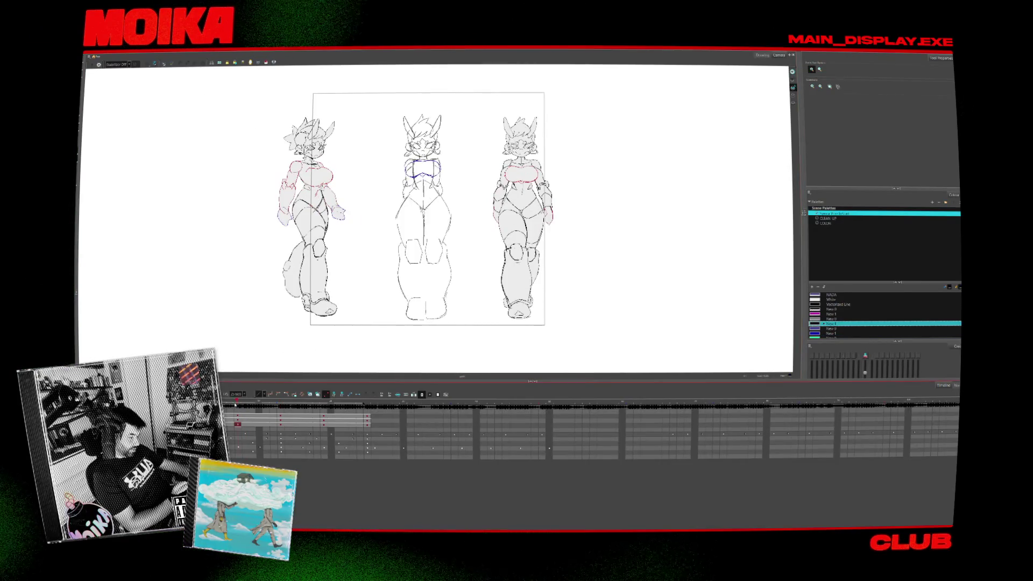
pyautogui.hotkey('alt', 'b')
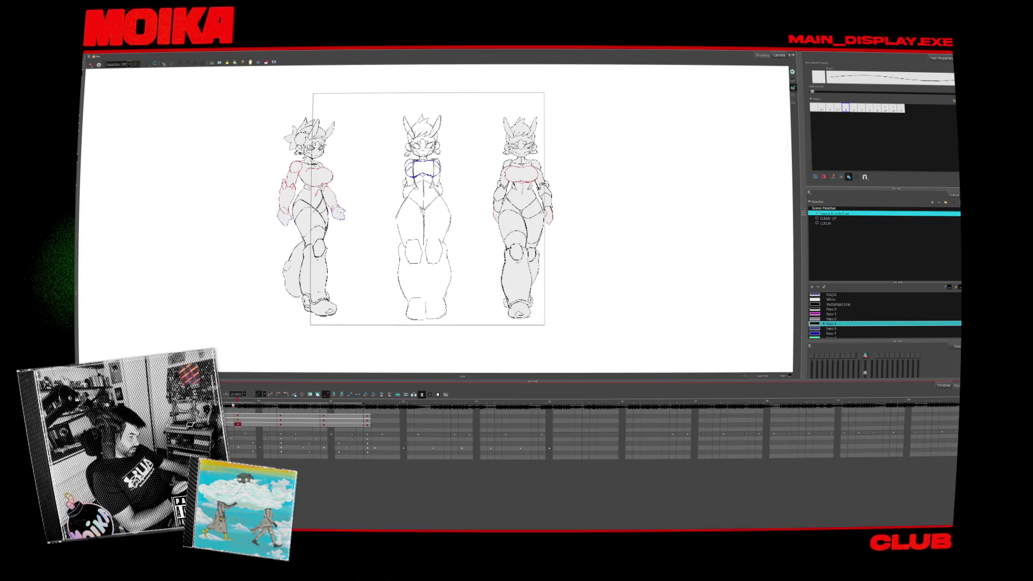
# Flip back and forth between neighbouring frames to compare the middle drawing's walk poses.
pyautogui.press(',')
pyautogui.press('.')
pyautogui.press(',')
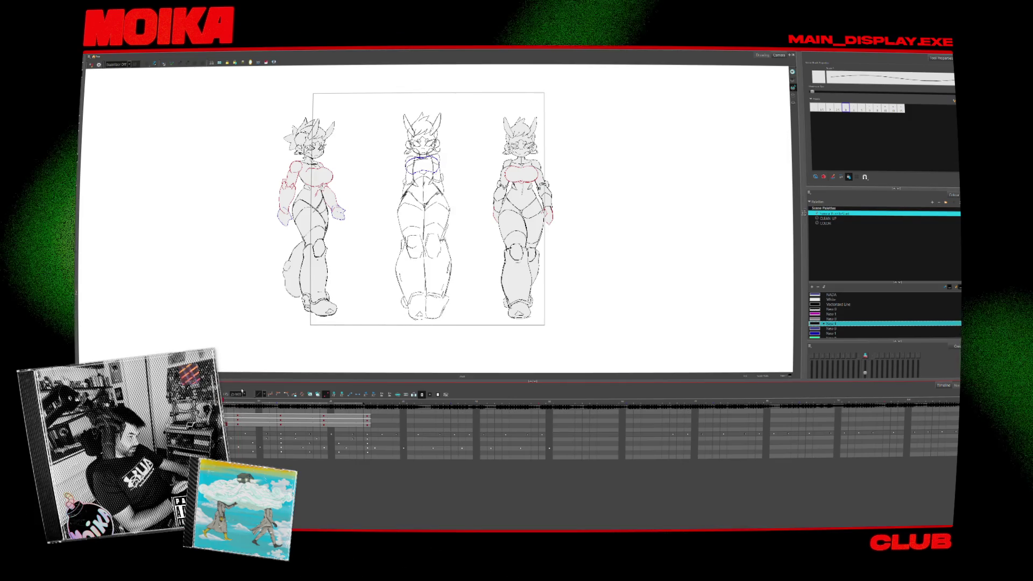
pyautogui.press('.')
pyautogui.press(',')
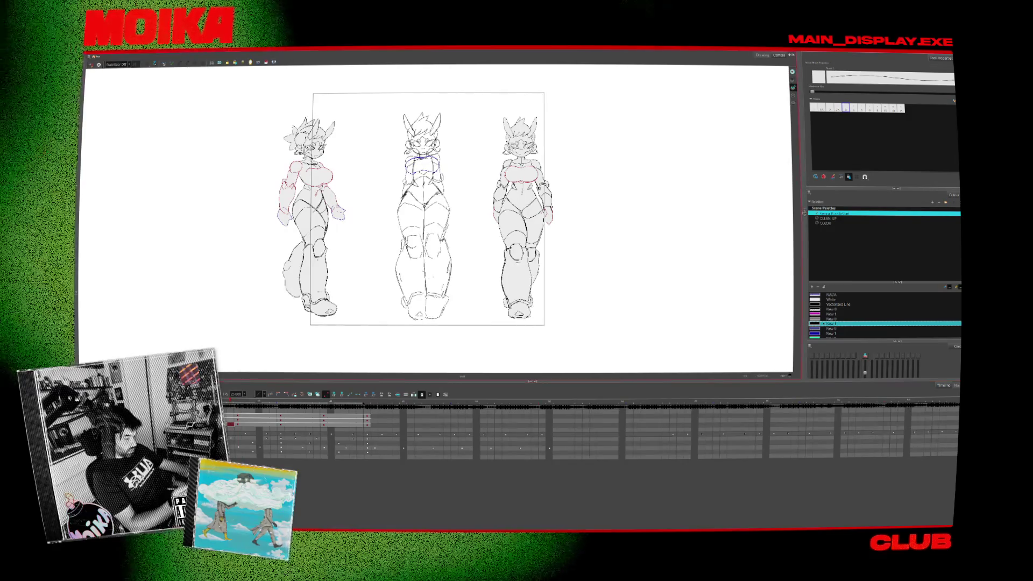
pyautogui.press('2')
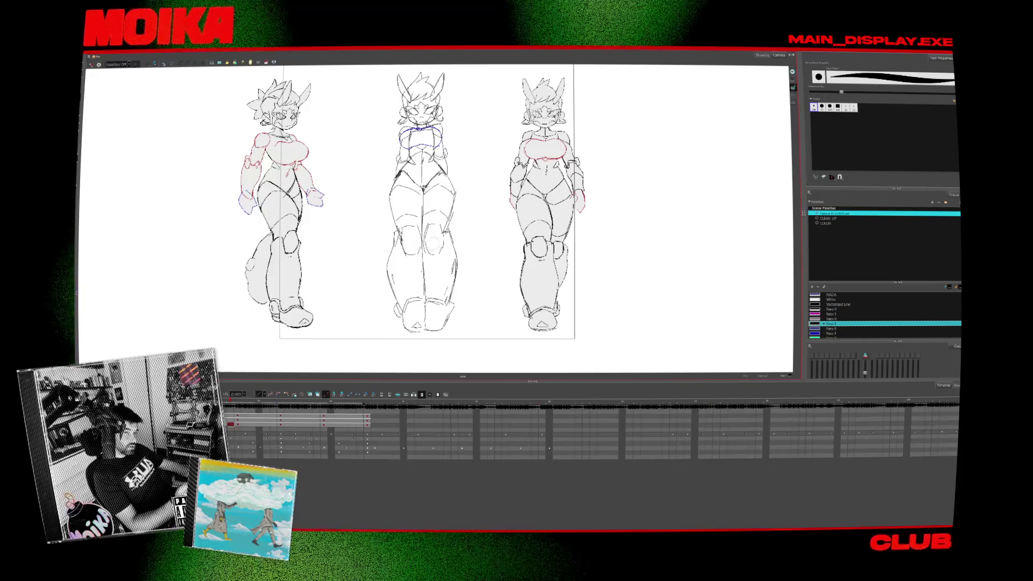
pyautogui.press('.')
pyautogui.press('.')
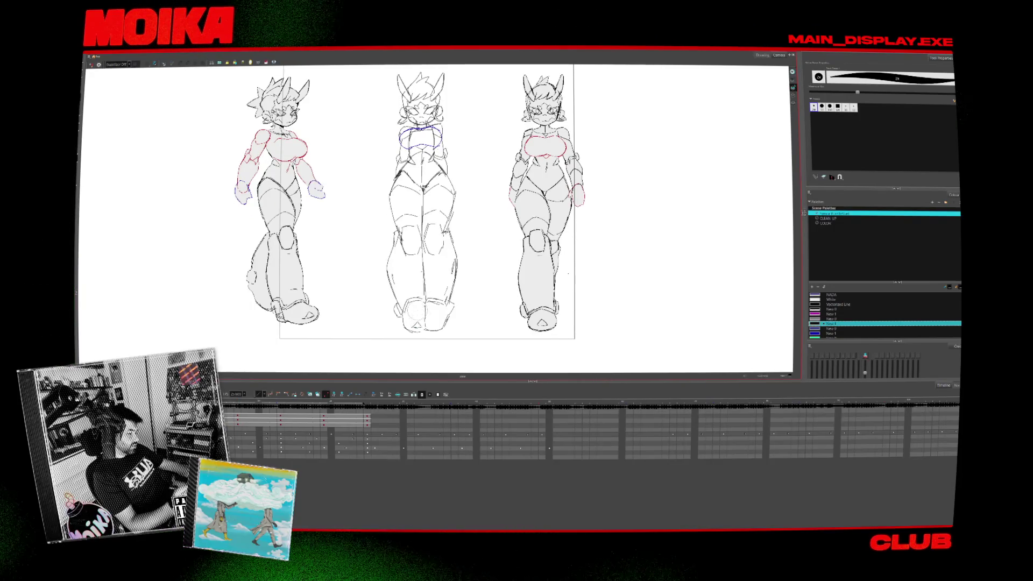
pyautogui.press('.')
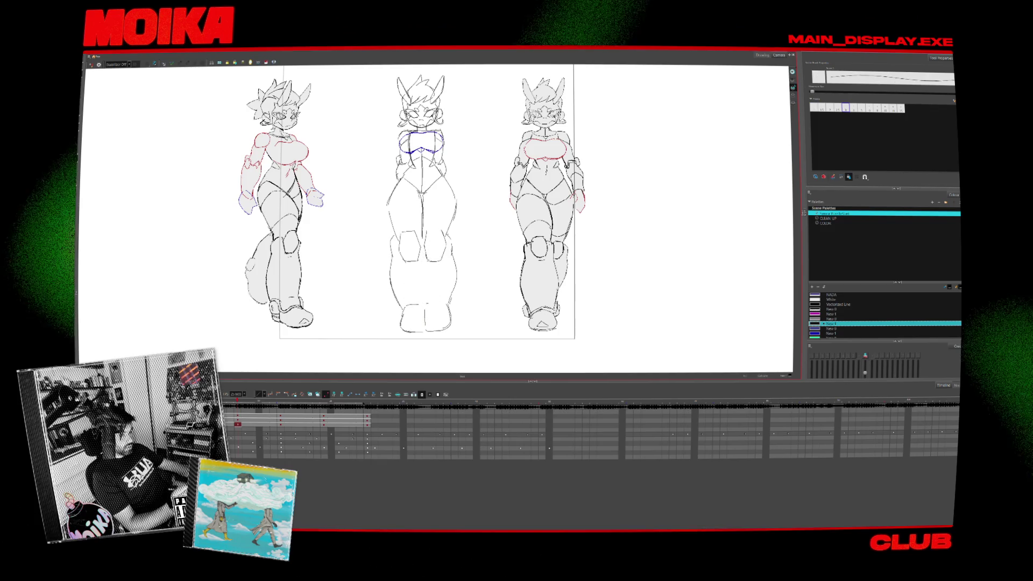
pyautogui.press('.')
pyautogui.press('.')
pyautogui.press('.')
pyautogui.press('.')
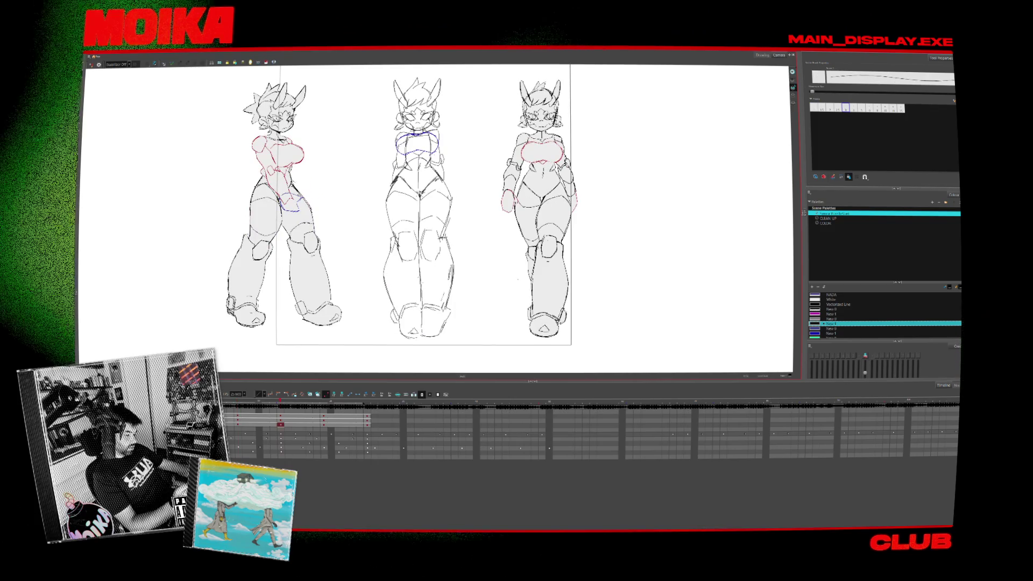
pyautogui.press('.')
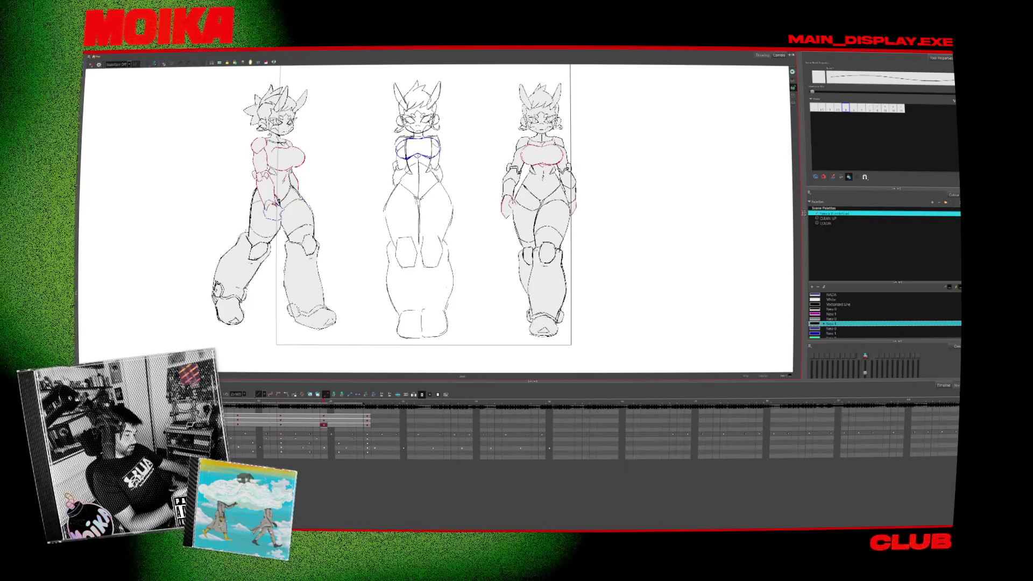
pyautogui.press(',')
pyautogui.press('.')
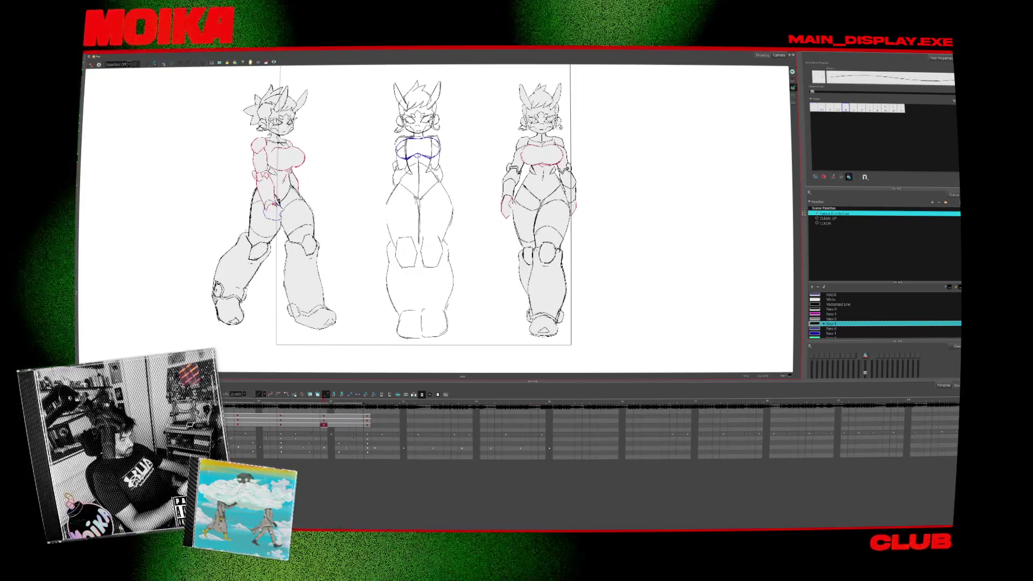
pyautogui.press(',')
pyautogui.press('.')
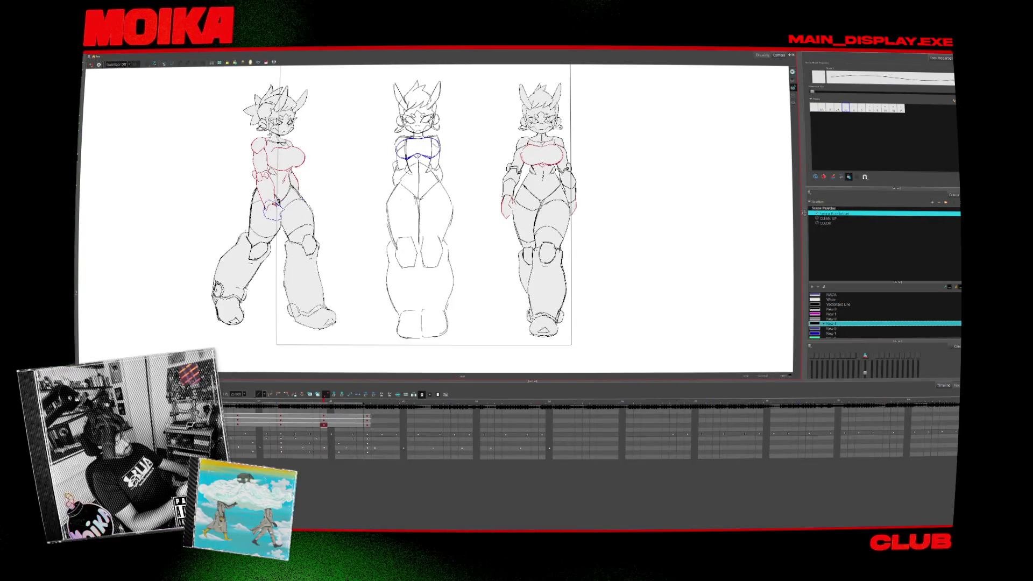
pyautogui.press(',')
pyautogui.press('.')
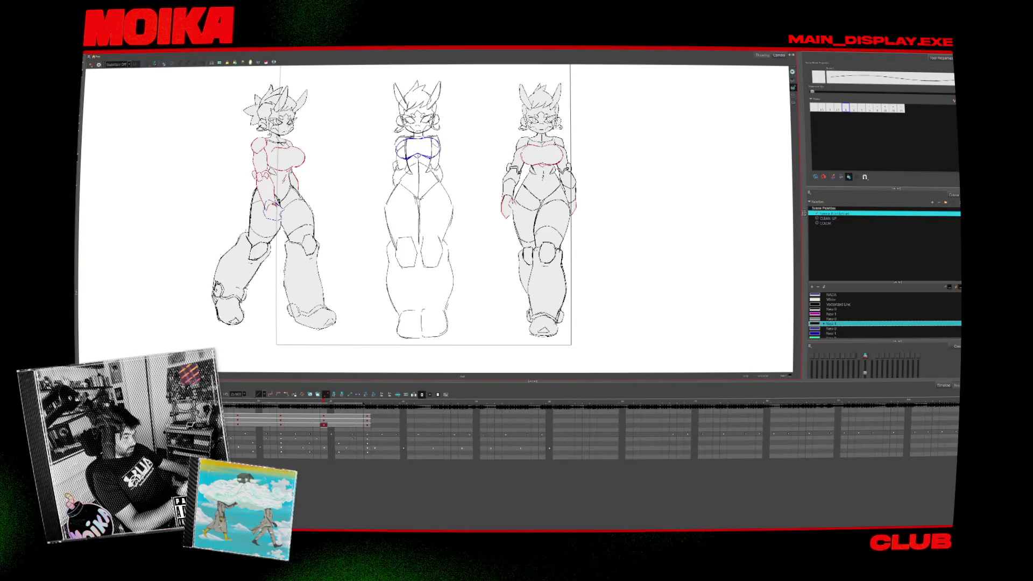
# Keep flipping between walk poses, switching between Brush and Pencil, ending on the wide-stride frame.
pyautogui.press(',')
pyautogui.press('.')
pyautogui.press(',')
pyautogui.press('.')
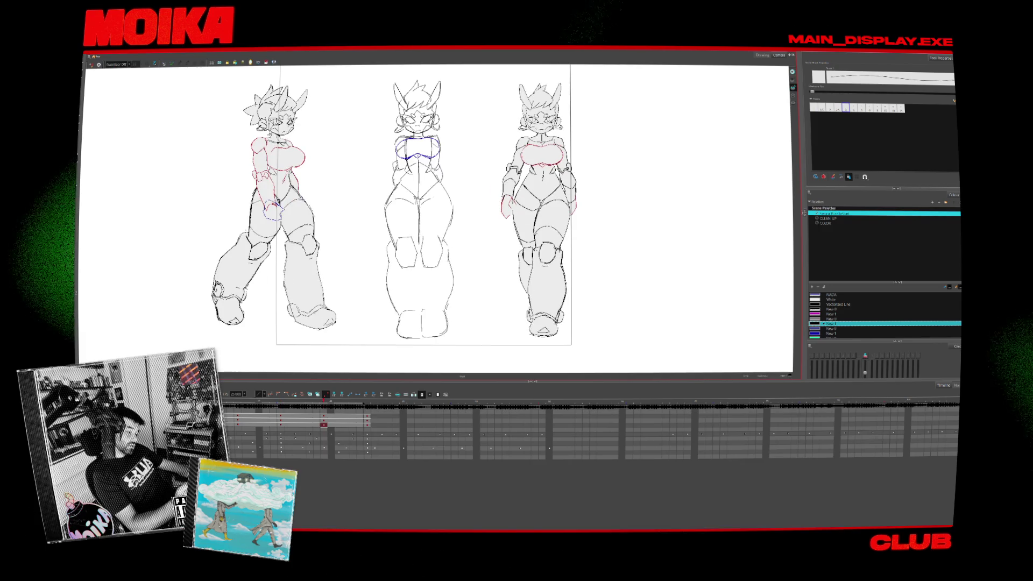
pyautogui.press(',')
pyautogui.press('.')
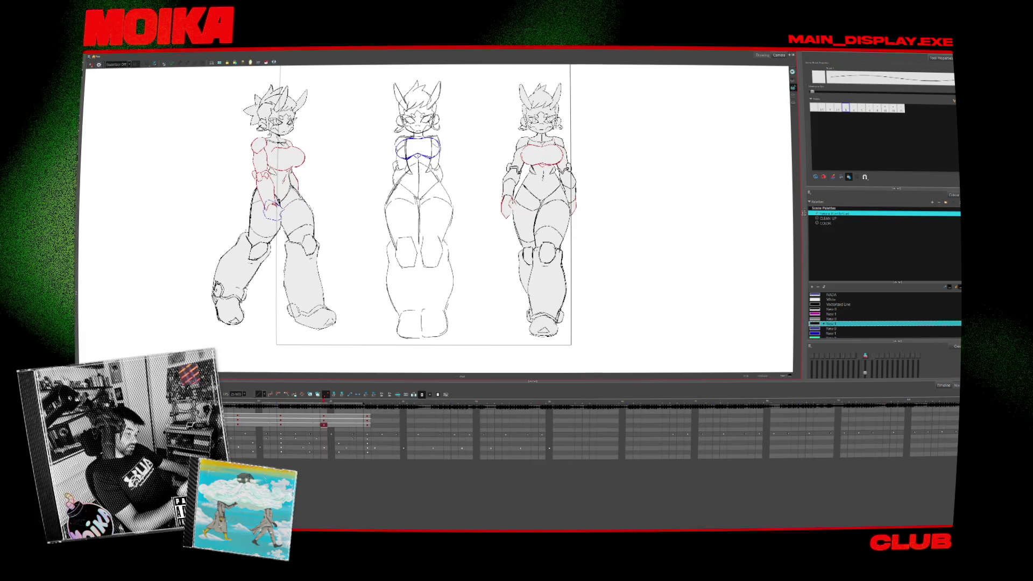
pyautogui.press(',')
pyautogui.press('.')
pyautogui.press(',')
pyautogui.hotkey('alt', 'b')
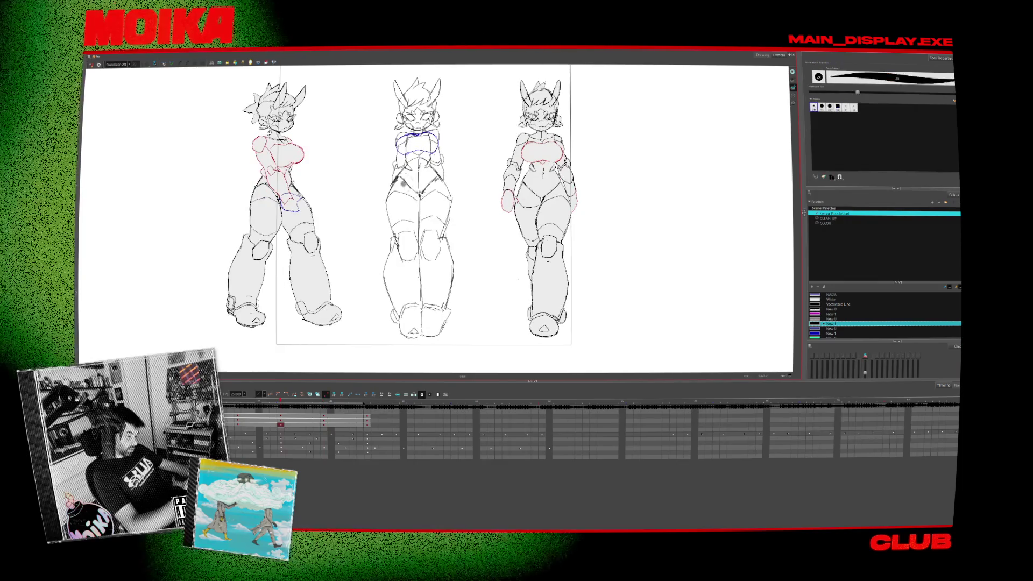
pyautogui.press('.')
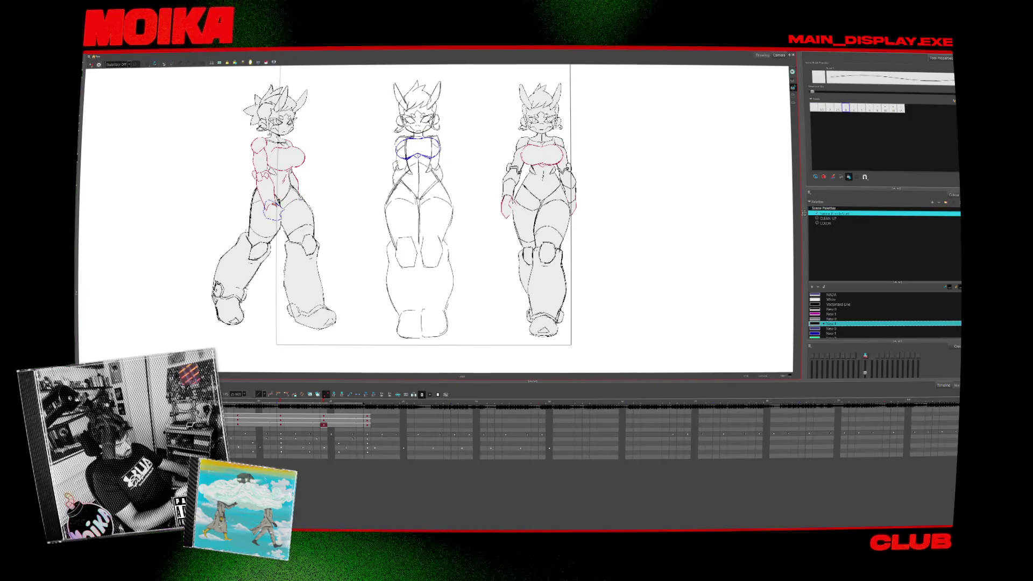
pyautogui.press(',')
pyautogui.press('.')
pyautogui.press(',')
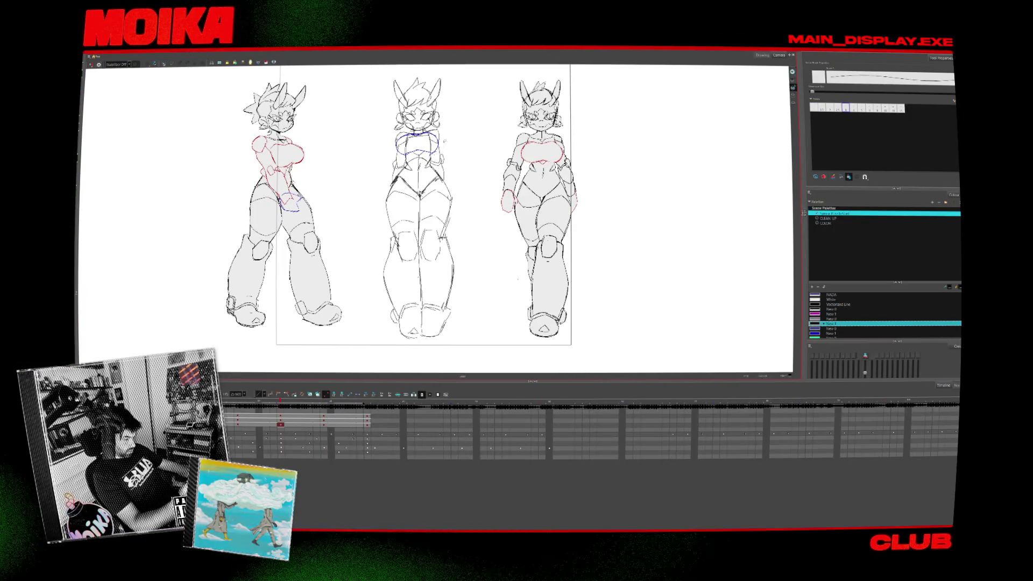
pyautogui.press('.')
pyautogui.press(',')
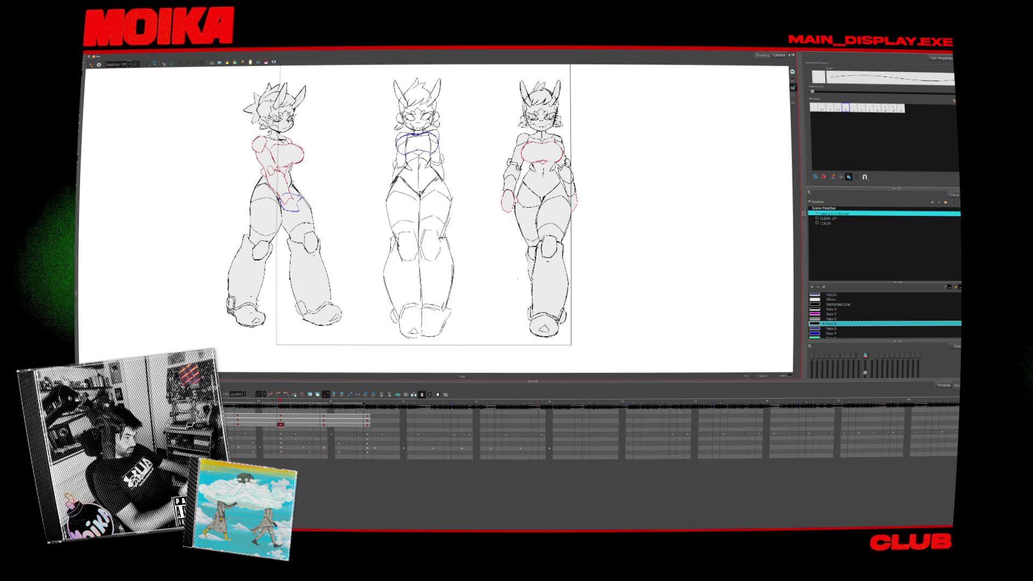
pyautogui.hotkey('alt', '/')
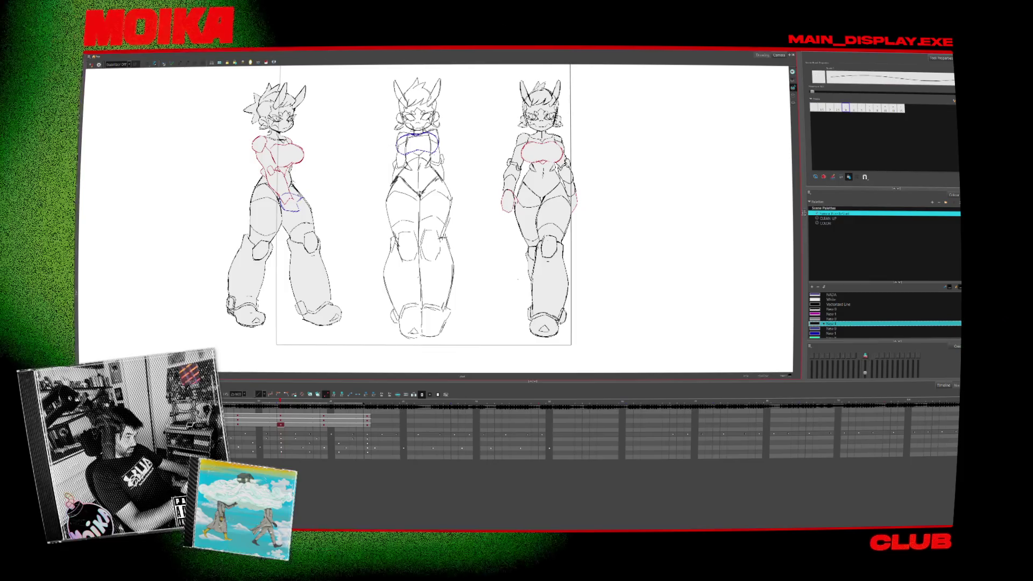
pyautogui.press('.')
pyautogui.press(',')
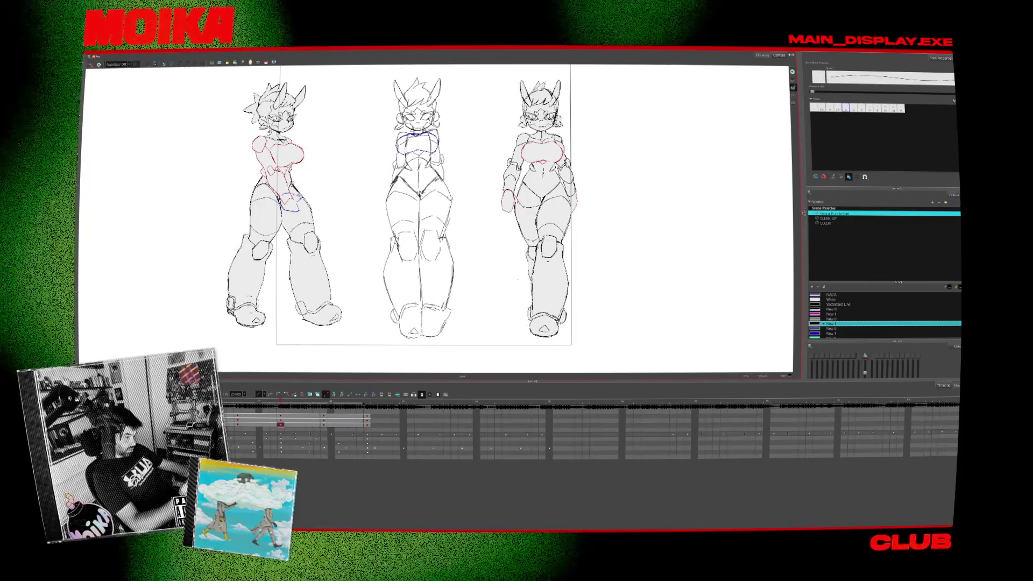
# With the thin tapered line tool active, step between the earlier and later walk poses.
pyautogui.scroll(2, 420, 91)
pyautogui.scroll(1, 420, 91)
pyautogui.hotkey('alt', 'b')
pyautogui.hotkey('alt', '/')
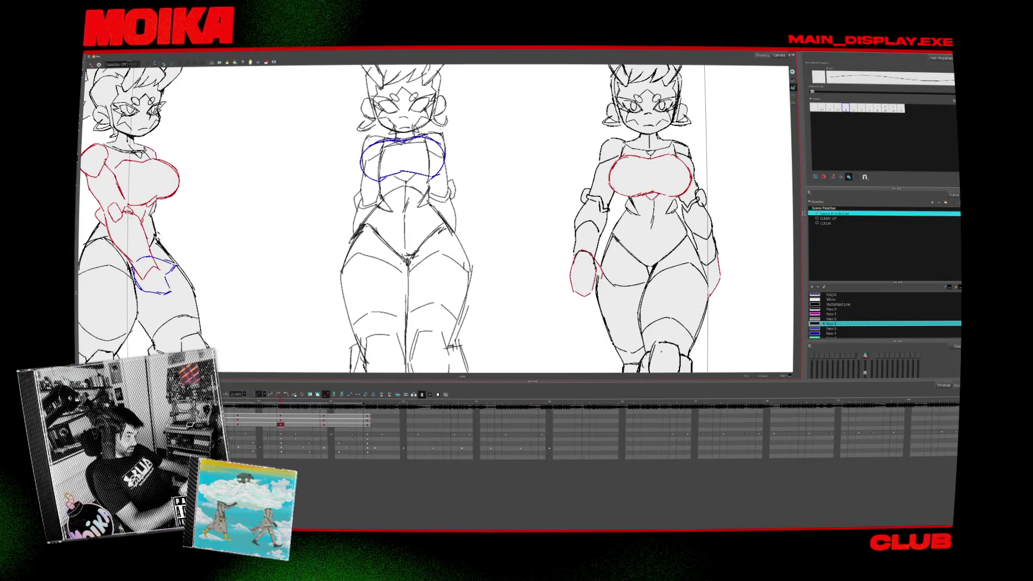
pyautogui.press('.')
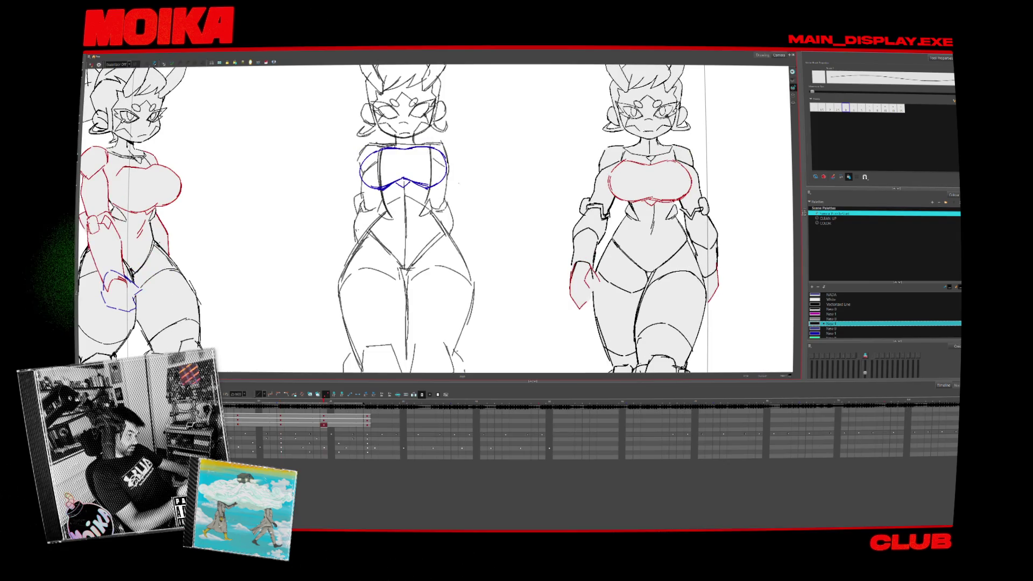
pyautogui.scroll(-2, 435, 216)
pyautogui.scroll(-2, 436, 215)
pyautogui.scroll(-1, 436, 215)
pyautogui.press(',')
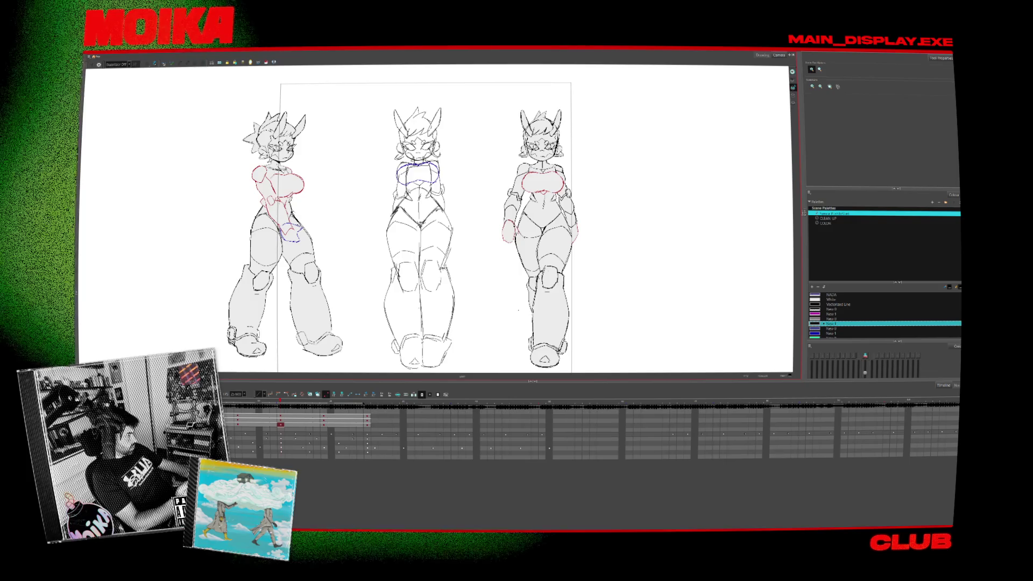
pyautogui.scroll(1, 436, 215)
# Step forward through the side figures' drawings with the Brush, flipping back to compare.
pyautogui.press('.')
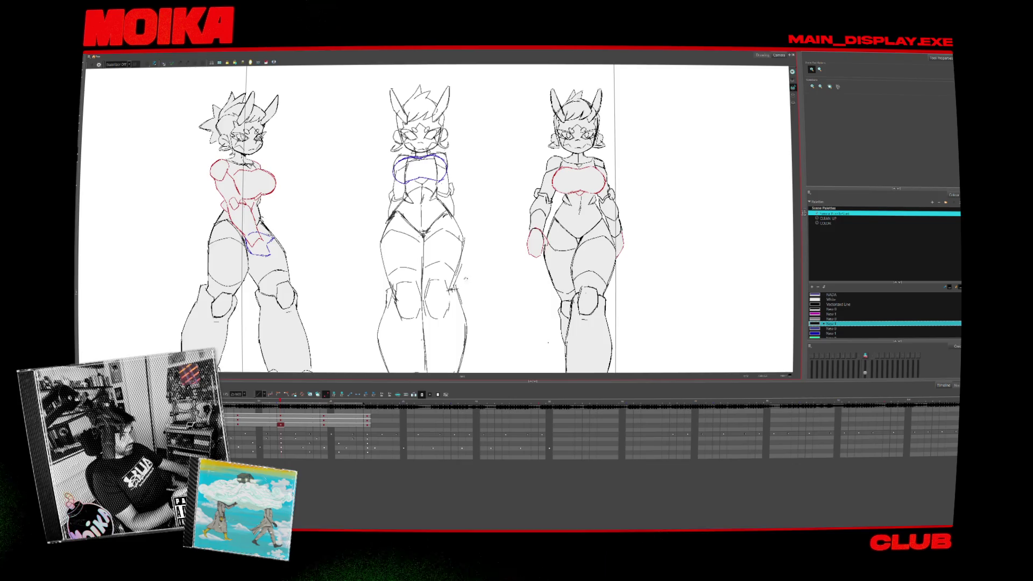
pyautogui.press('.')
pyautogui.press('.')
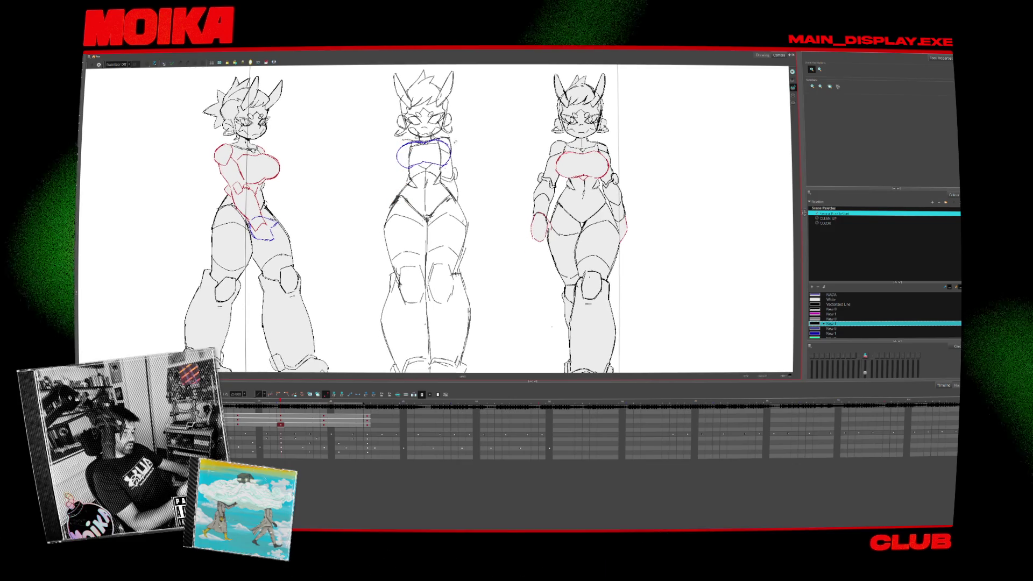
pyautogui.press('.')
pyautogui.press('.')
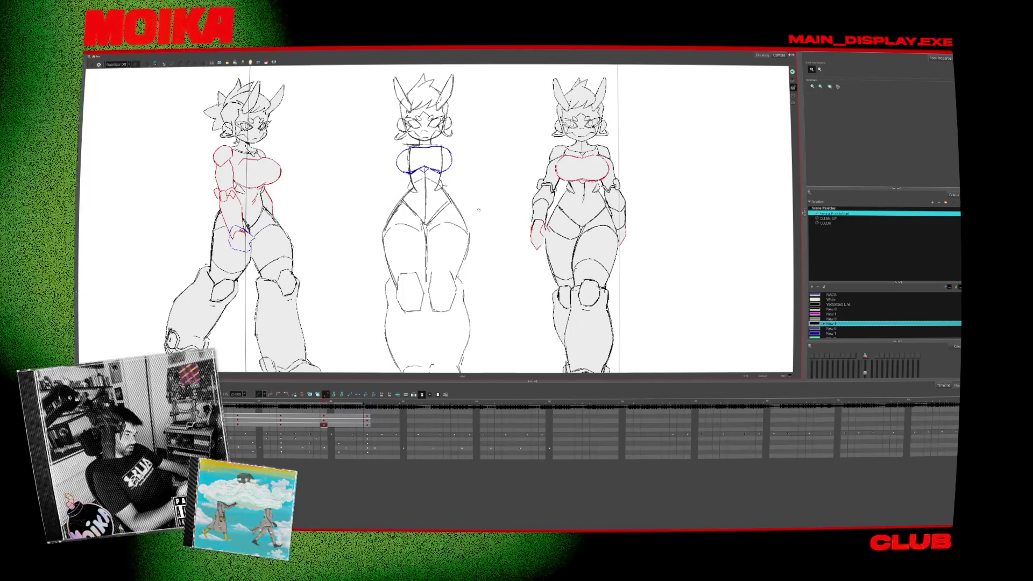
pyautogui.press('.')
pyautogui.hotkey('alt', 'b')
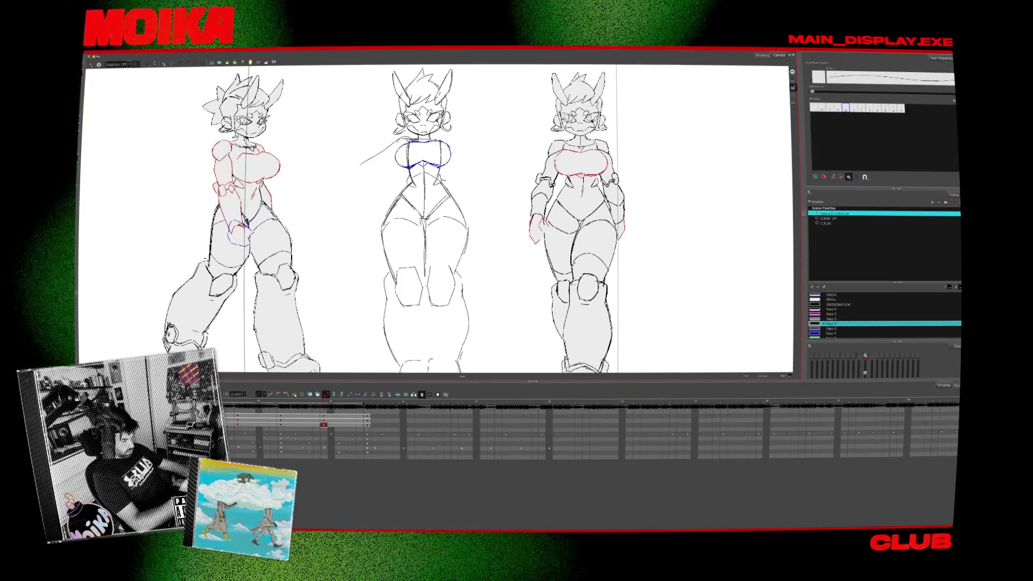
pyautogui.press('.')
pyautogui.press(',')
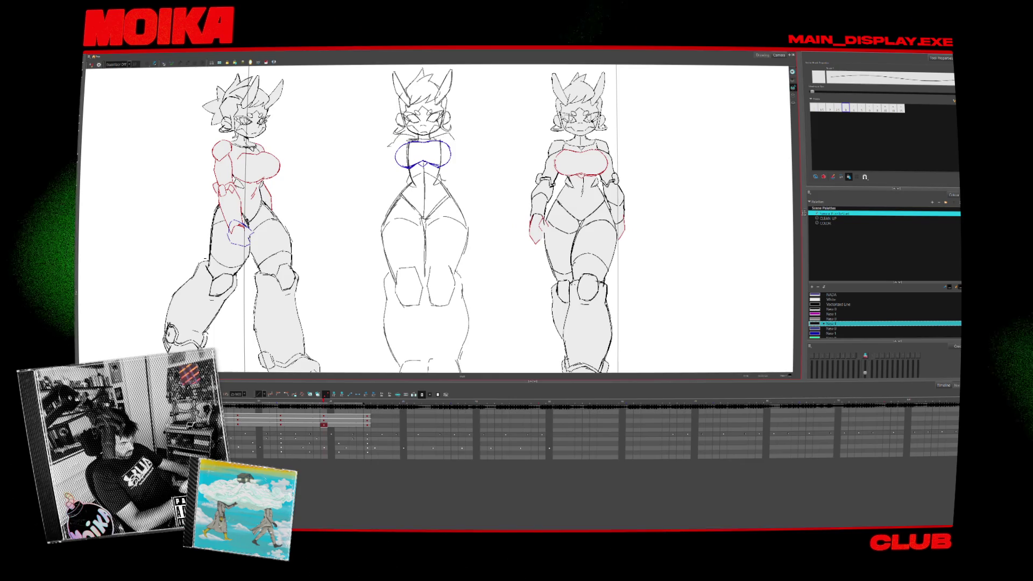
# Sketch the middle figure's blue arm from shoulder to hip, checking it in Mirror View.
pyautogui.moveTo(406, 137)
pyautogui.mouseDown()
pyautogui.moveTo(376, 184)
pyautogui.moveTo(366, 173)
pyautogui.mouseUp()
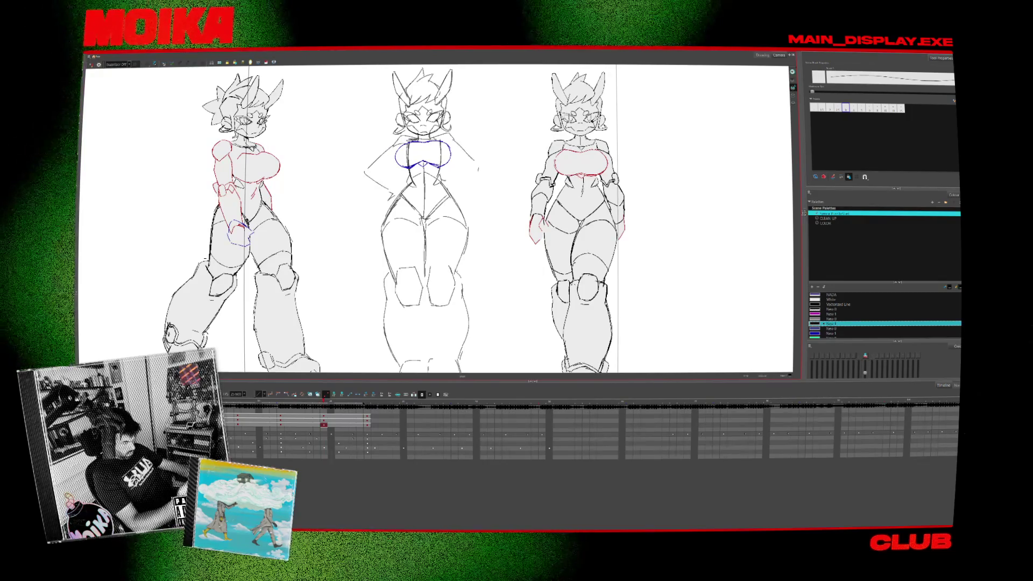
pyautogui.press('4')
pyautogui.press('4')
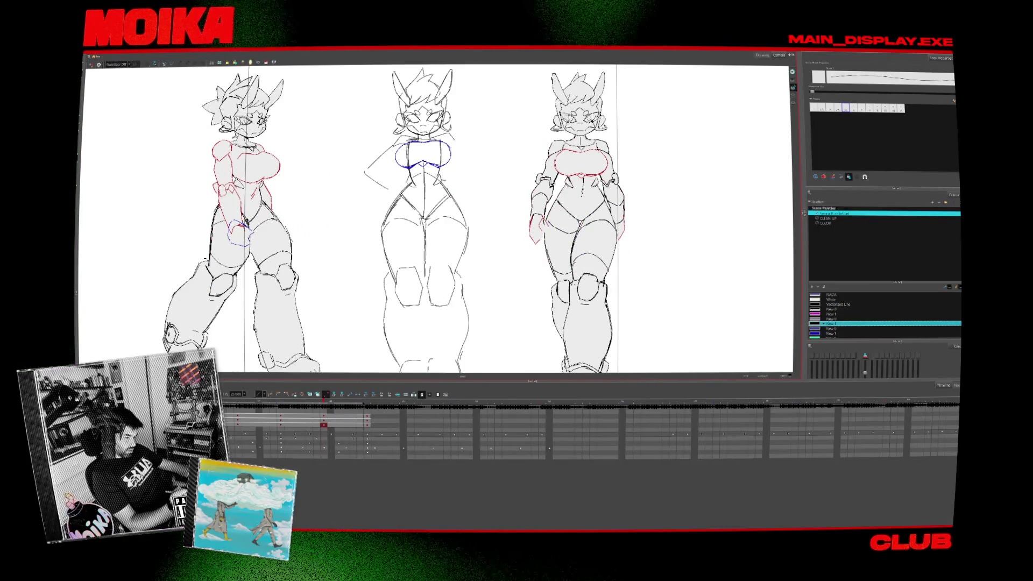
pyautogui.press('.')
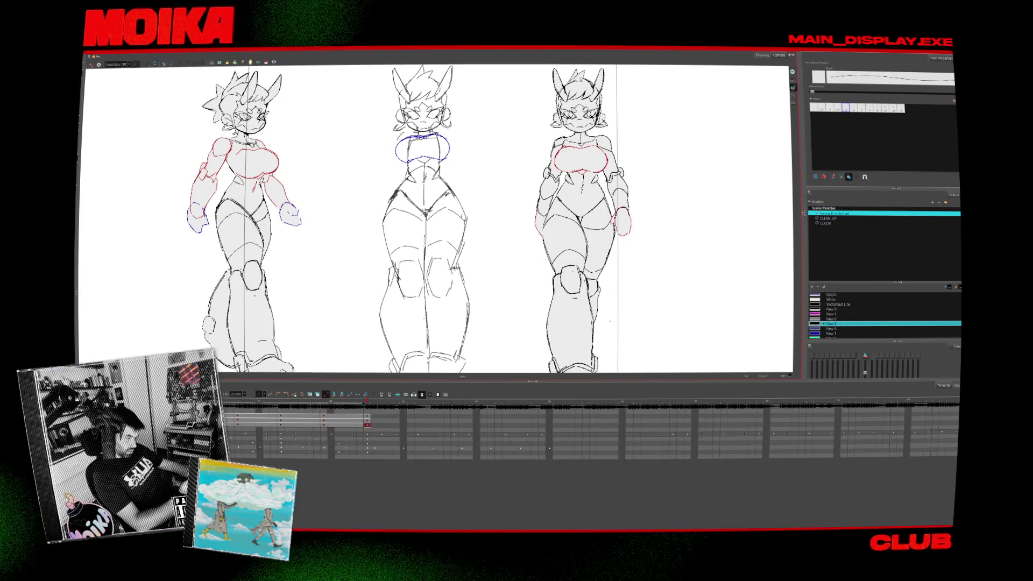
pyautogui.press(',')
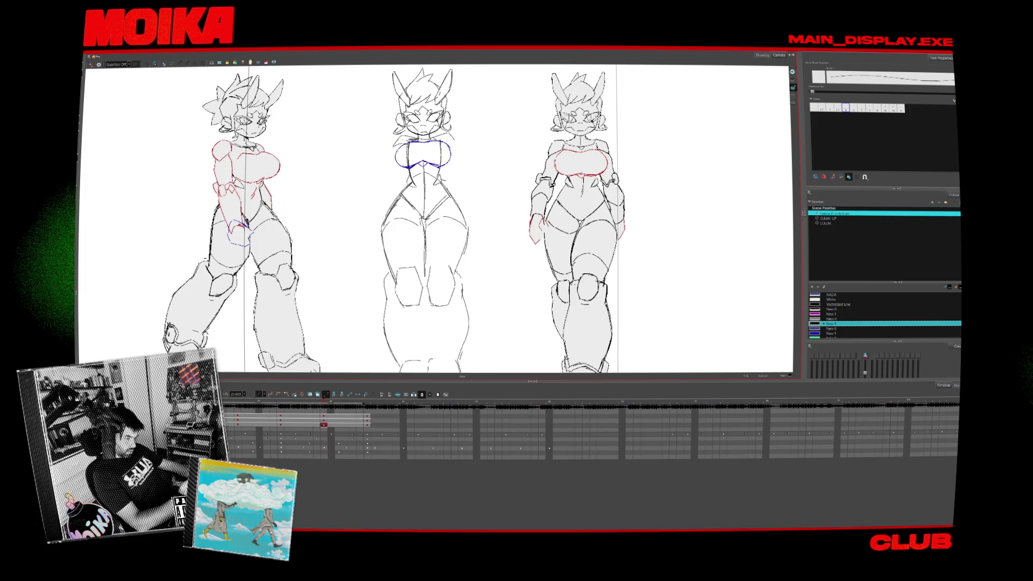
pyautogui.moveTo(399, 144); pyautogui.dragTo(376, 173)
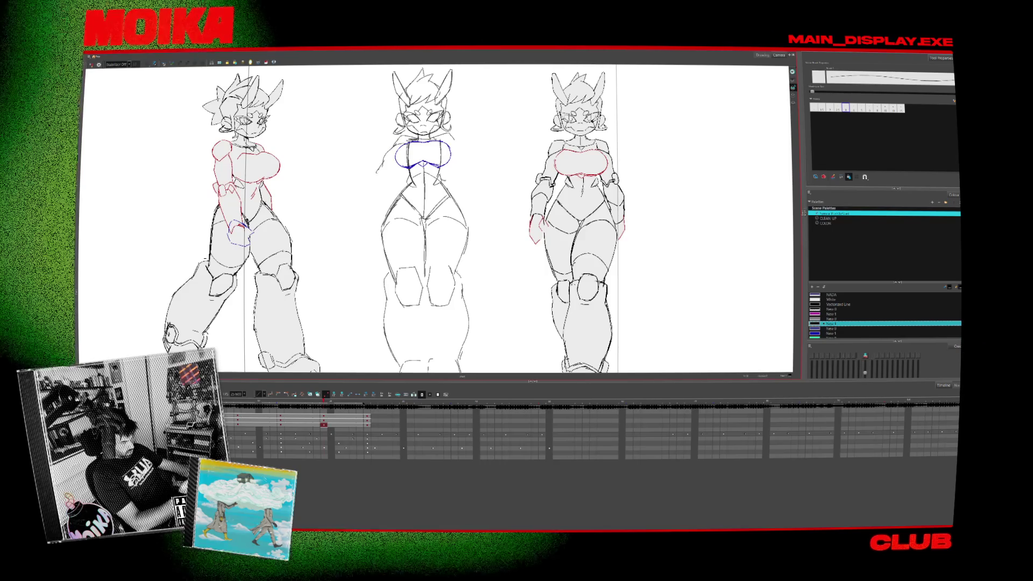
pyautogui.hotkey('ctrl', 'z')
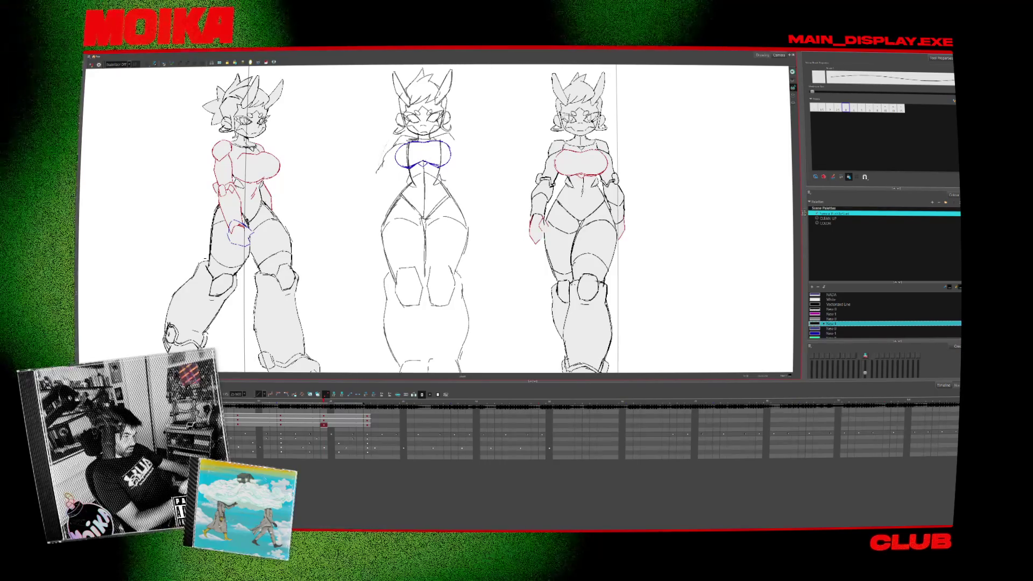
pyautogui.press('.')
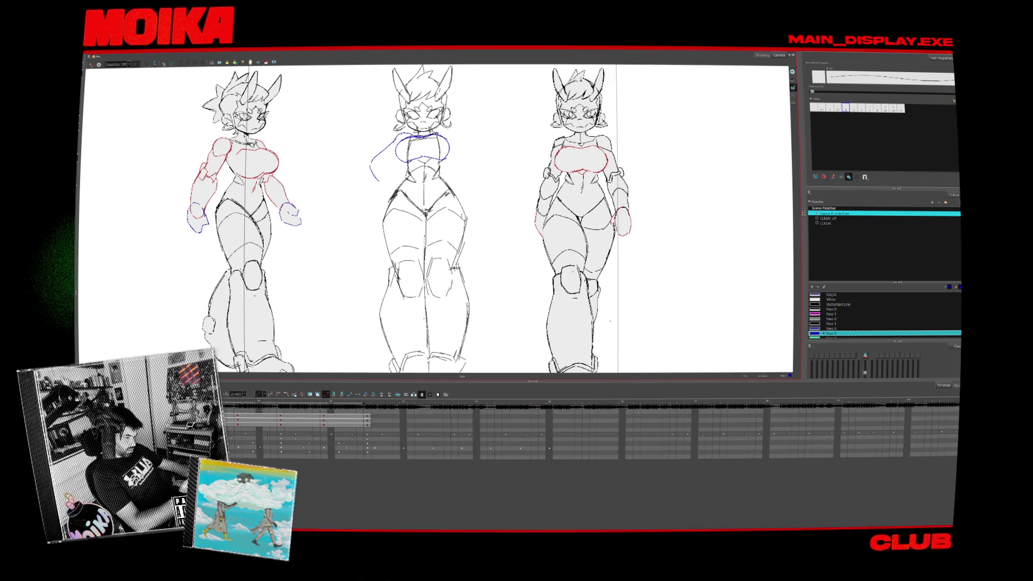
pyautogui.hotkey('ctrl', 'z')
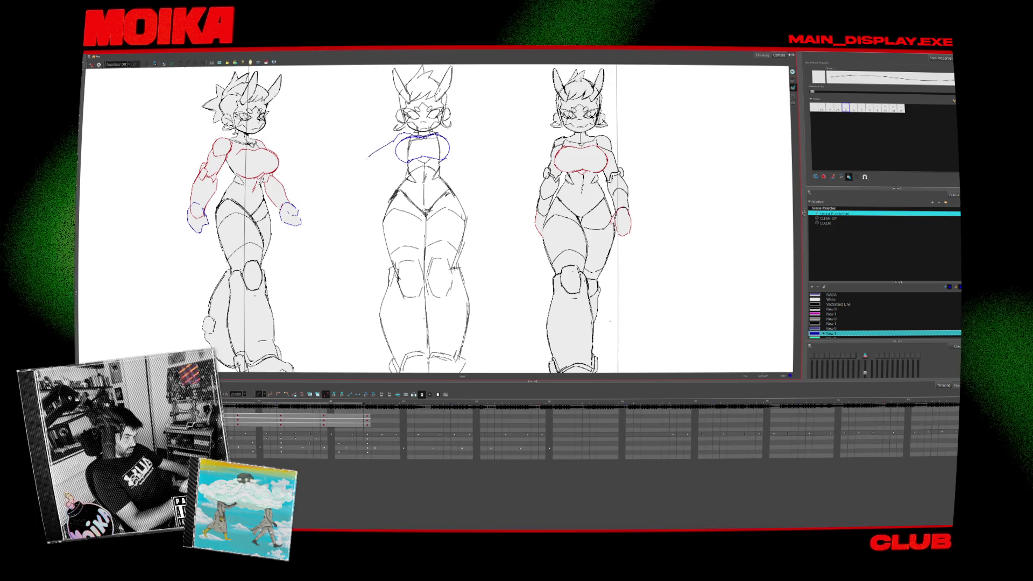
pyautogui.hotkey('ctrl', 'shift', 'z')
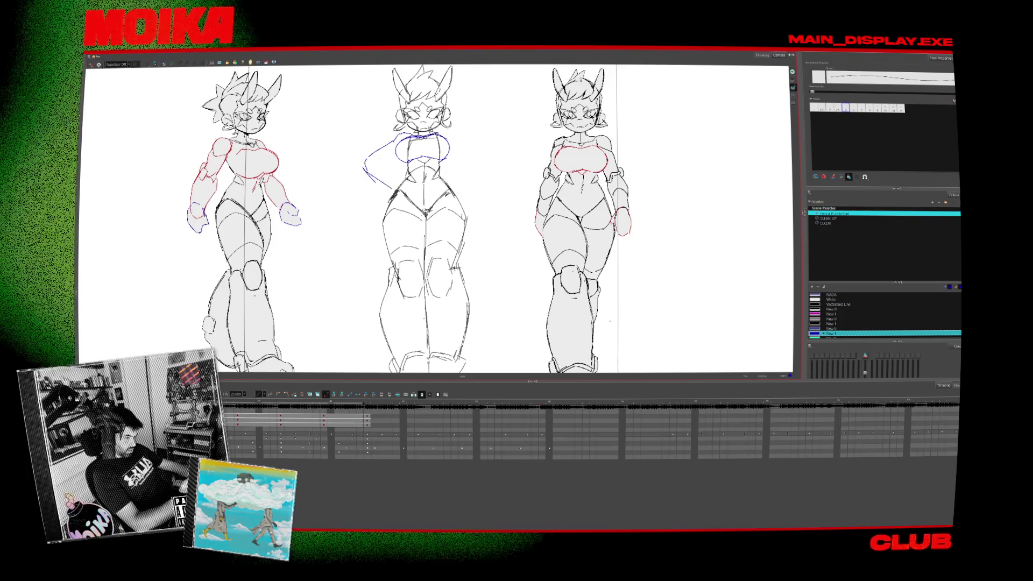
pyautogui.moveTo(370, 157); pyautogui.dragTo(398, 183)
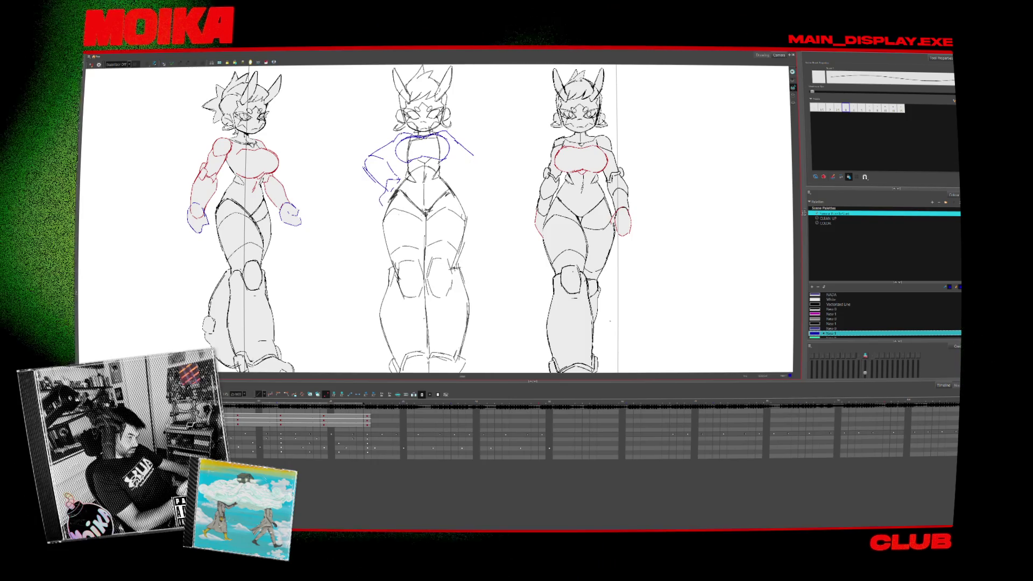
# Add a side stroke, a left arm arc and a hooking stroke below it.
pyautogui.press('.')
pyautogui.moveTo(386, 161); pyautogui.dragTo(386, 174)
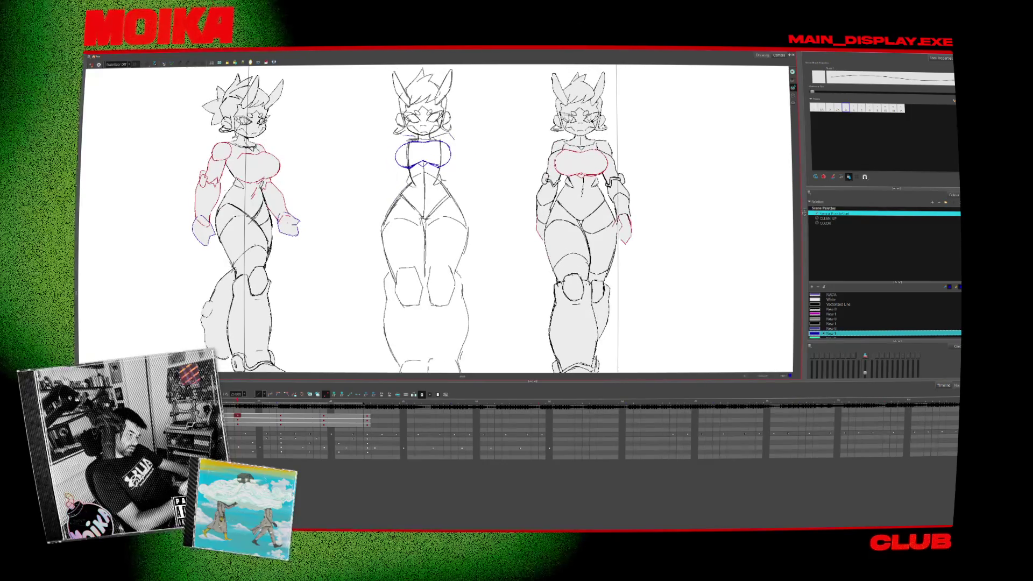
pyautogui.press(',')
pyautogui.press('.')
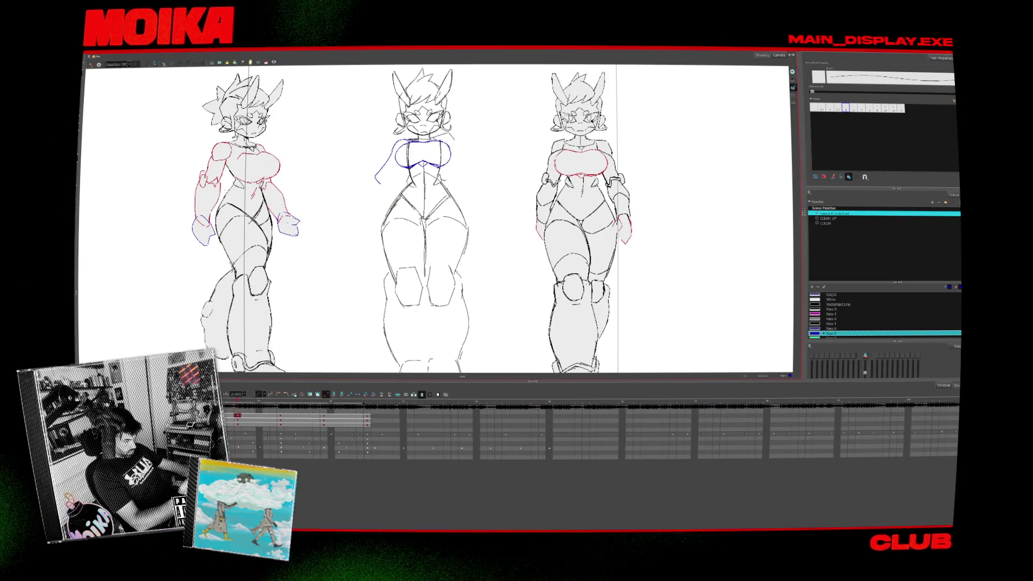
pyautogui.press(',')
pyautogui.press('.')
pyautogui.press(',')
pyautogui.moveTo(366, 173)
pyautogui.mouseDown()
pyautogui.moveTo(387, 171)
pyautogui.moveTo(364, 178)
pyautogui.moveTo(397, 143)
pyautogui.mouseUp()
pyautogui.press('.')
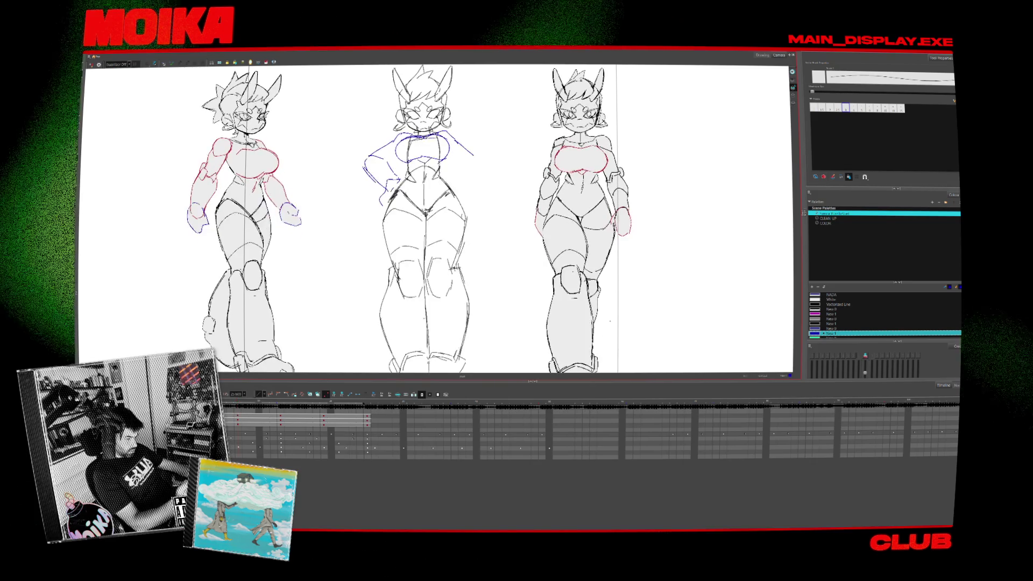
pyautogui.moveTo(384, 192); pyautogui.dragTo(377, 212)
# Flip through the neighbouring frames to check the hands-on-hips arms against the other poses.
pyautogui.press(',')
pyautogui.press('.')
pyautogui.press(',')
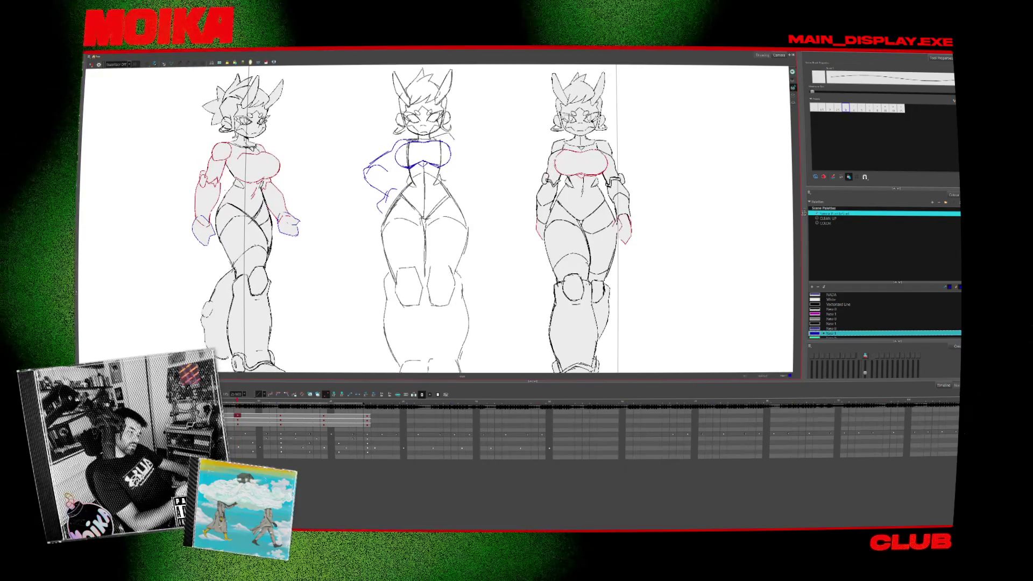
pyautogui.press('.')
pyautogui.press(',')
pyautogui.press('.')
pyautogui.press('.')
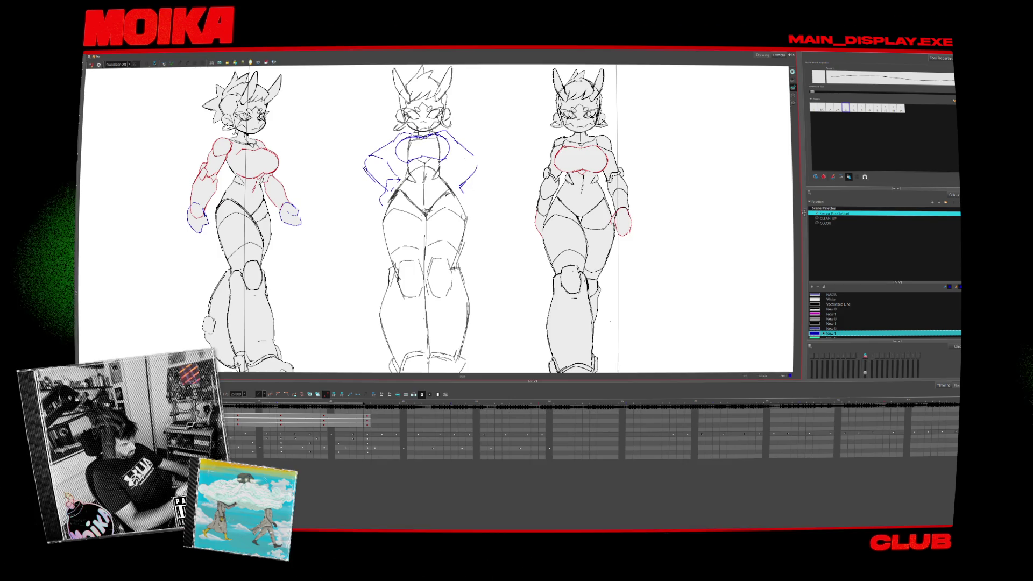
pyautogui.press('.')
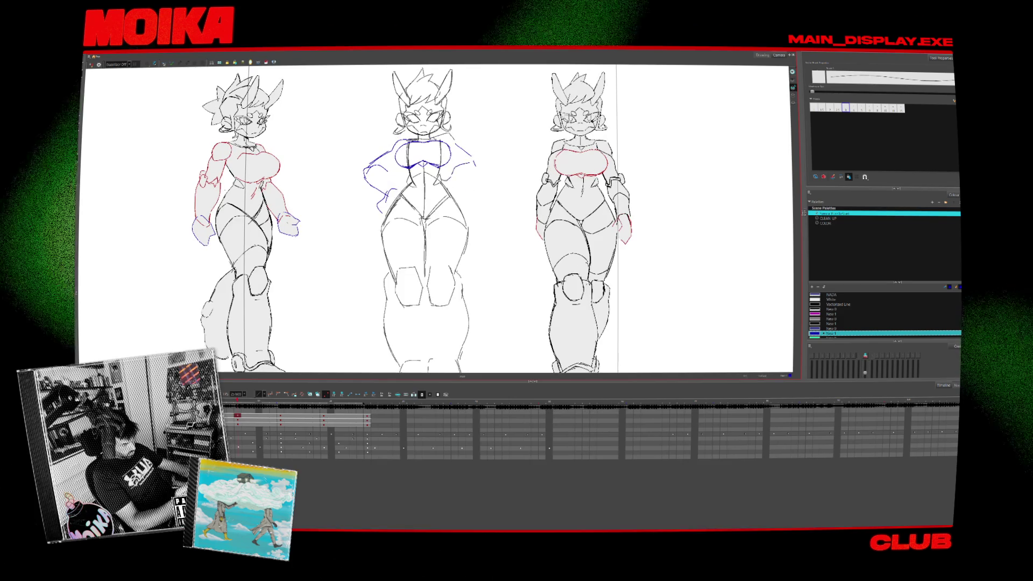
pyautogui.press('.')
pyautogui.press('.')
pyautogui.press('.')
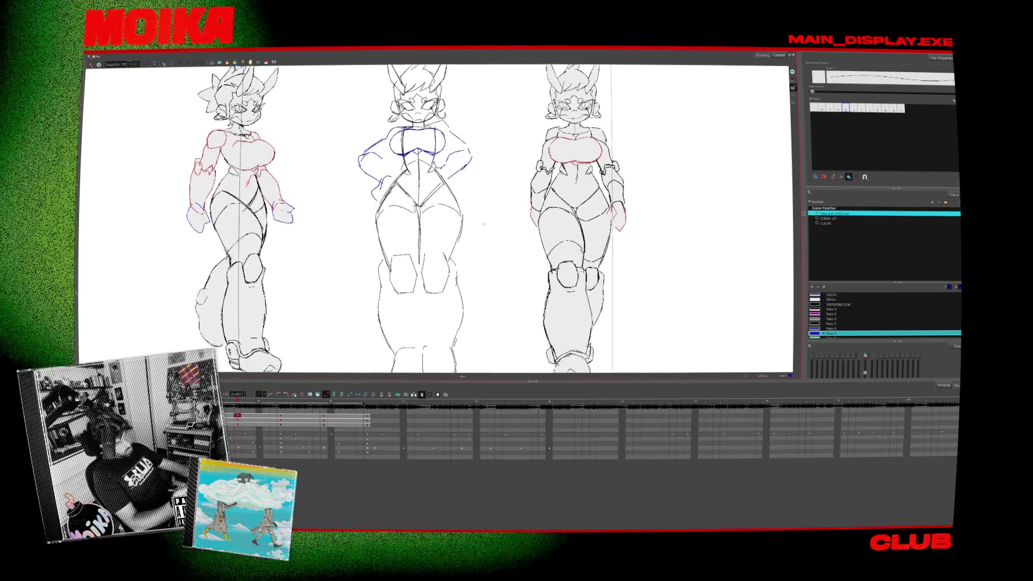
pyautogui.press('.')
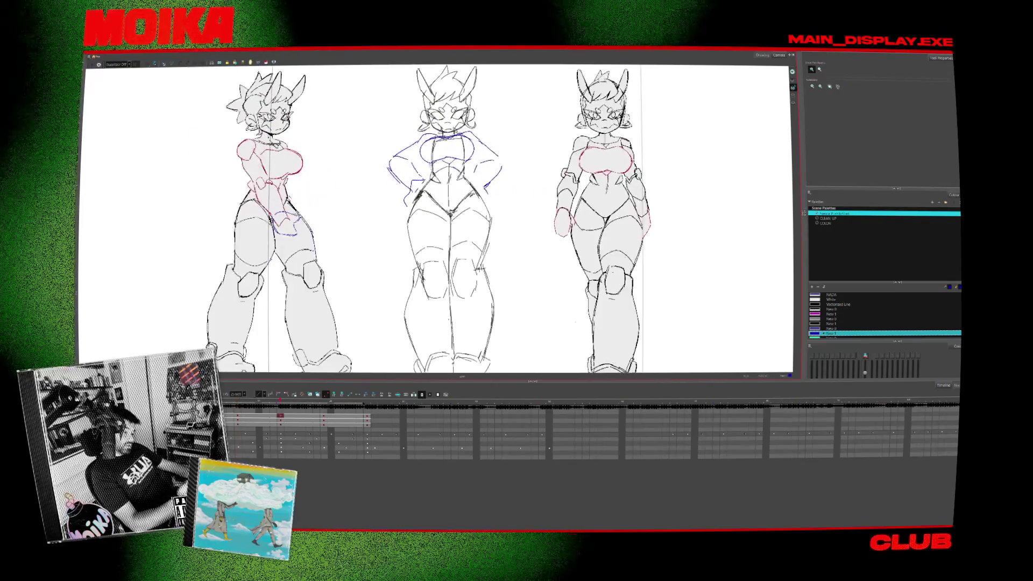
pyautogui.press(',')
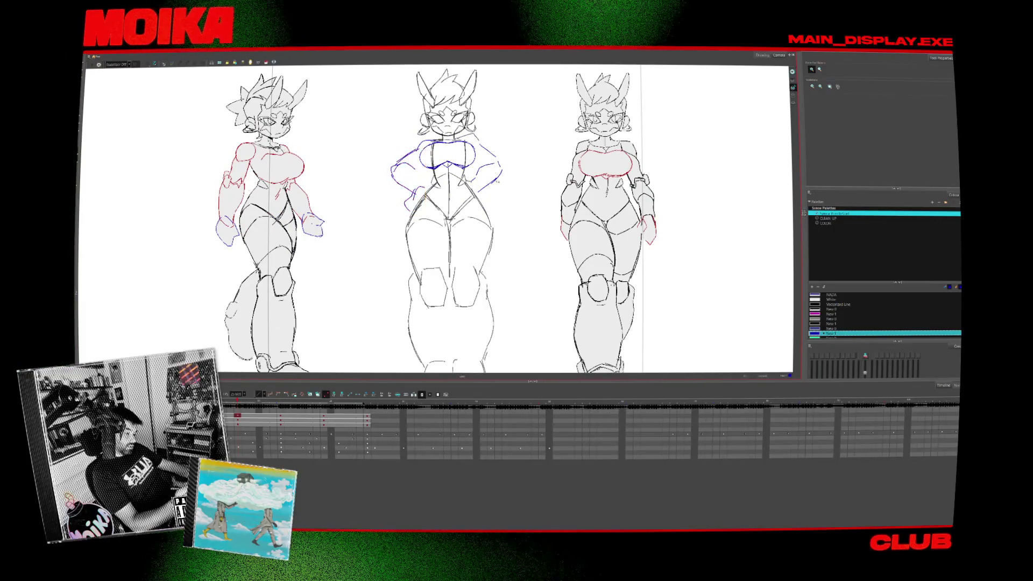
pyautogui.scroll(-3, 462, 316)
pyautogui.scroll(3, 462, 316)
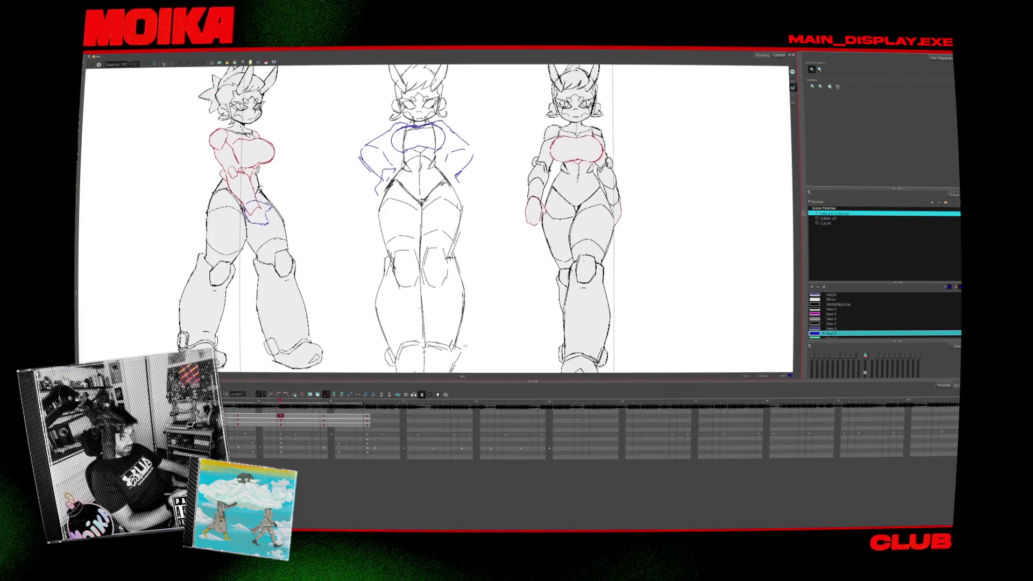
pyautogui.scroll(-1, 592, 431)
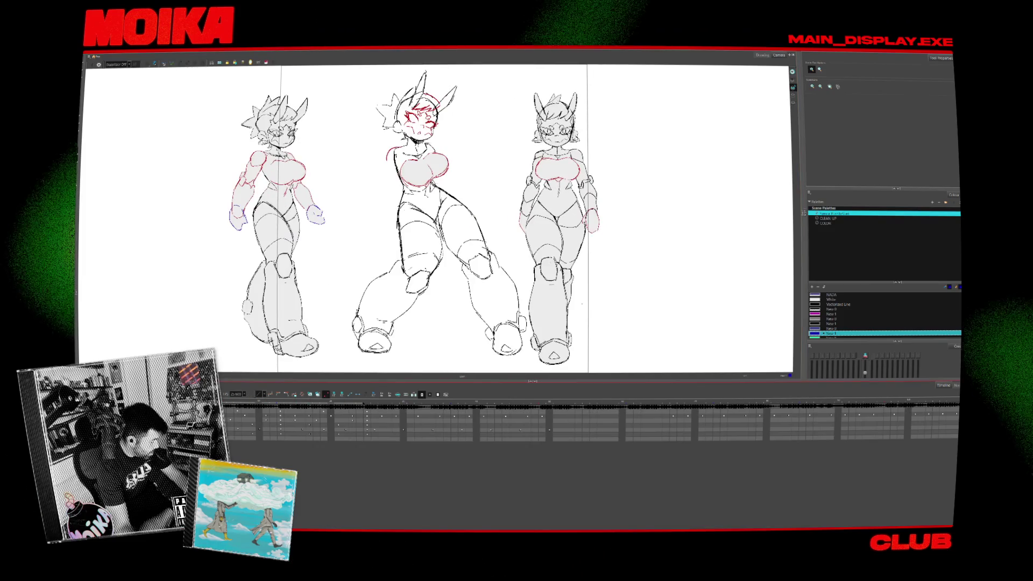
# Dismiss the error message and restore the Camera view to reveal the node graph.
pyautogui.press('Return')
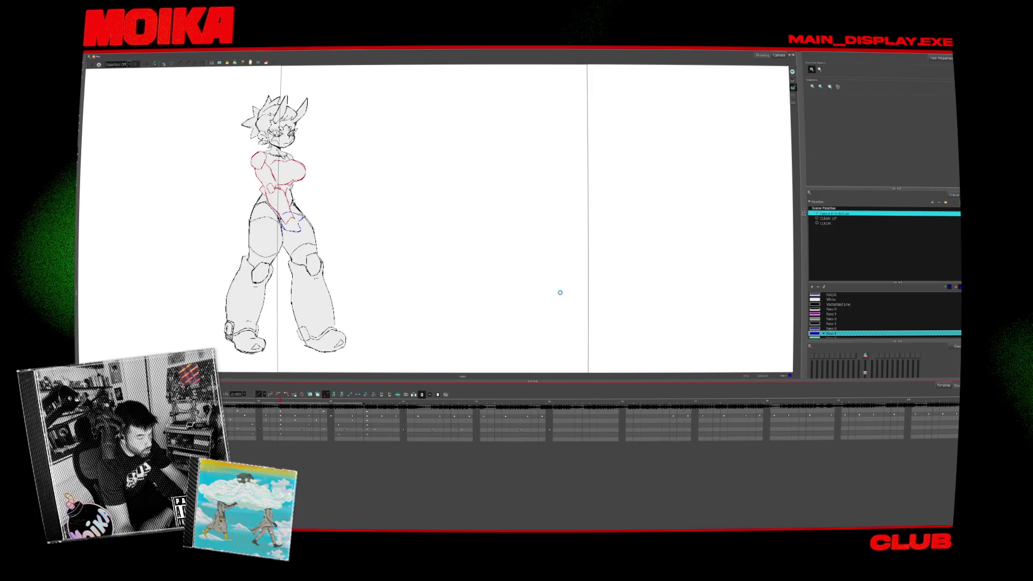
pyautogui.press('`')
pyautogui.moveTo(684, 232); pyautogui.dragTo(779, 233)
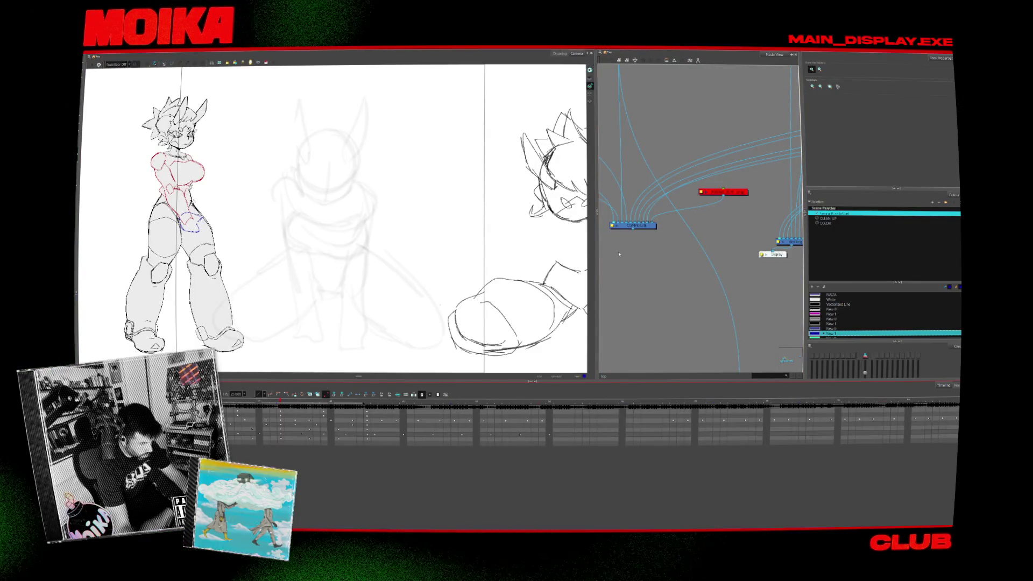
# Pan the node graph left, add a timeline layer then undo it, and return to the Brush.
pyautogui.moveTo(662, 233); pyautogui.dragTo(627, 225)
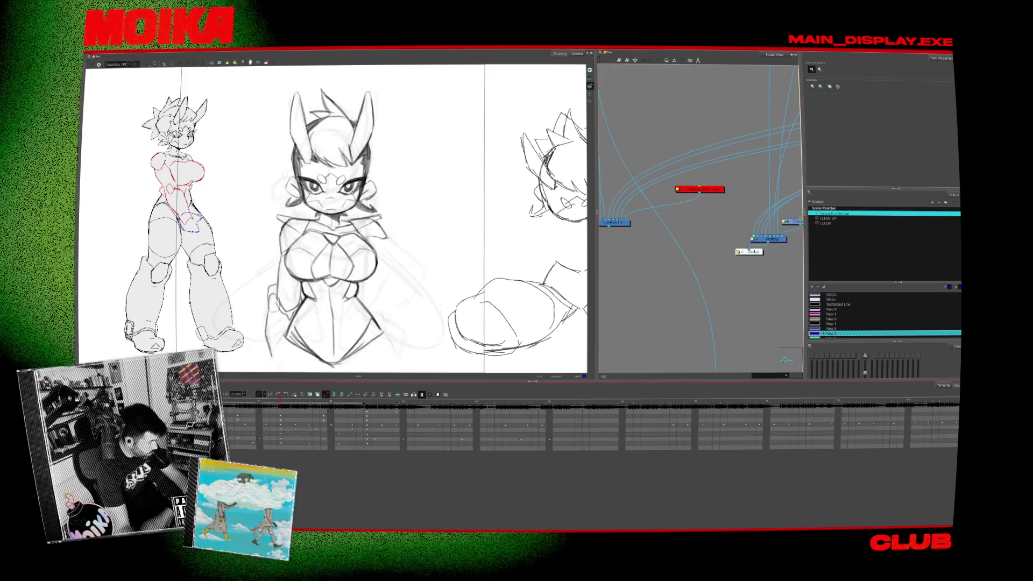
pyautogui.hotkey('ctrl', 'r')
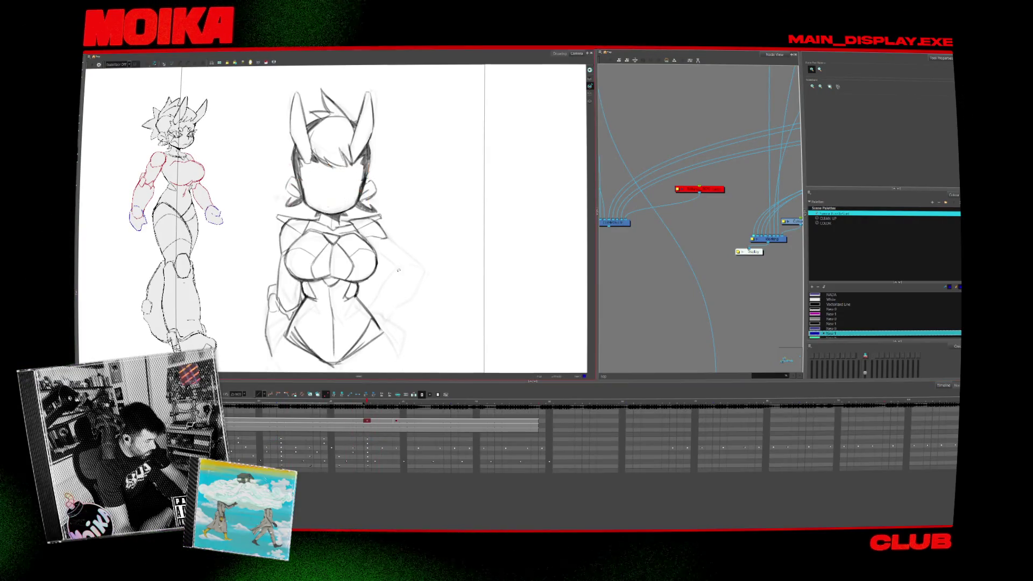
pyautogui.hotkey('ctrl', 'z')
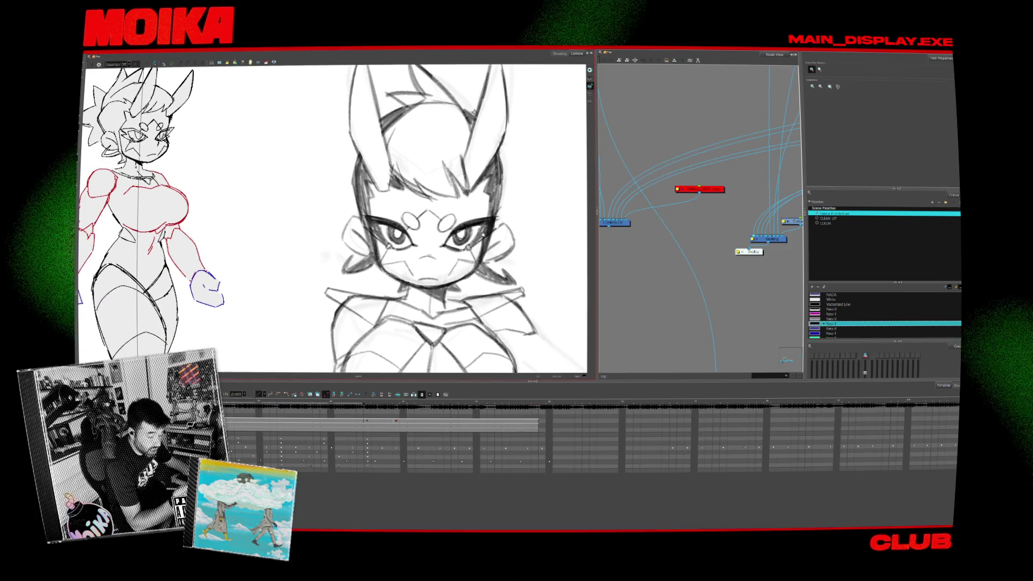
pyautogui.hotkey('alt', 'b')
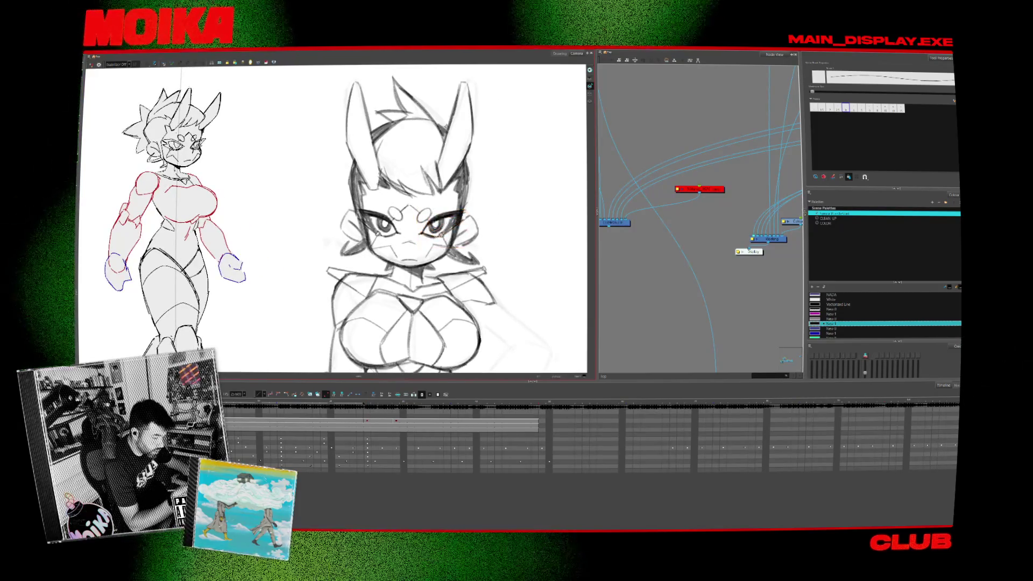
# Show a later drawing, open the layer's options, and clear the selection on the eyes.
pyautogui.click(403, 408)
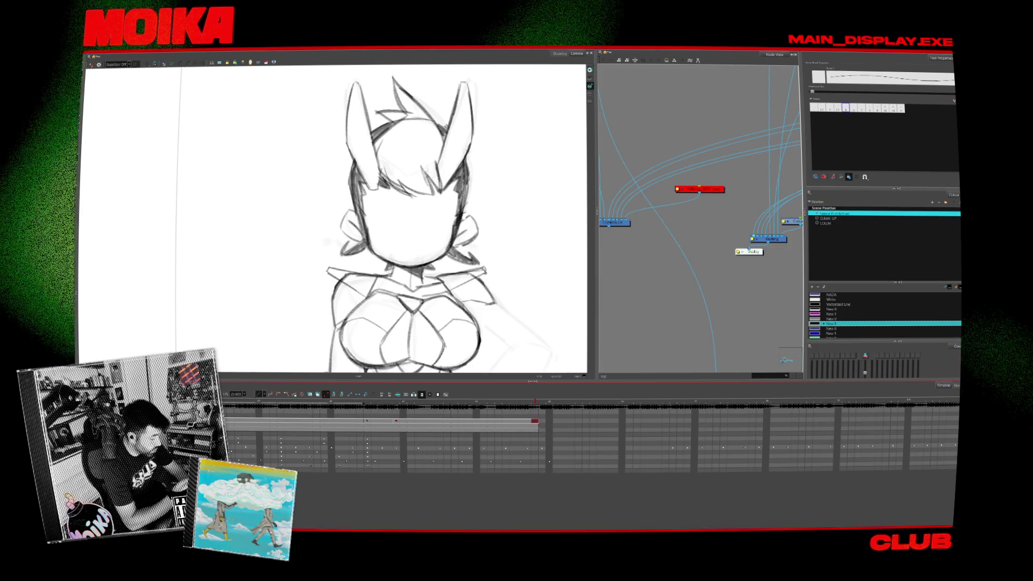
pyautogui.rightClick(131, 425)
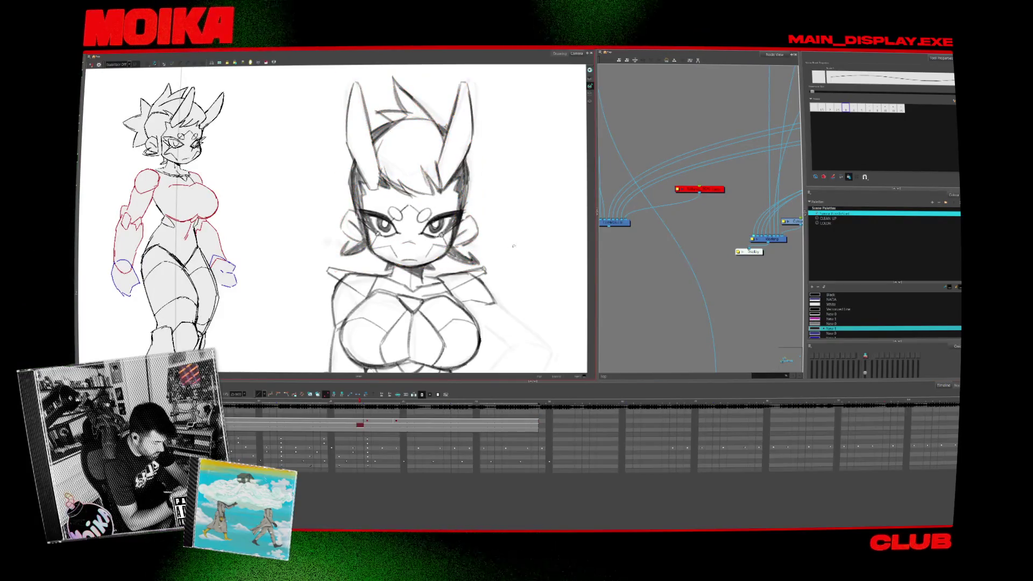
pyautogui.hotkey('alt', 's')
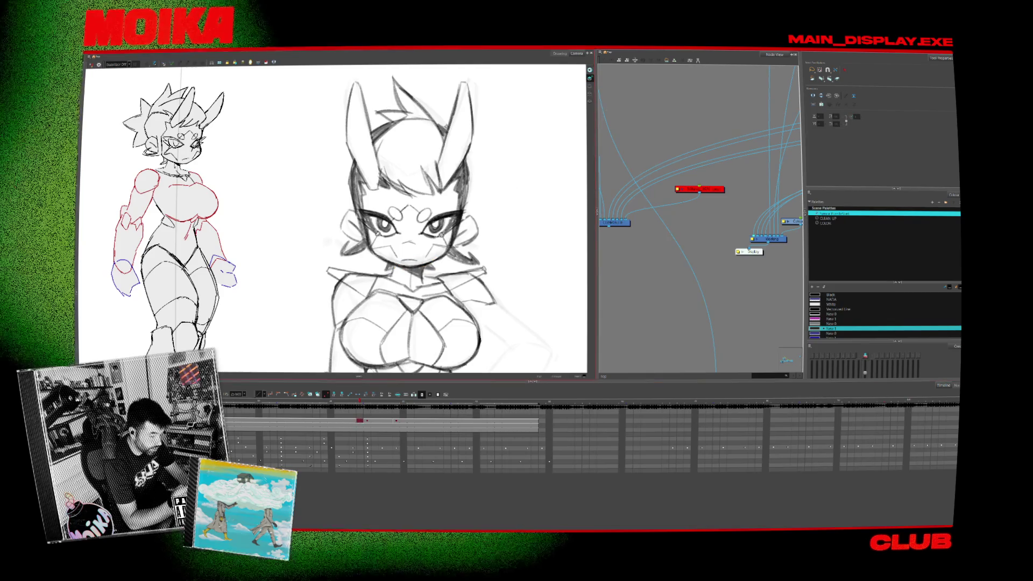
pyautogui.click(485, 228)
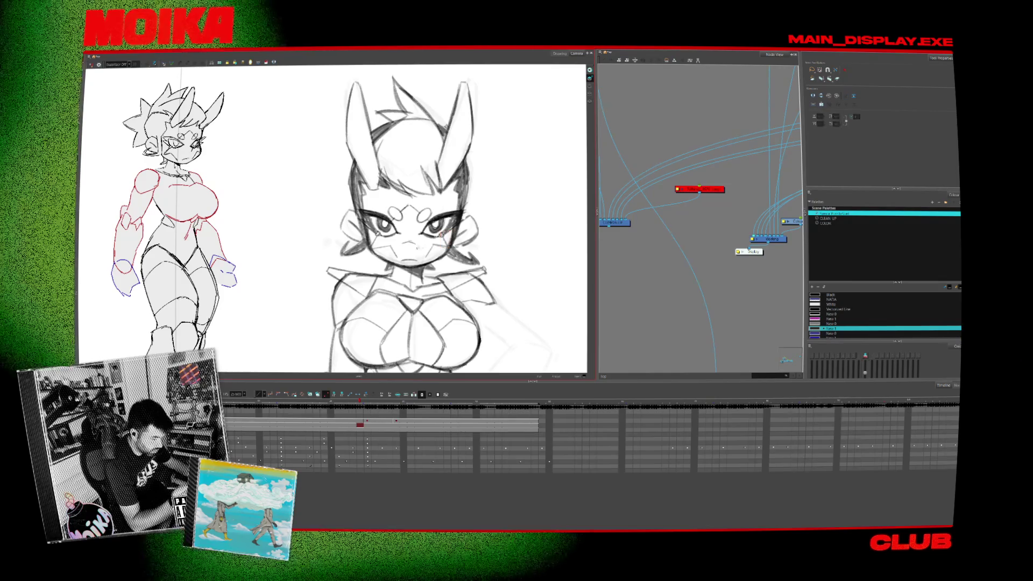
# Return to the open-eye drawing and brush two small ovals on the forehead above the eyes.
pyautogui.click(352, 420)
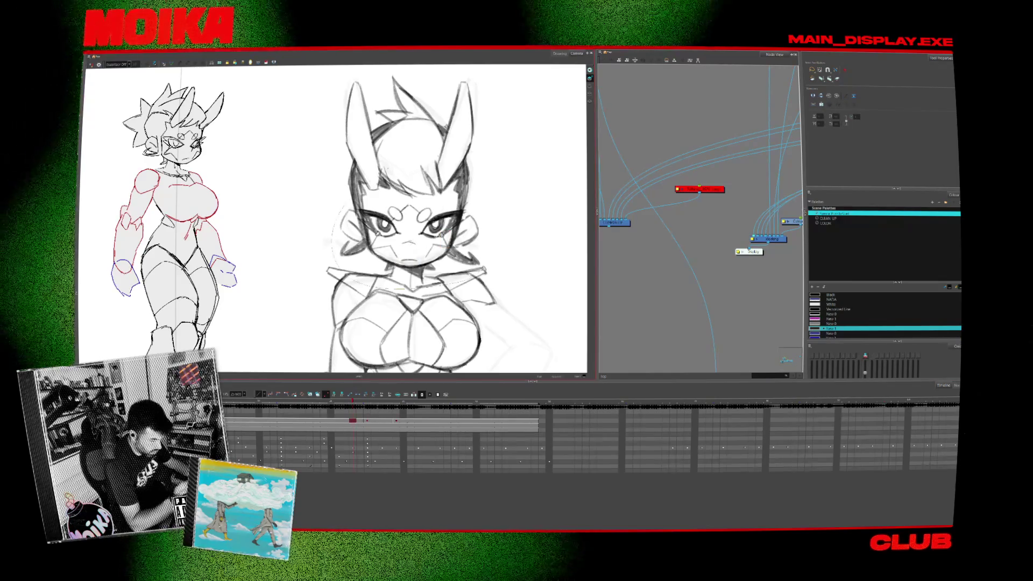
pyautogui.hotkey('ctrl', 'a')
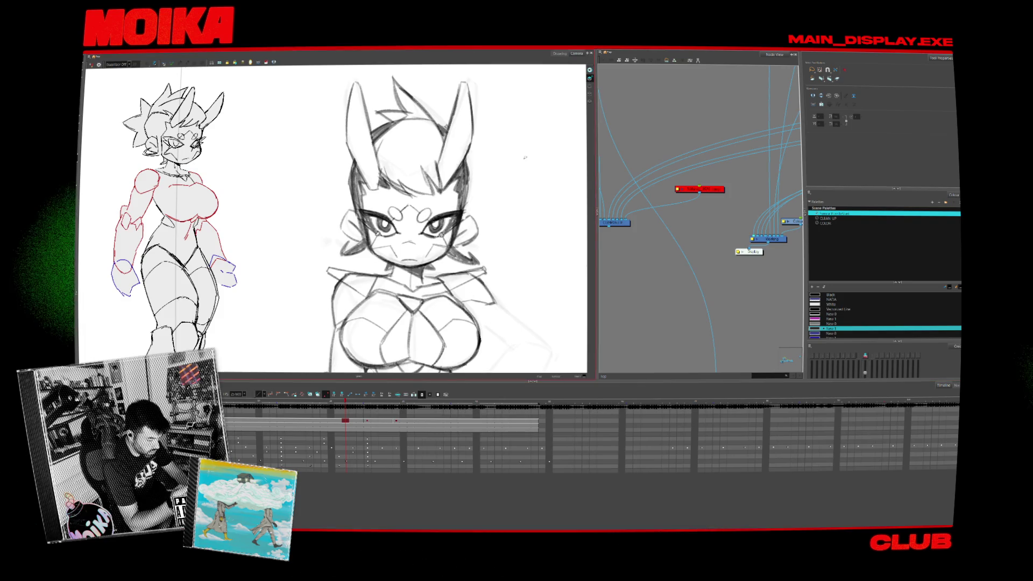
pyautogui.click(367, 420)
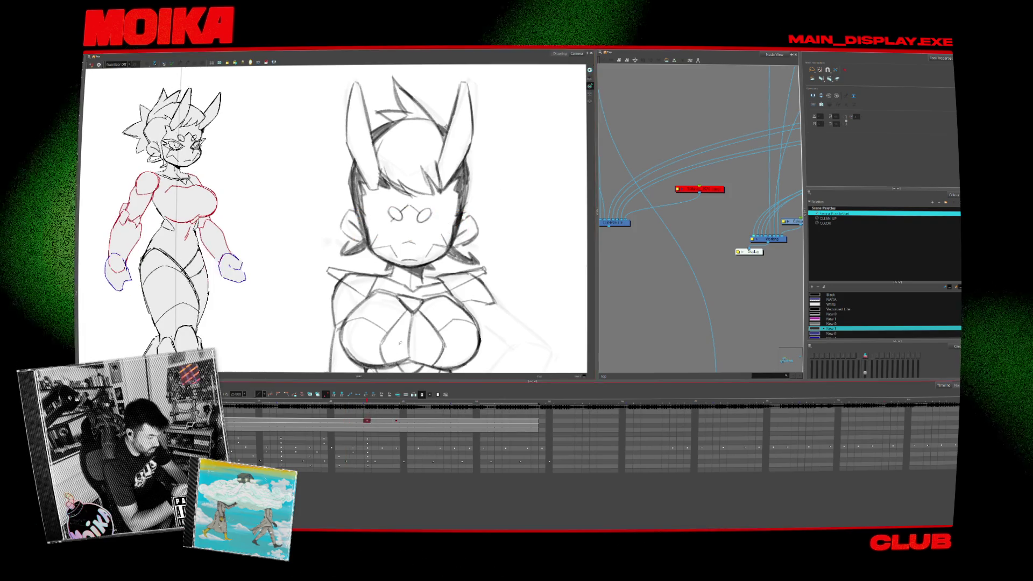
pyautogui.hotkey('alt', 'b')
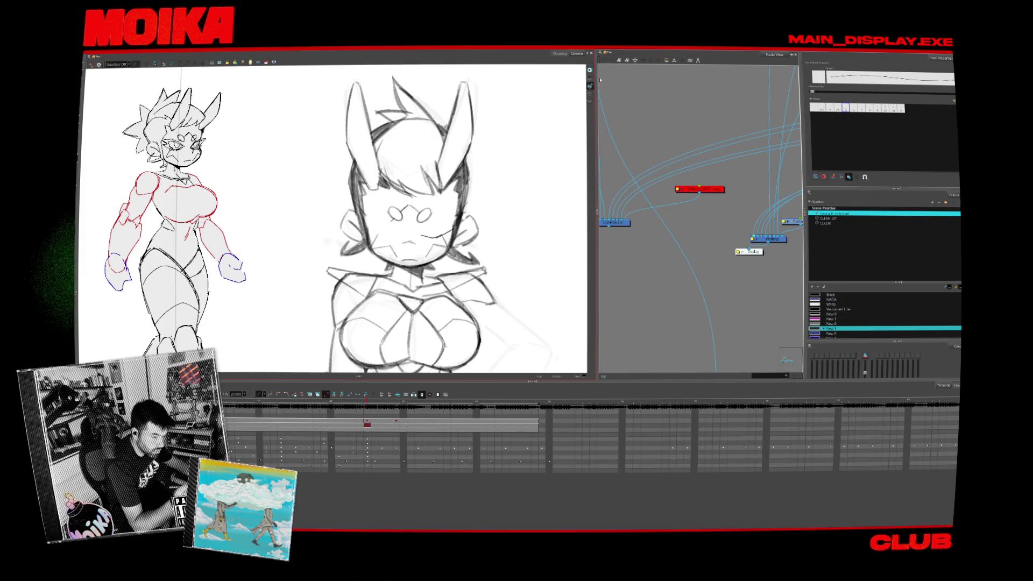
pyautogui.click(368, 404)
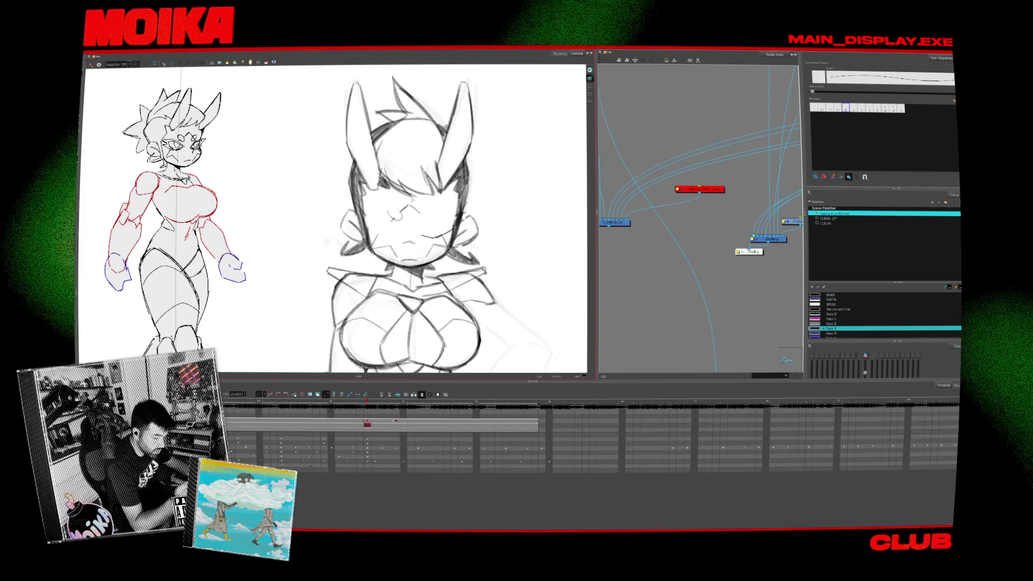
pyautogui.moveTo(368, 403); pyautogui.dragTo(352, 402)
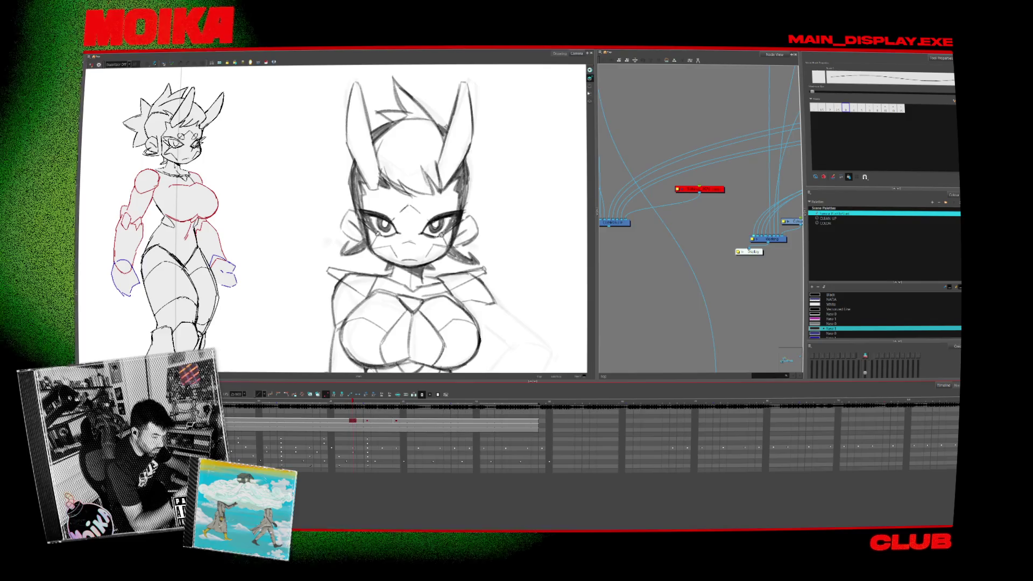
pyautogui.moveTo(399, 208); pyautogui.dragTo(397, 209)
pyautogui.moveTo(426, 207); pyautogui.dragTo(424, 209)
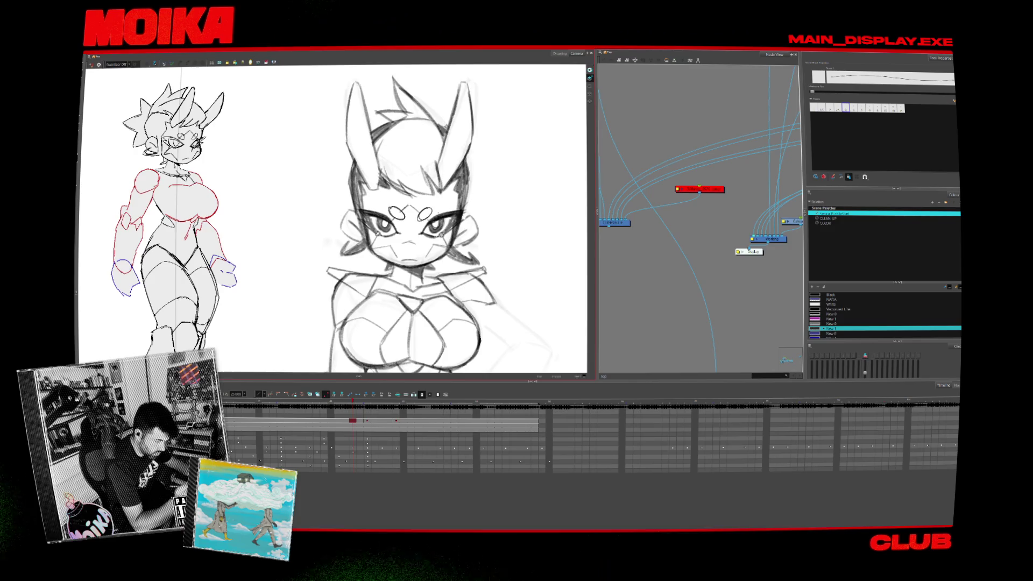
pyautogui.press('g')
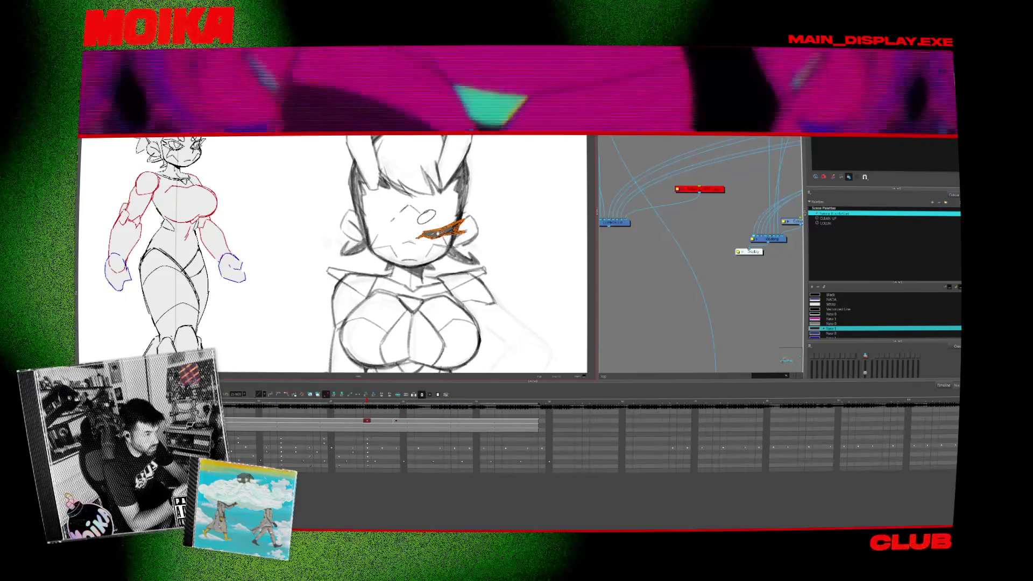
# On the closed-eye drawing, copy the right eye stroke and flip the copy to form the left eye.
pyautogui.click(367, 421)
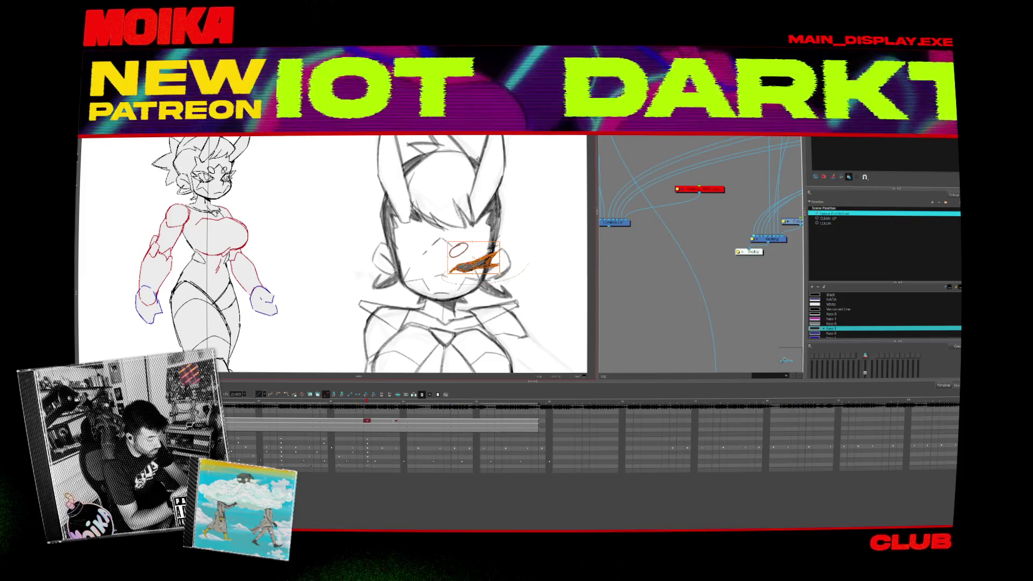
pyautogui.click(473, 263)
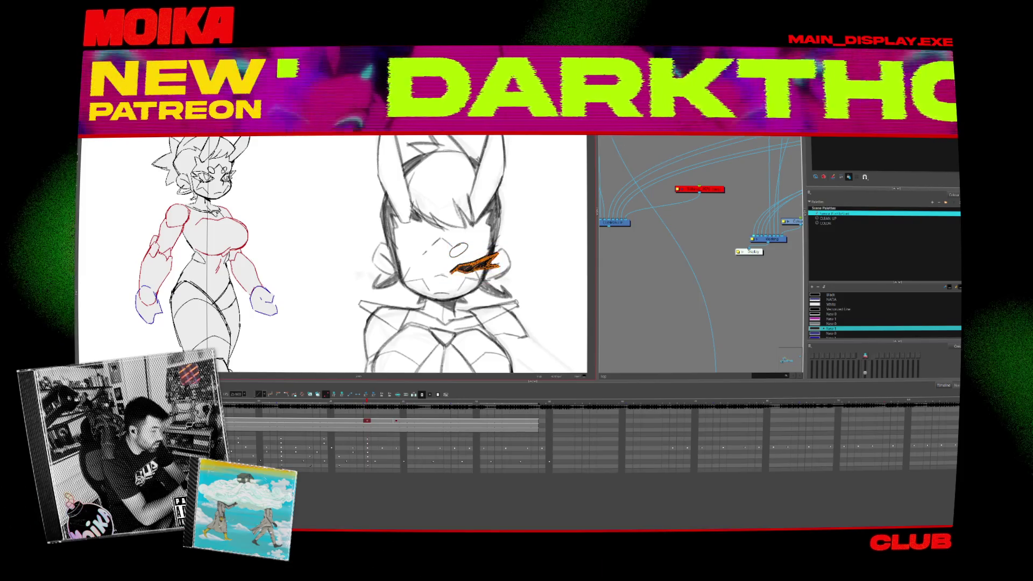
pyautogui.hotkey('ctrl', 'c')
pyautogui.hotkey('ctrl', 'v')
pyautogui.press('4')
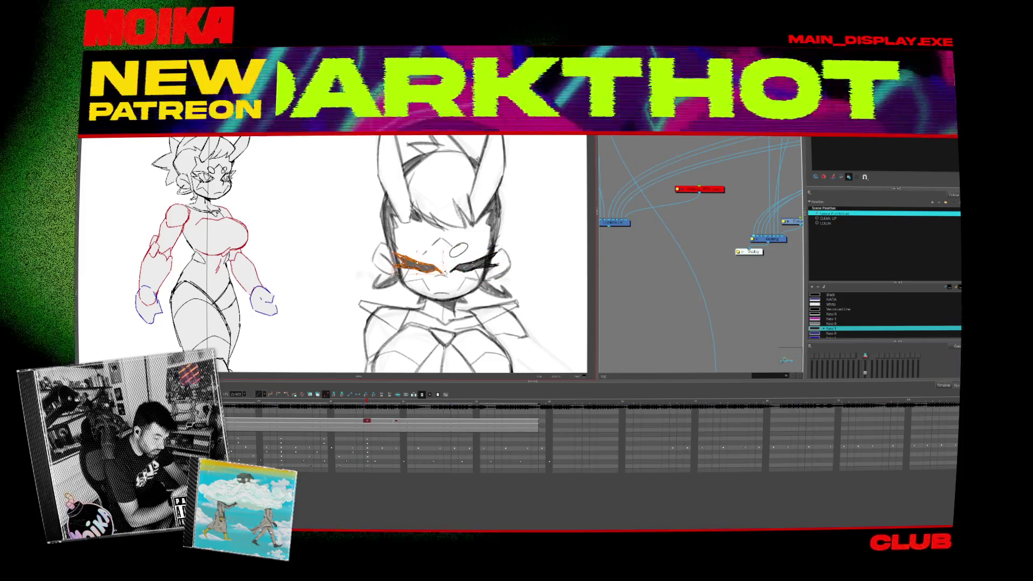
pyautogui.press('Escape')
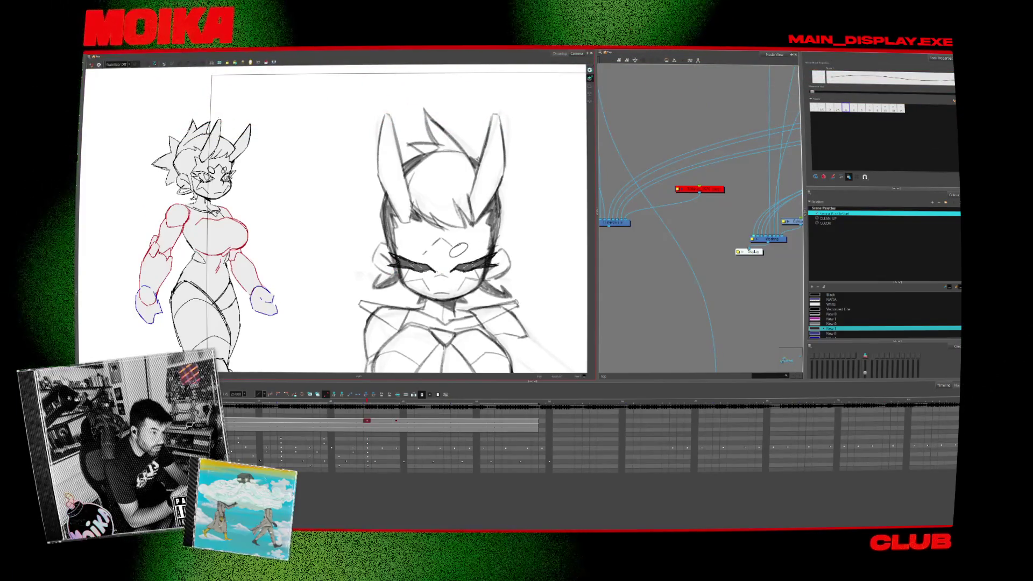
pyautogui.press('Escape')
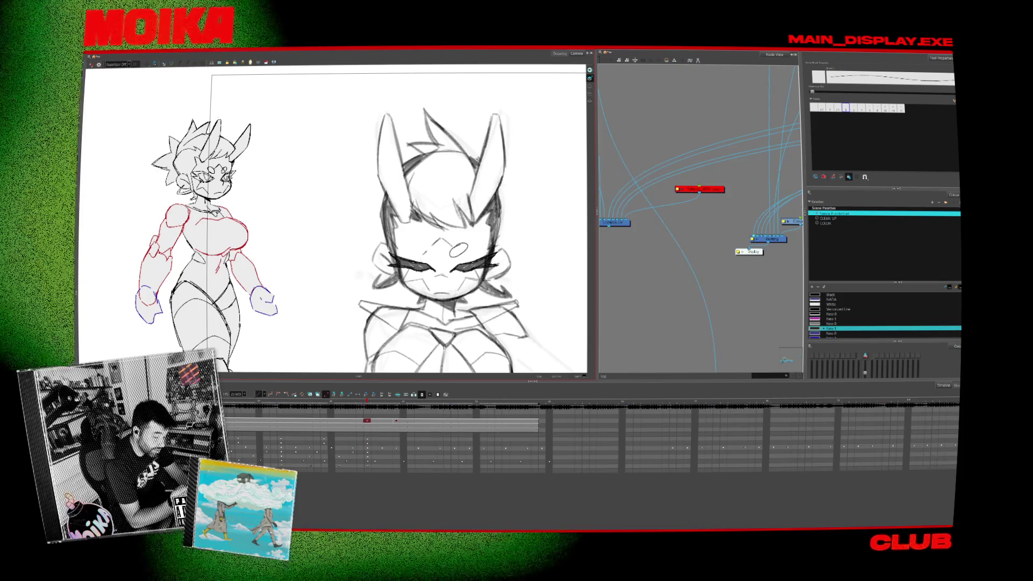
# Brush a forehead oval left of the diamond, then view a later drawing zoomed out.
pyautogui.moveTo(433, 246); pyautogui.dragTo(419, 253)
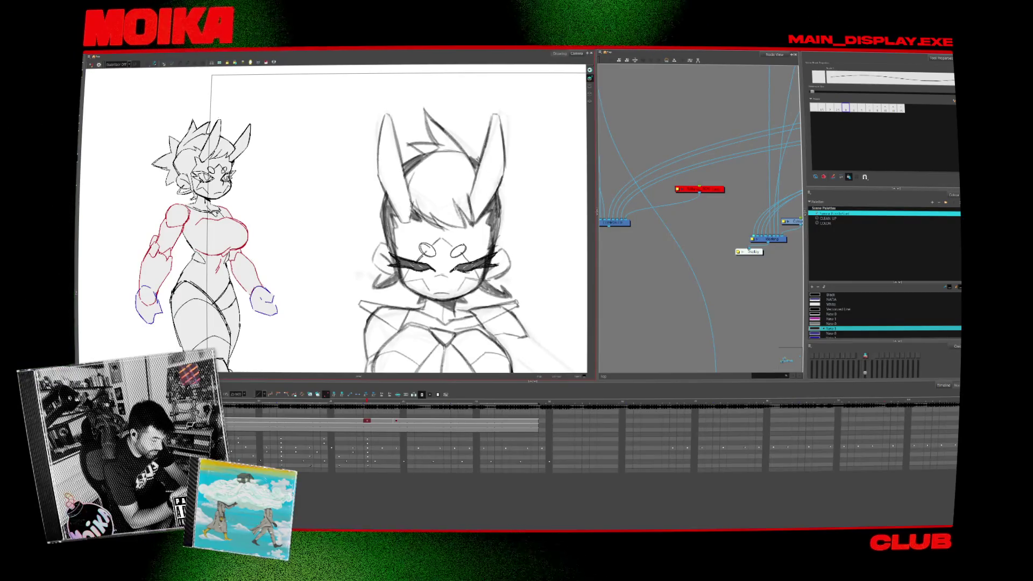
pyautogui.press('.')
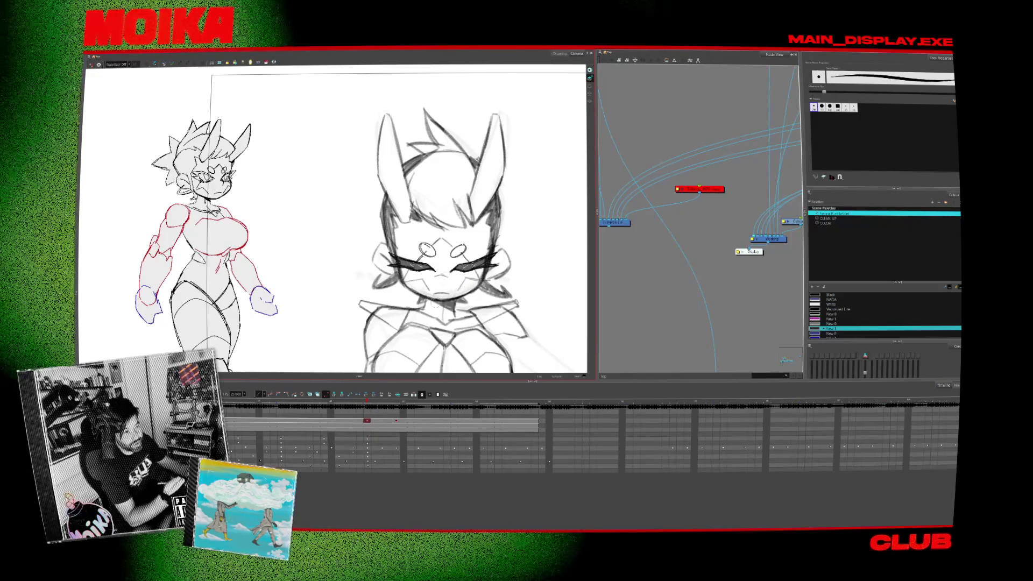
pyautogui.click(412, 262)
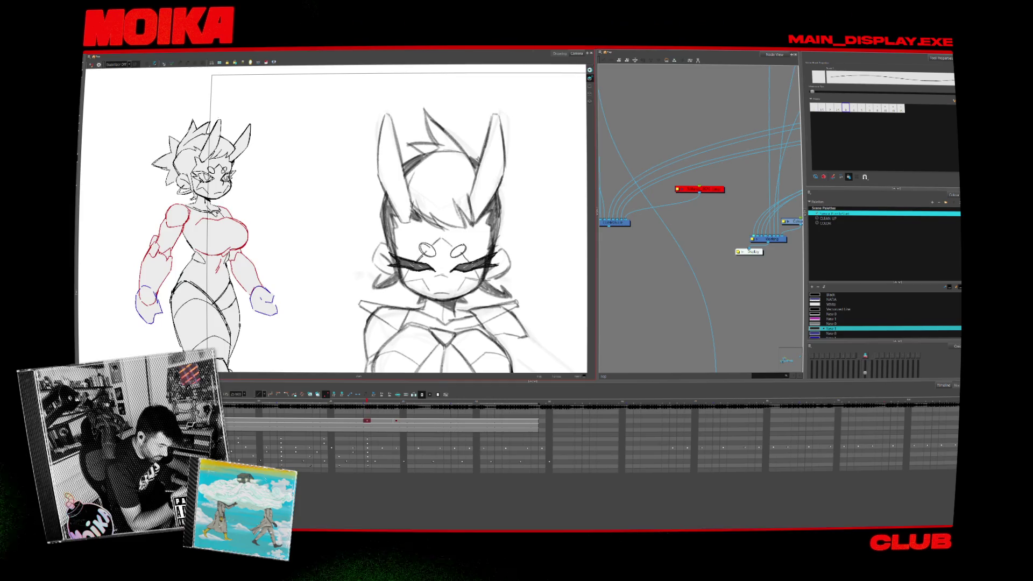
pyautogui.click(396, 420)
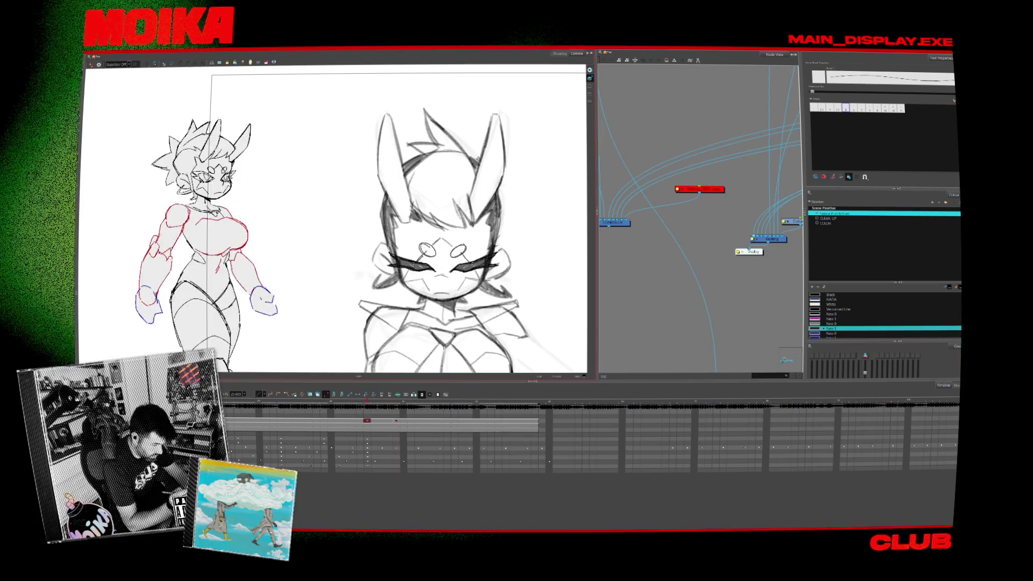
pyautogui.press('1')
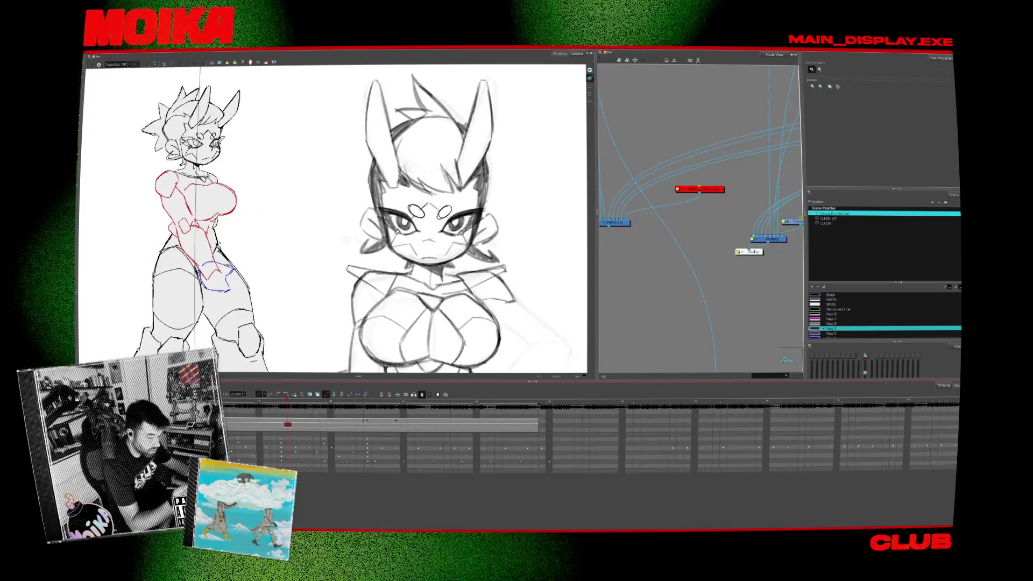
# Delete the selected eye and brow strokes and brush a short mouth line on the face.
pyautogui.moveTo(337, 340); pyautogui.dragTo(543, 173)
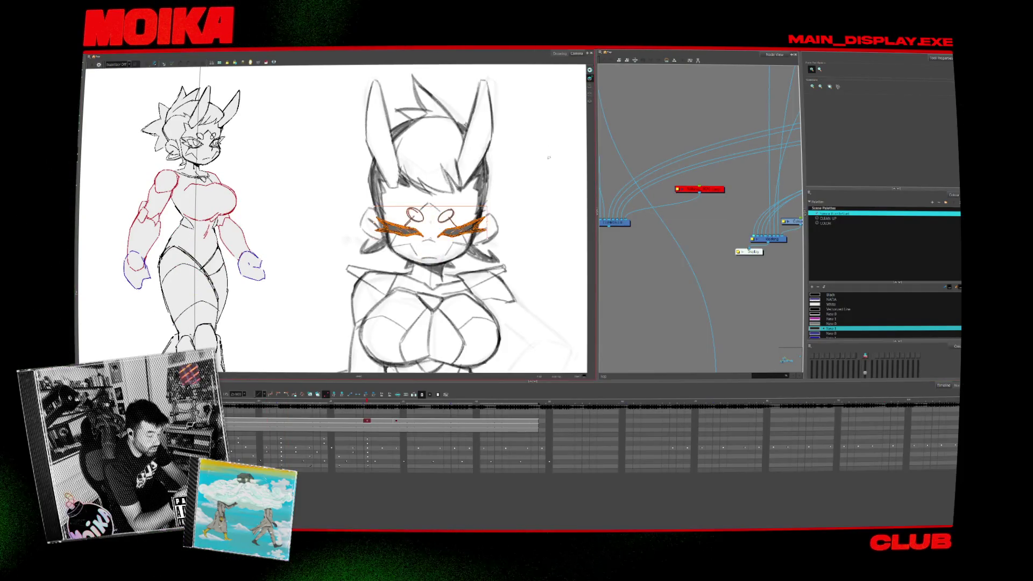
pyautogui.press('Delete')
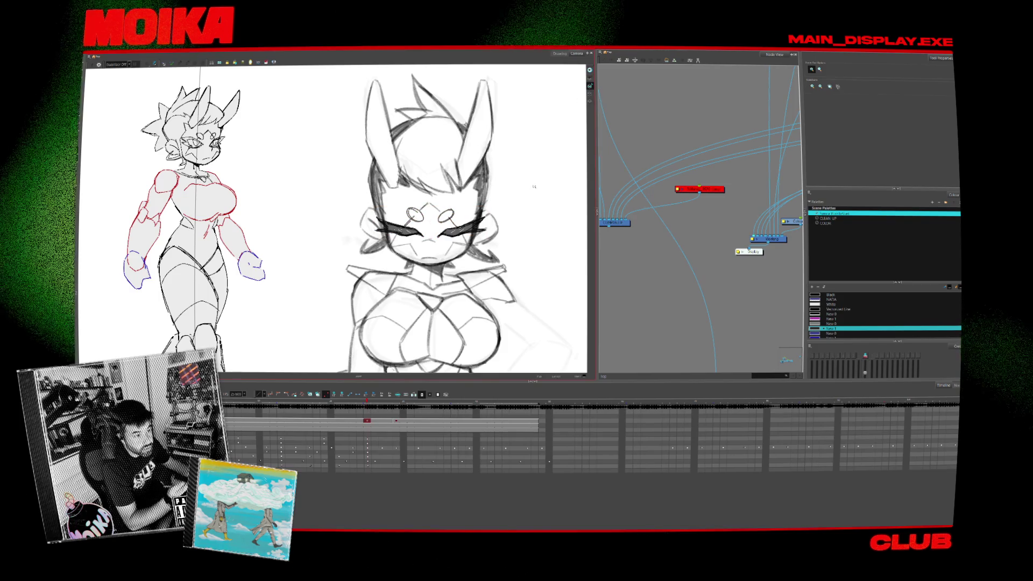
pyautogui.press(',')
pyautogui.press('.')
pyautogui.hotkey('alt', 'b')
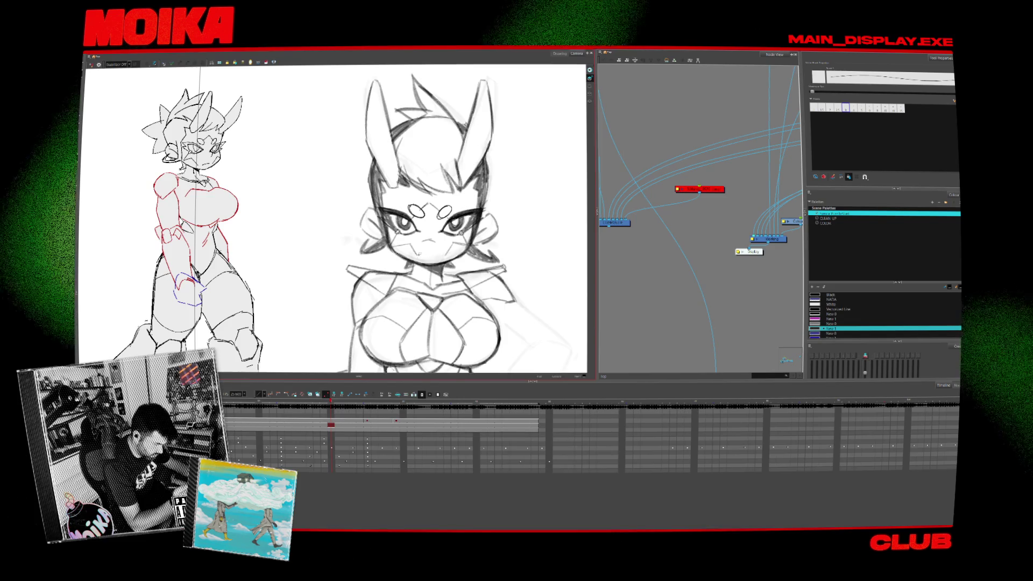
pyautogui.moveTo(418, 253); pyautogui.dragTo(436, 254)
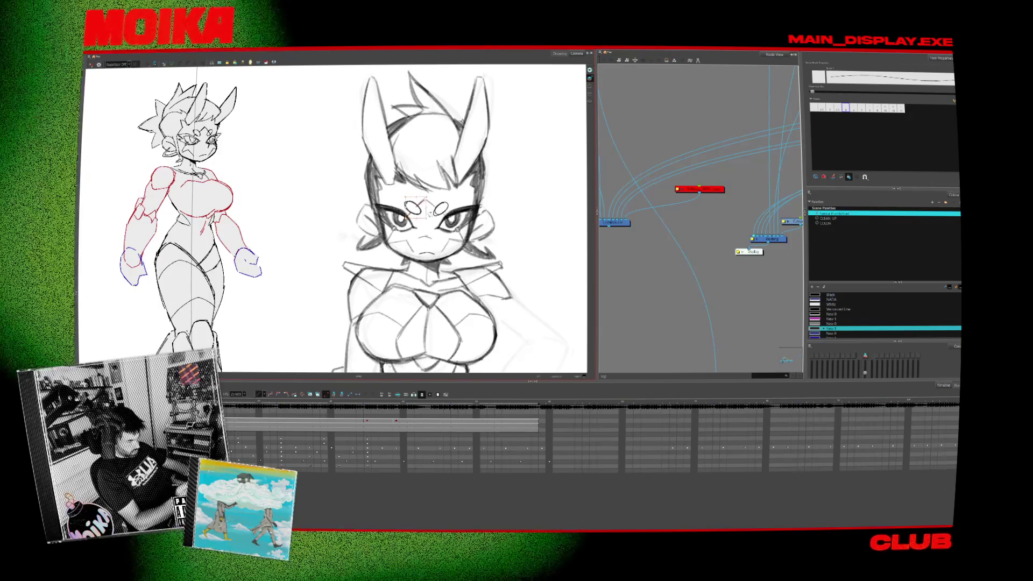
# Add two small ovals on the forehead and remove the orange strokes beside the right eye.
pyautogui.click(273, 420)
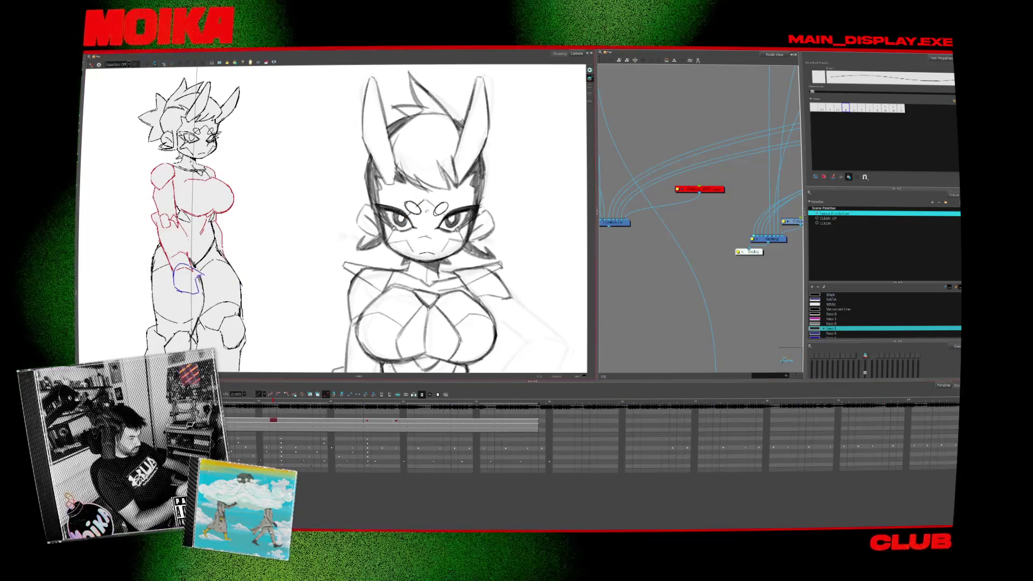
pyautogui.moveTo(407, 204); pyautogui.dragTo(409, 204)
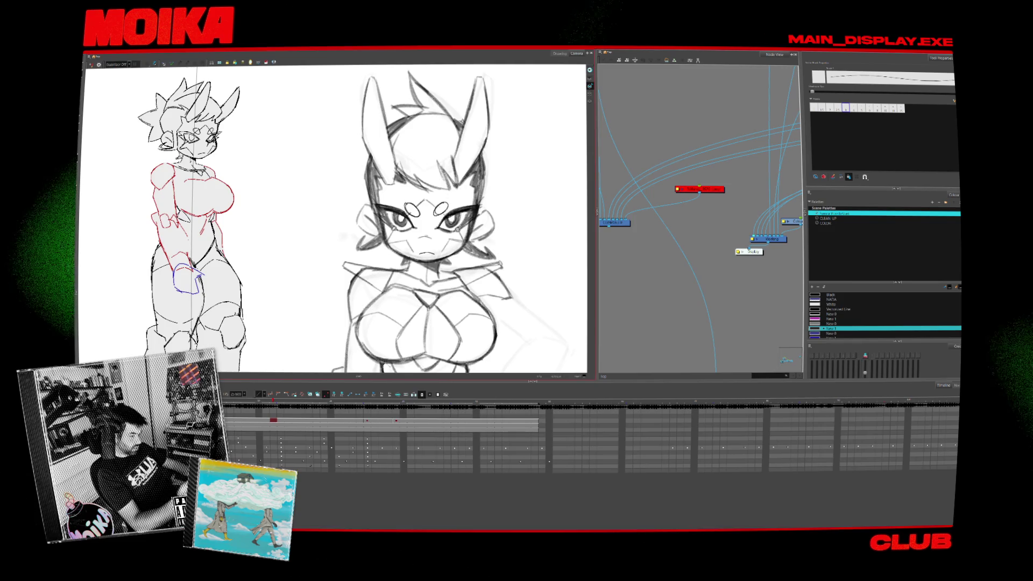
pyautogui.moveTo(436, 204); pyautogui.dragTo(437, 205)
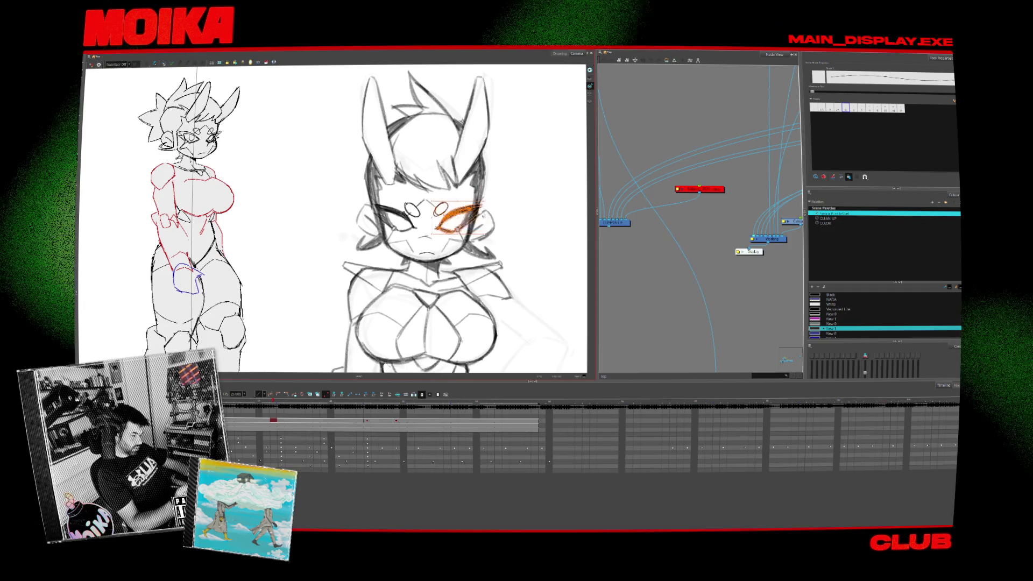
pyautogui.hotkey('ctrl', 'z')
pyautogui.hotkey('ctrl', 'shift', 'z')
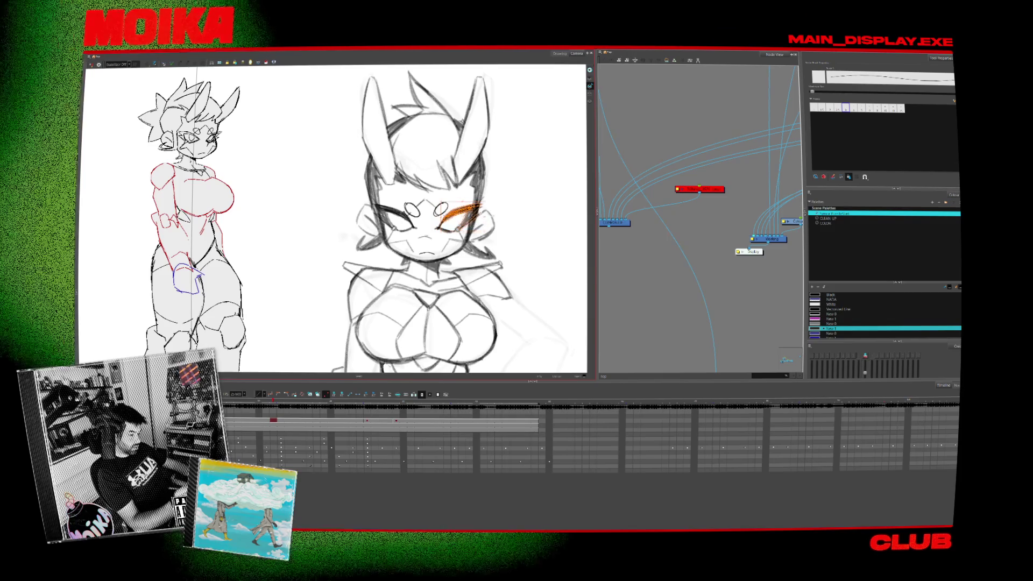
pyautogui.hotkey('ctrl', 'z')
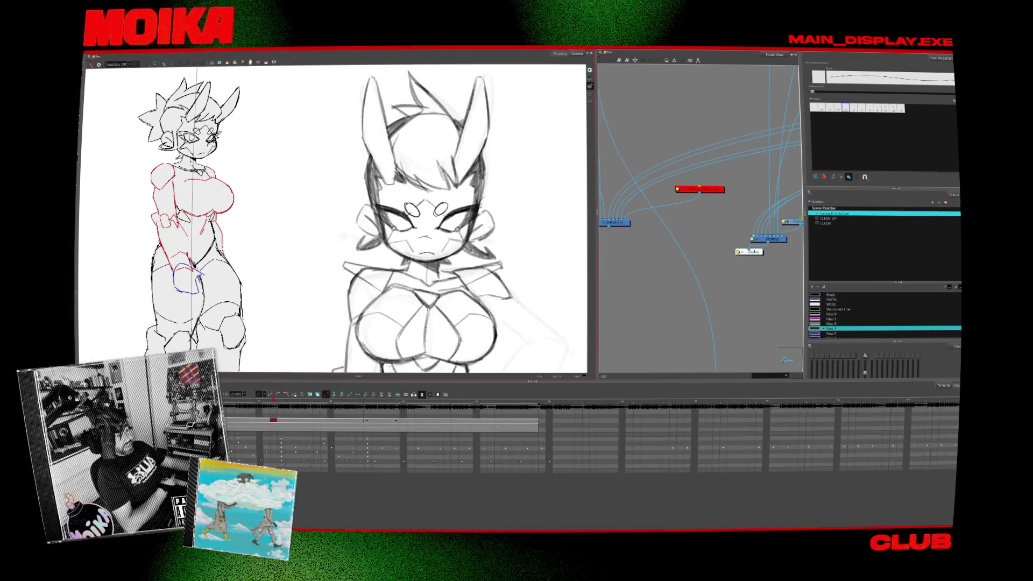
# Rotate and mirror the canvas to check the drawing, then reset rotation, flip and zoom.
pyautogui.press('v')
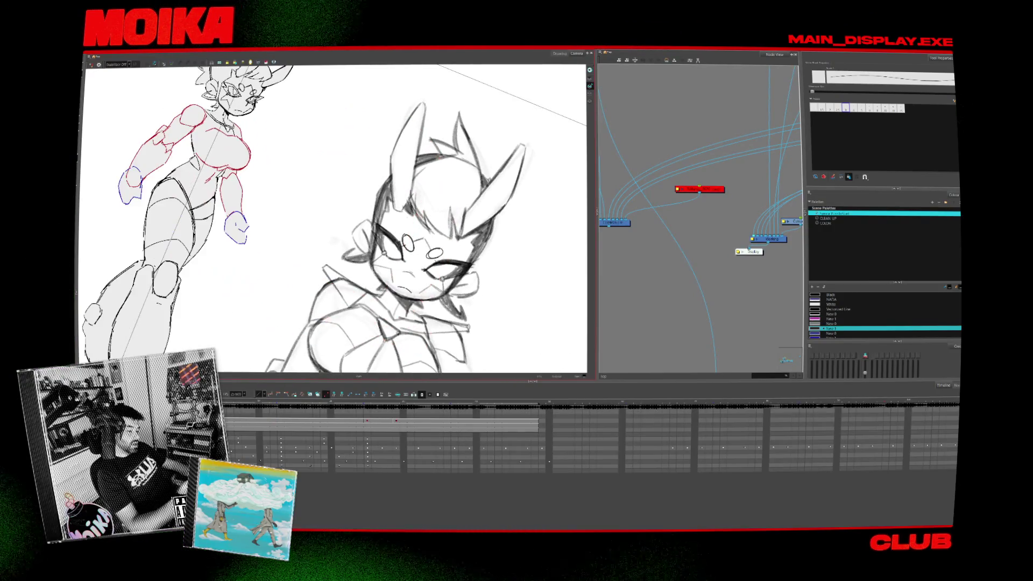
pyautogui.press('4')
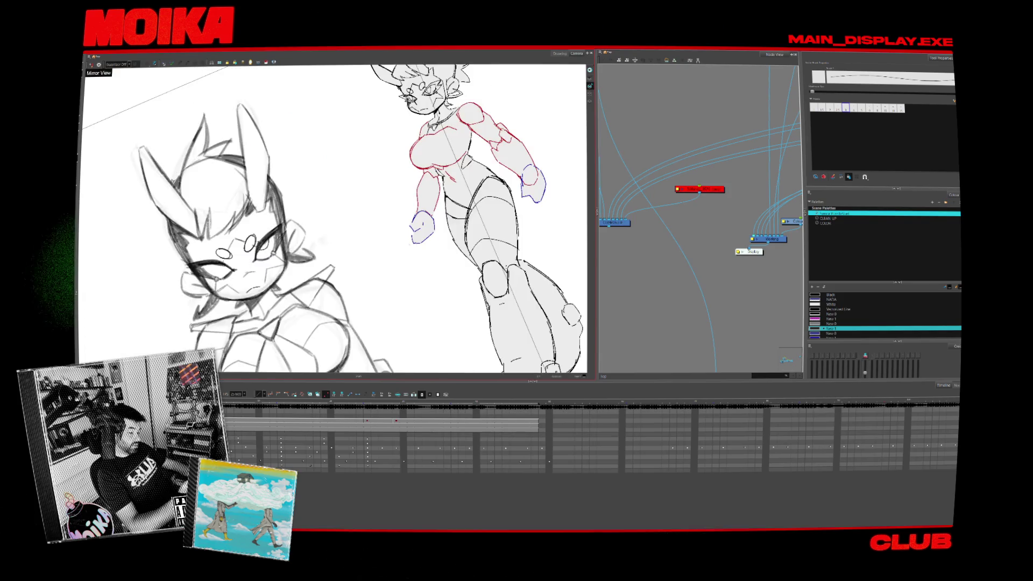
pyautogui.scroll(2, 333, 215)
pyautogui.hotkey('shift', 'm')
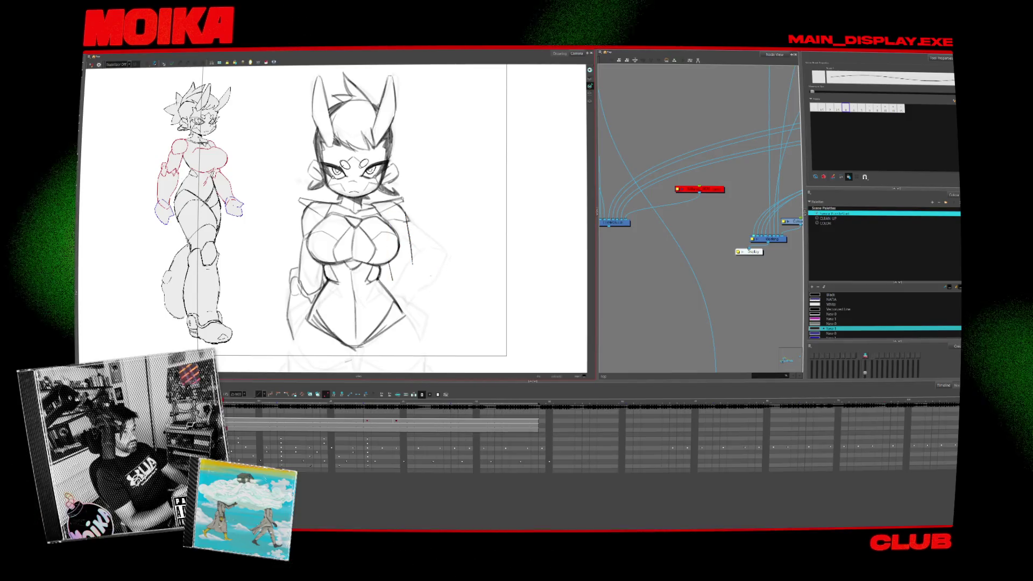
# Sketch a curved pencil arm line to the left of the torso.
pyautogui.scroll(1, 333, 215)
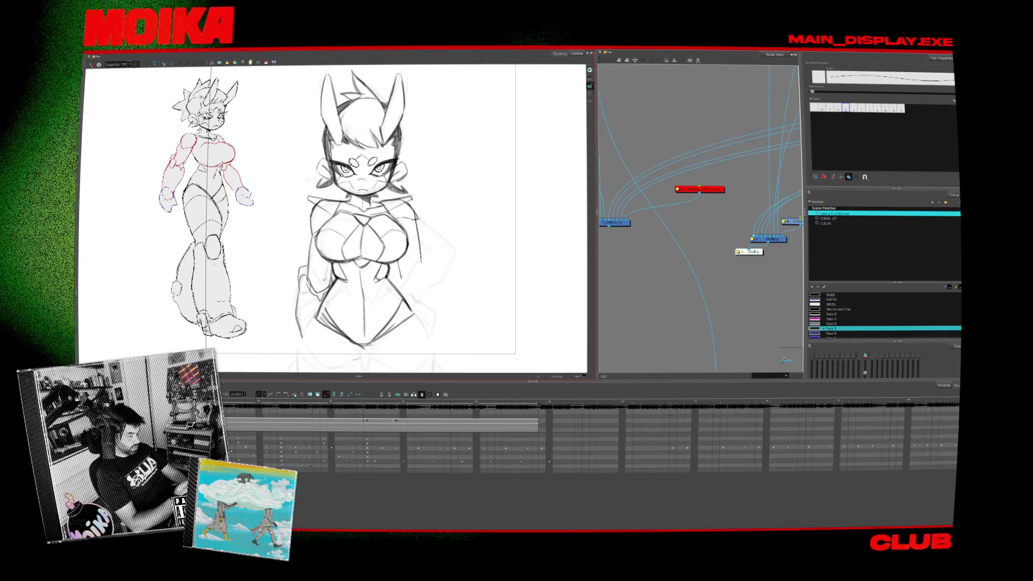
pyautogui.moveTo(292, 249); pyautogui.dragTo(298, 332)
pyautogui.moveTo(293, 211); pyautogui.dragTo(338, 340)
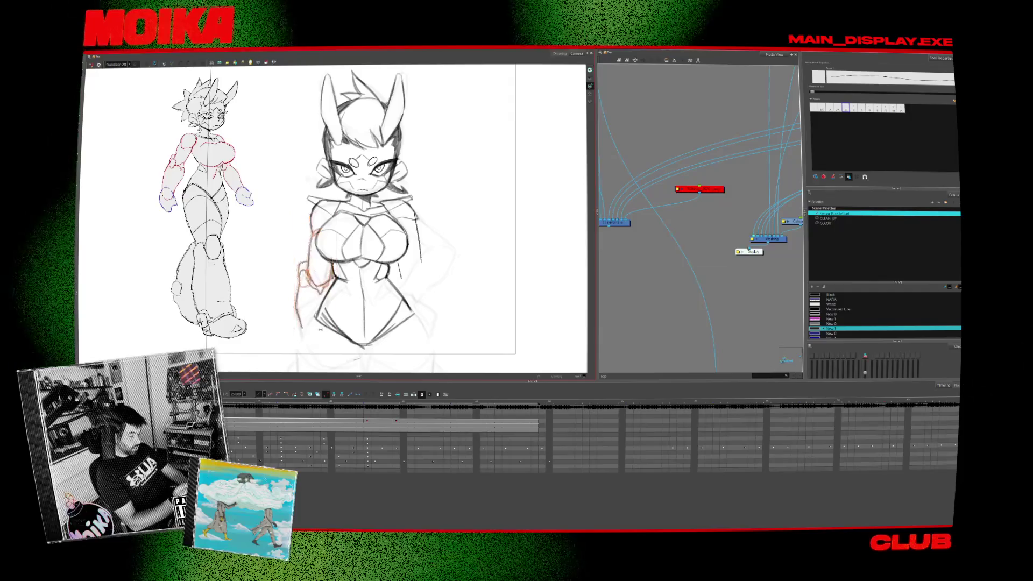
pyautogui.press('Escape')
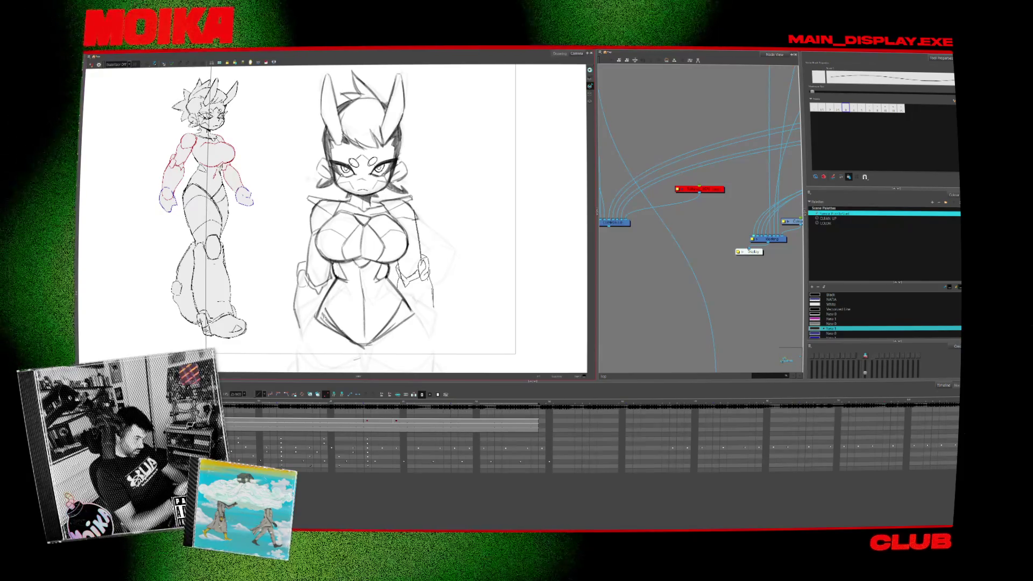
pyautogui.scroll(-1, 334, 216)
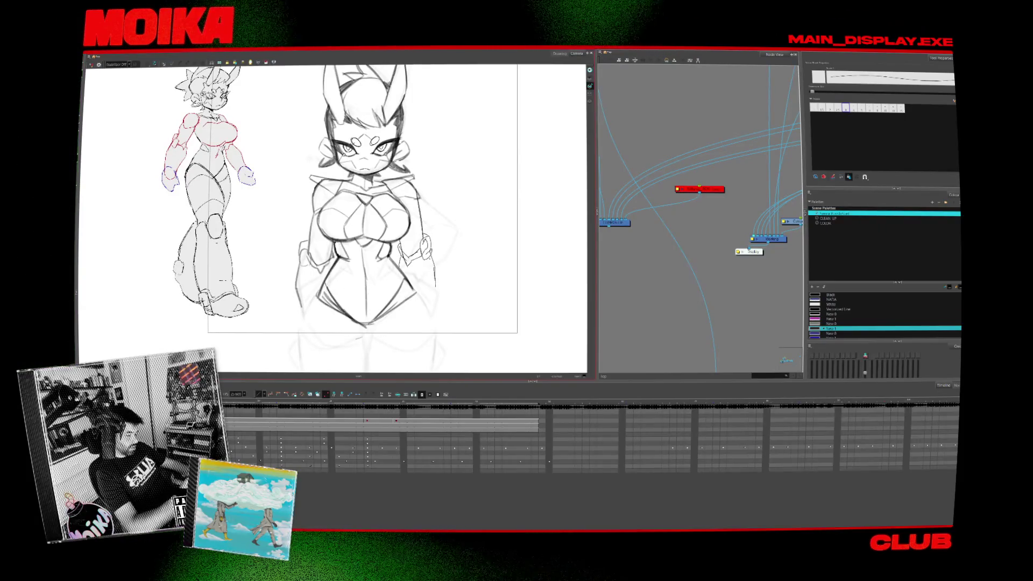
# Add pencil strokes near the hip and below the torso, then mirror the view to check proportions.
pyautogui.hotkey('alt', 'b')
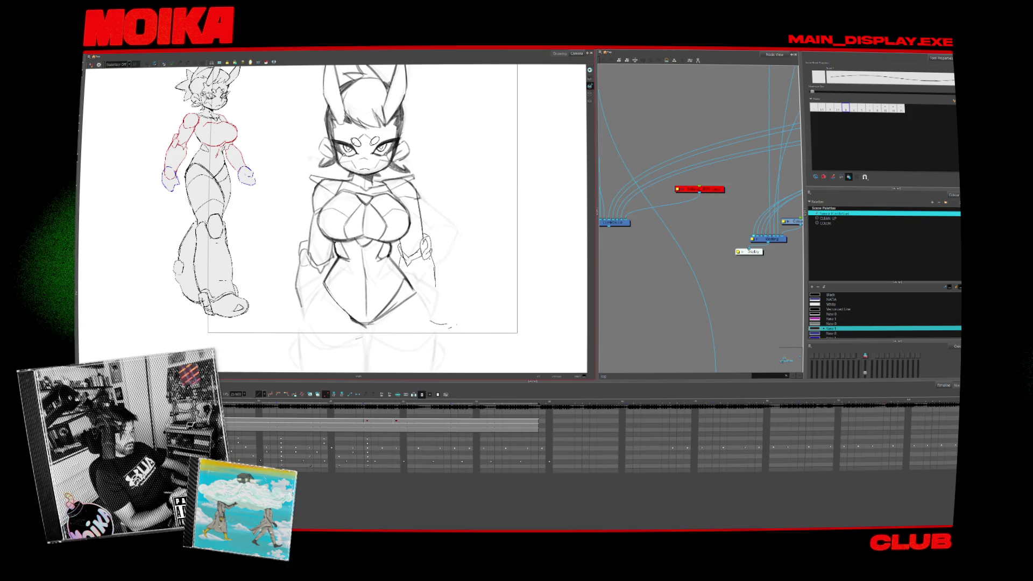
pyautogui.hotkey('alt', 'b')
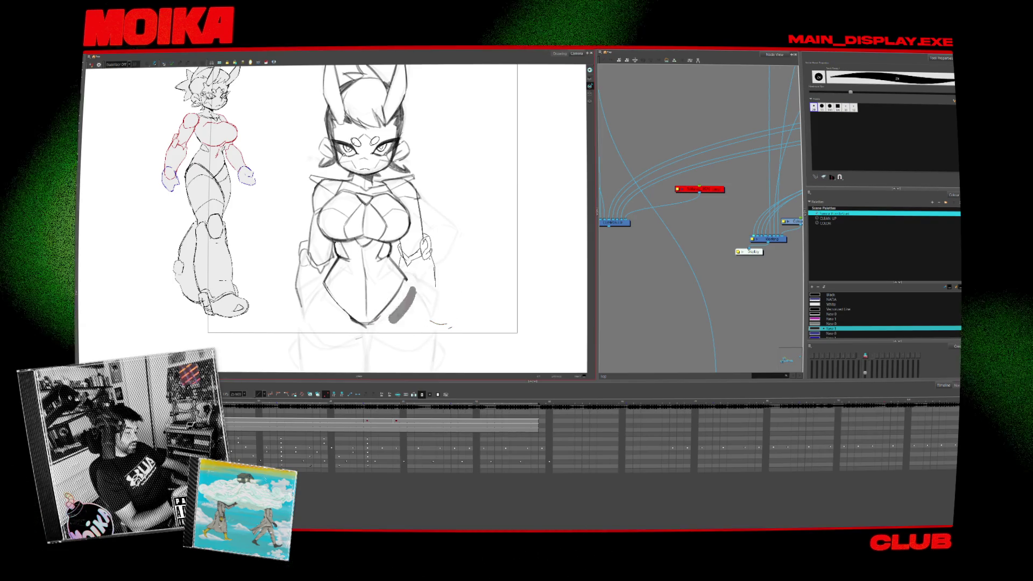
pyautogui.hotkey('alt', '/')
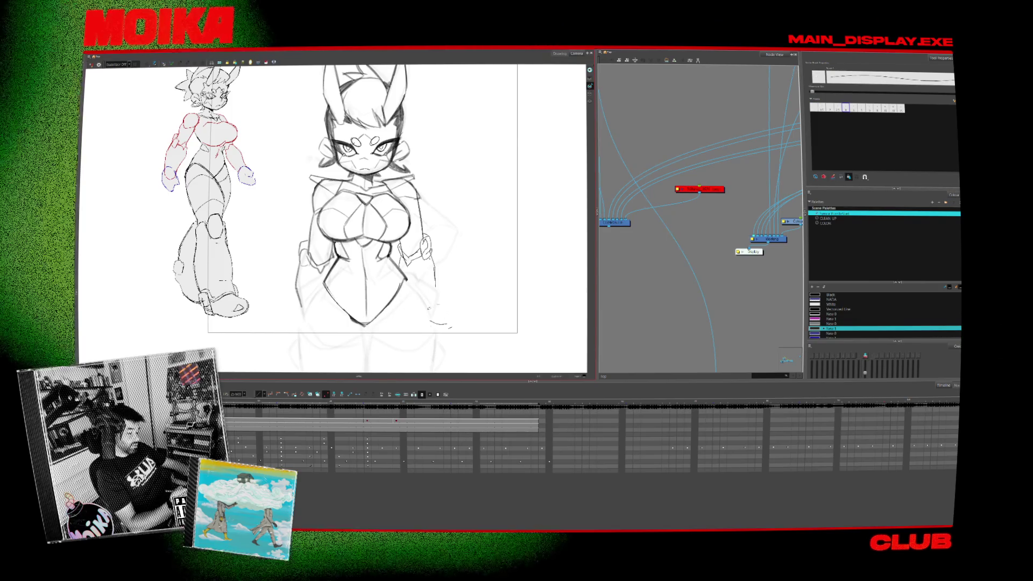
pyautogui.moveTo(326, 310); pyautogui.dragTo(302, 359)
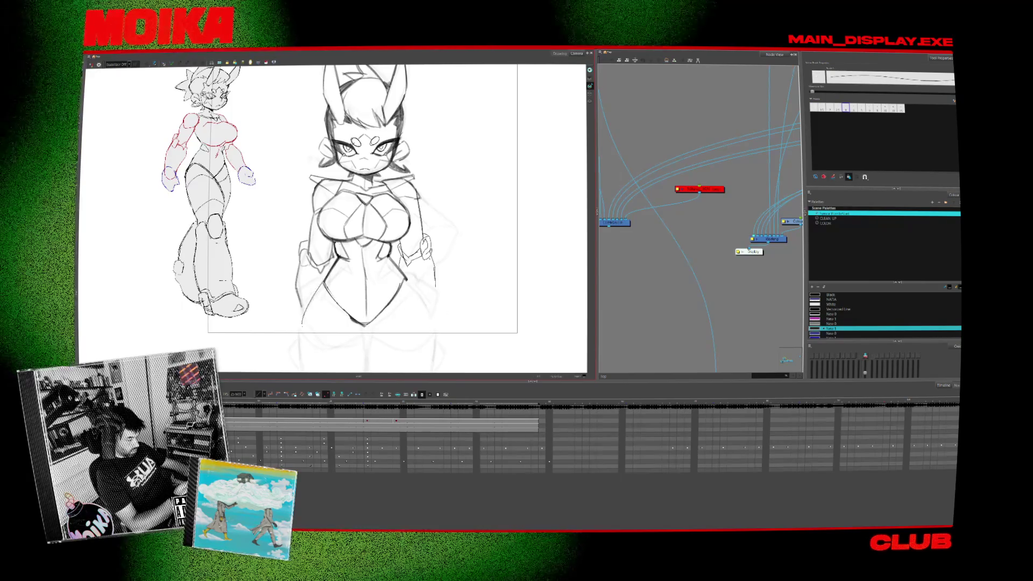
pyautogui.moveTo(333, 216); pyautogui.dragTo(345, 194)
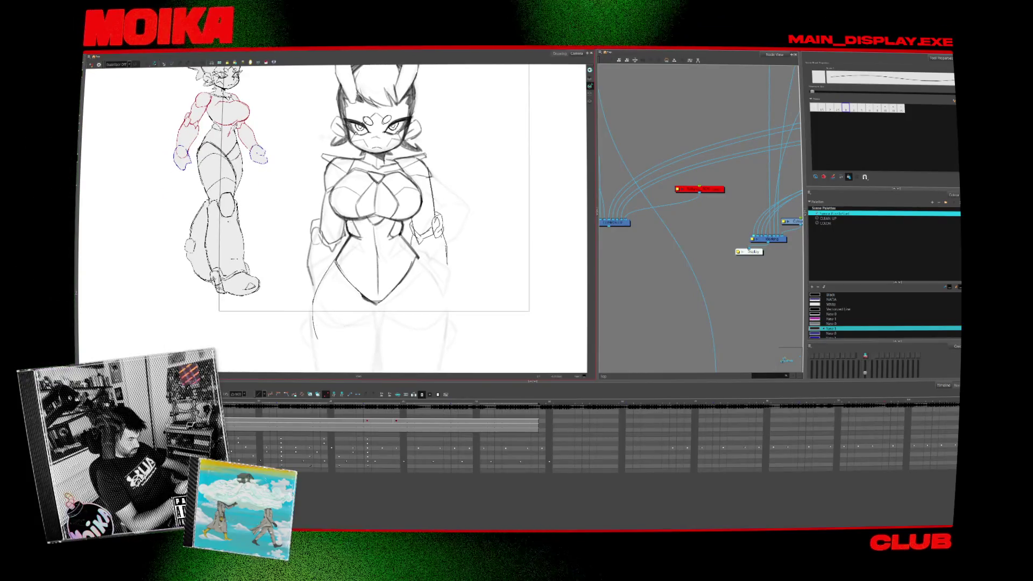
pyautogui.hotkey('ctrl', 'z')
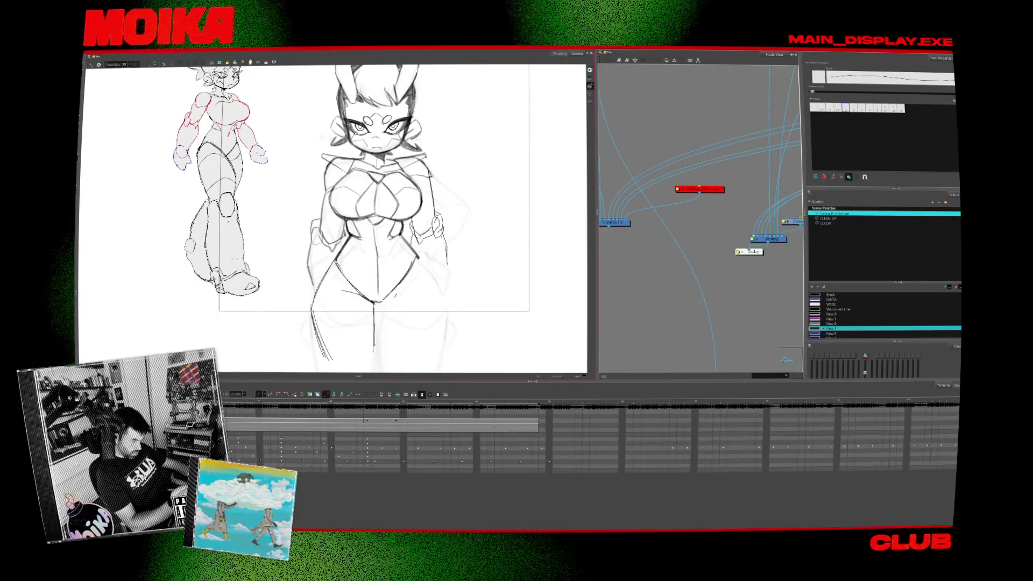
pyautogui.moveTo(384, 298); pyautogui.dragTo(407, 291)
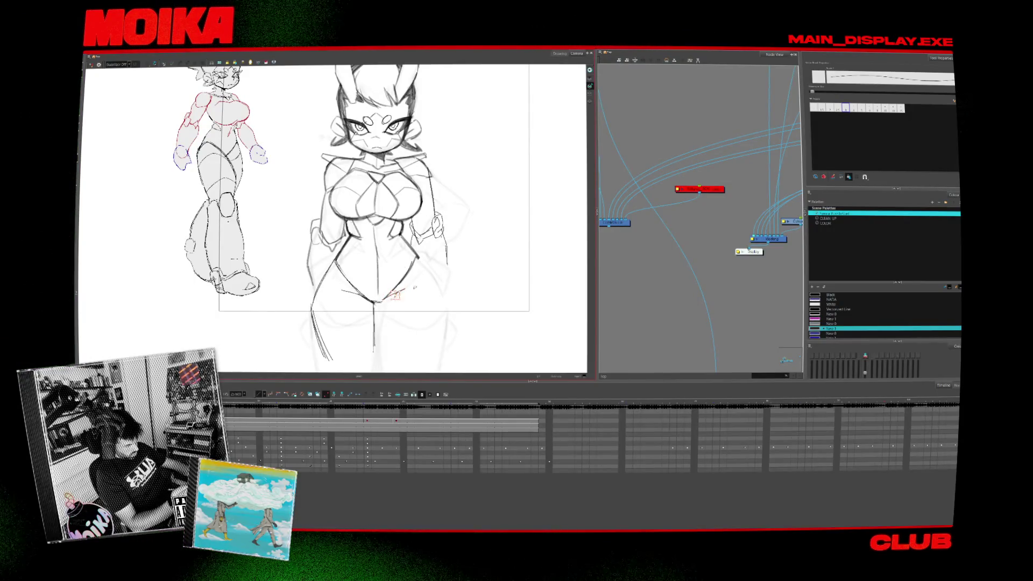
pyautogui.press('4')
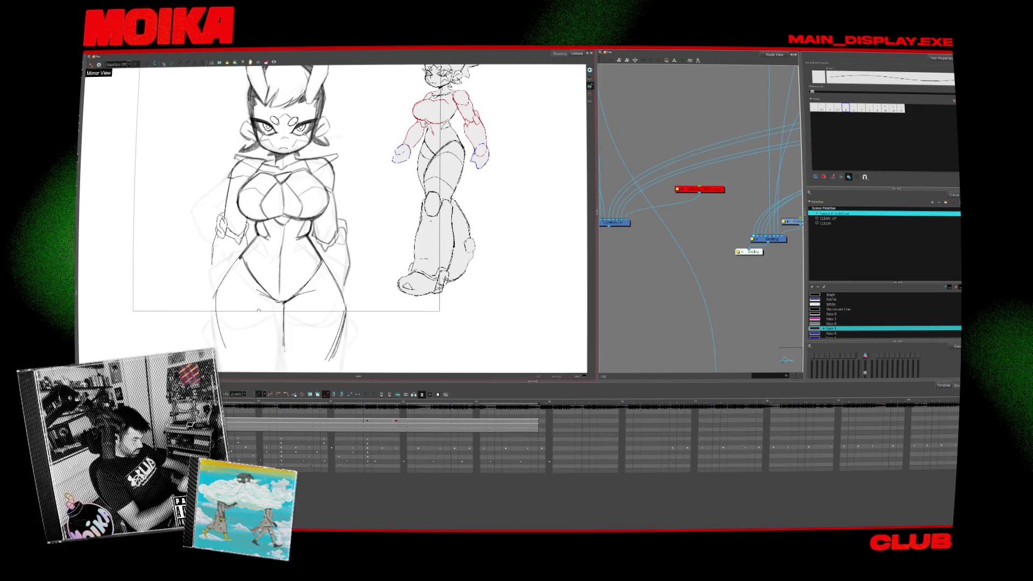
# Delete the stroke along the right thigh and redraw it with the pencil.
pyautogui.moveTo(359, 276); pyautogui.dragTo(396, 262)
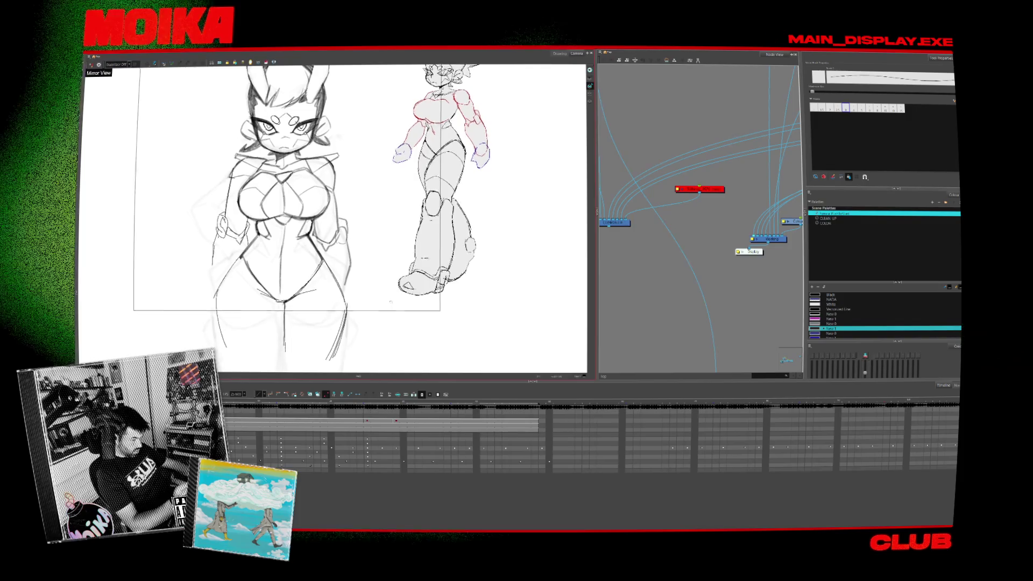
pyautogui.moveTo(368, 294); pyautogui.dragTo(418, 298)
pyautogui.click(418, 297)
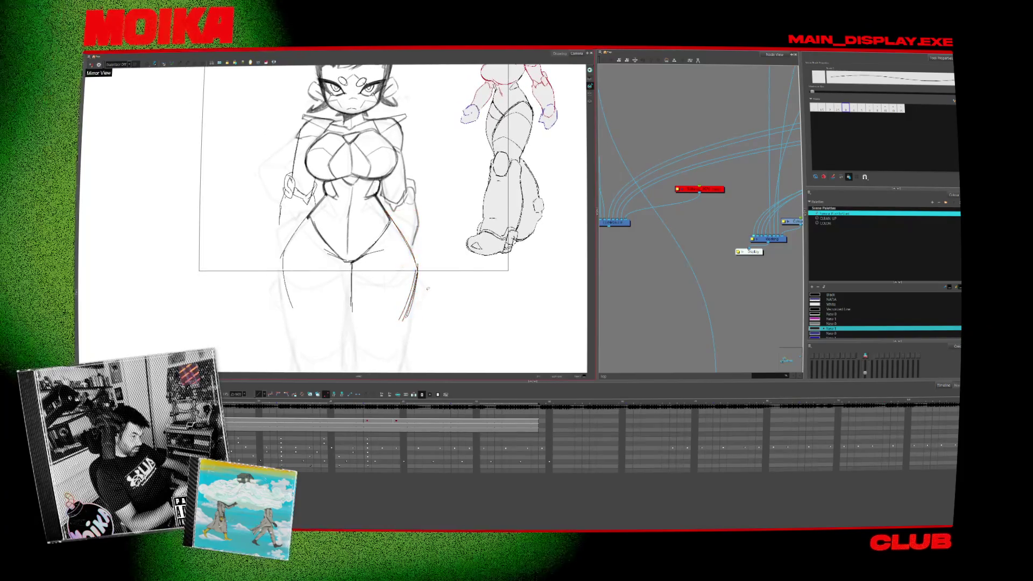
pyautogui.press('Delete')
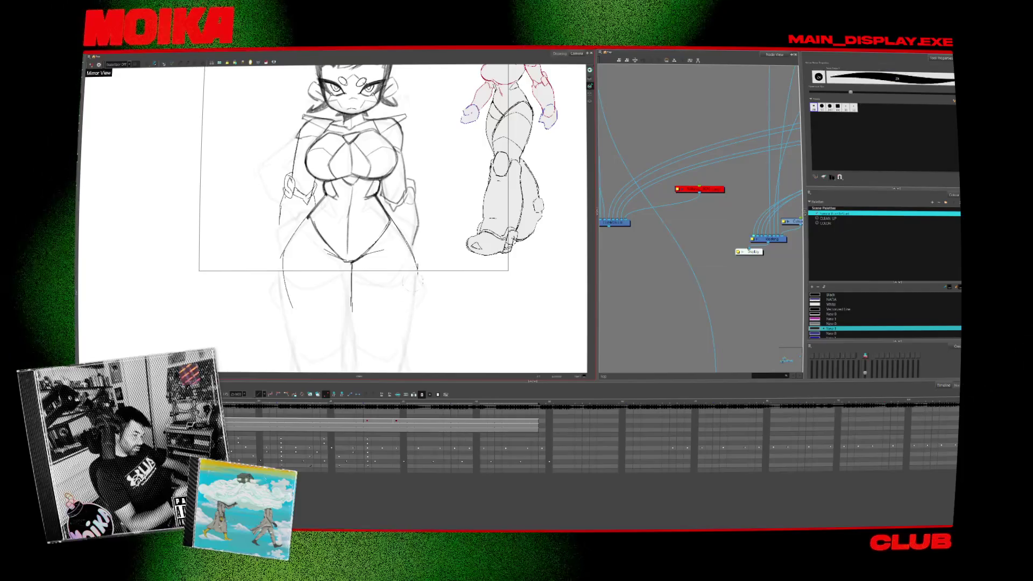
pyautogui.moveTo(417, 268); pyautogui.dragTo(402, 326)
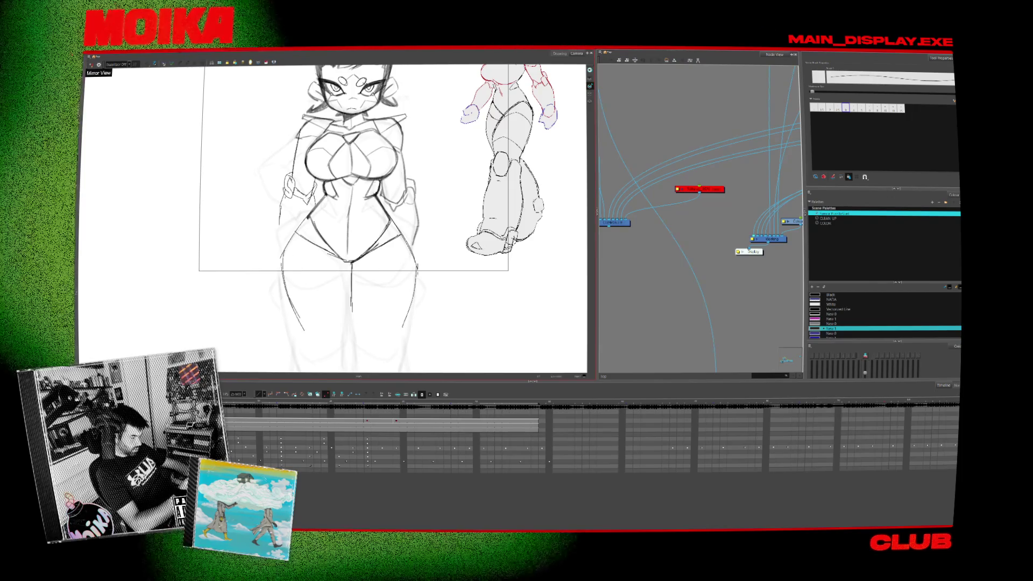
# Extend the left leg and centre lines downward and draw crease lines across the hips.
pyautogui.moveTo(291, 304); pyautogui.dragTo(304, 330)
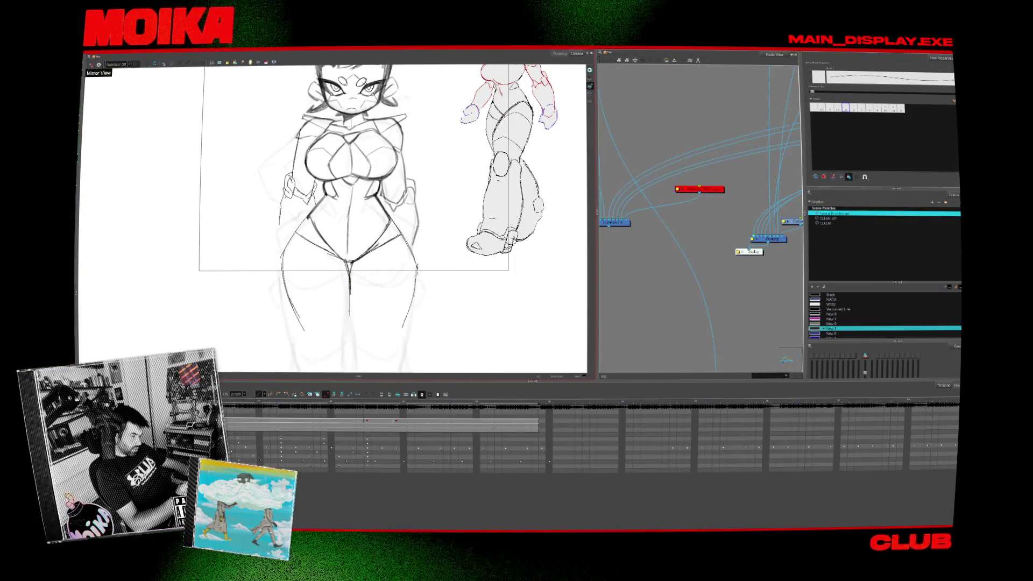
pyautogui.moveTo(351, 294); pyautogui.dragTo(349, 331)
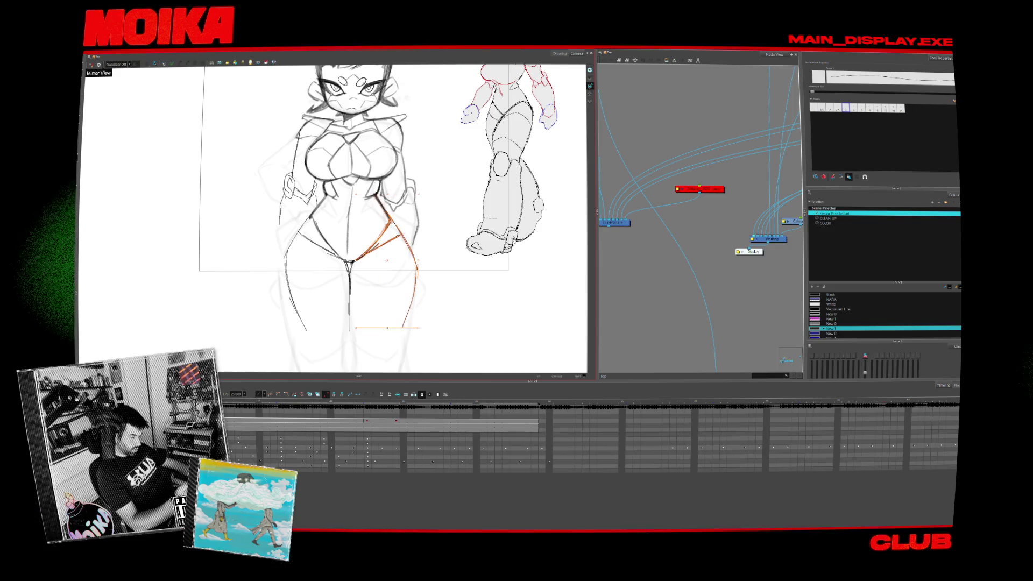
pyautogui.press('Escape')
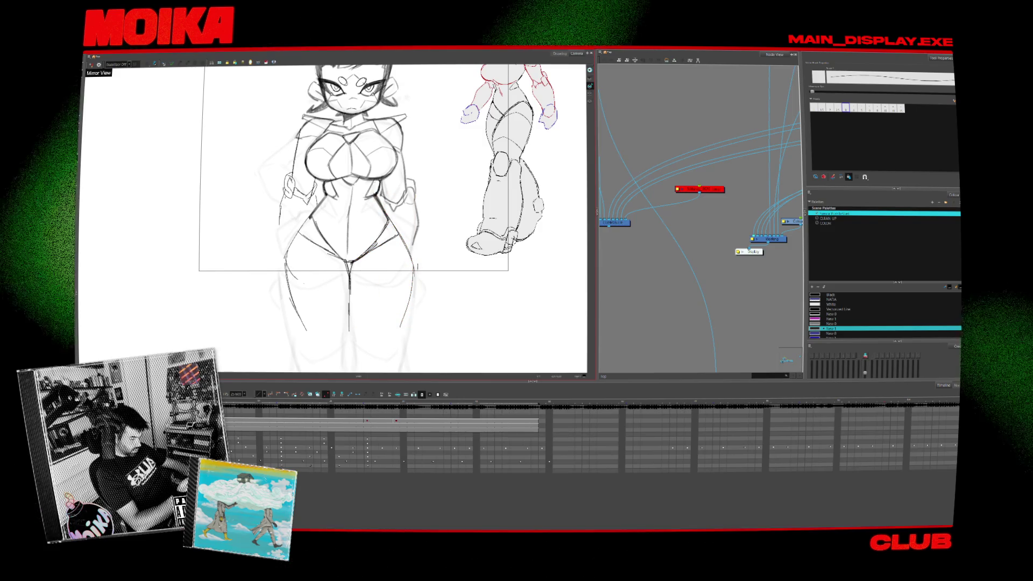
pyautogui.moveTo(286, 265); pyautogui.dragTo(422, 278)
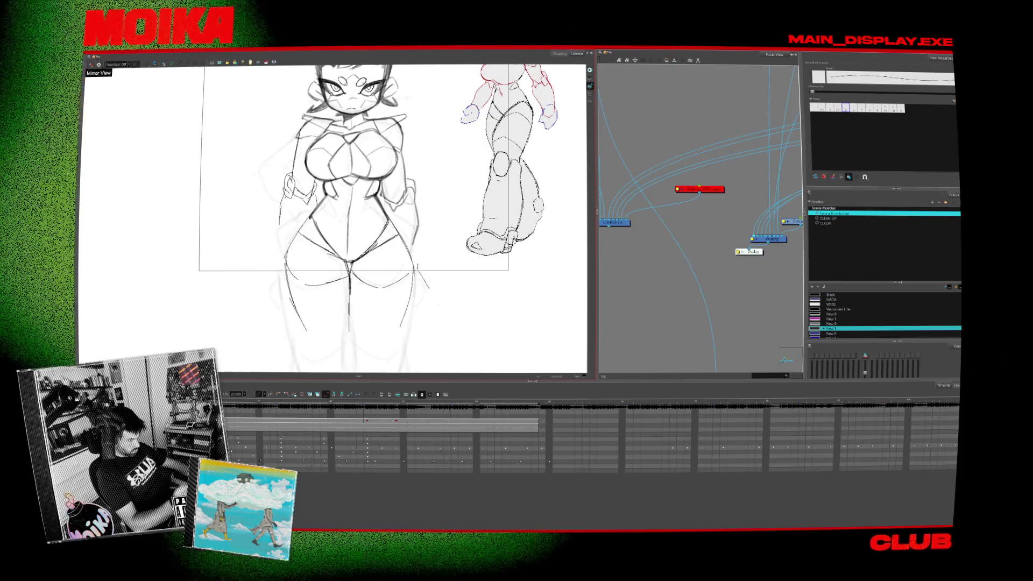
pyautogui.moveTo(323, 215); pyautogui.dragTo(348, 238)
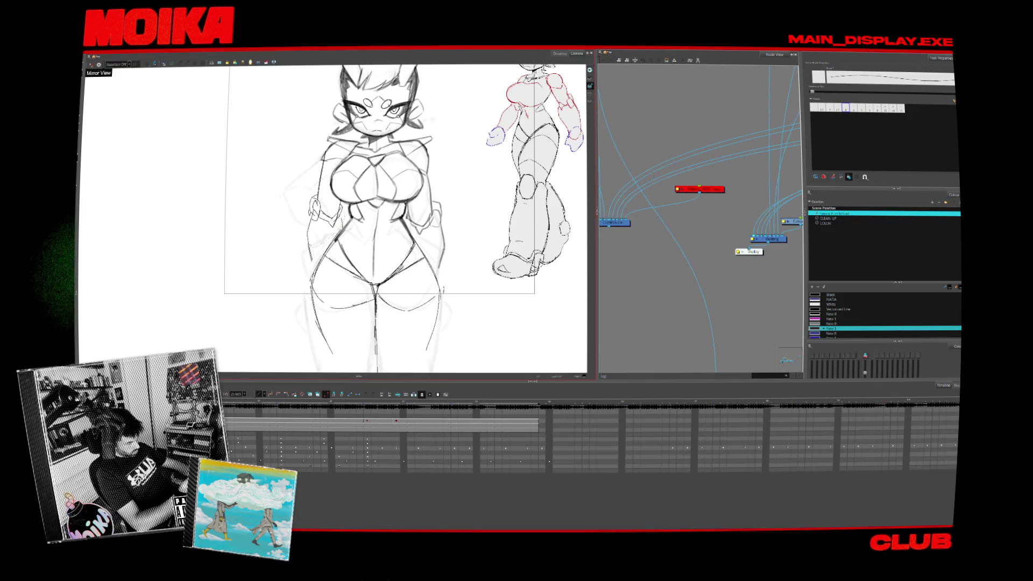
# Sketch reddish brush lines along the left arm and shoulder.
pyautogui.moveTo(307, 137); pyautogui.dragTo(344, 264)
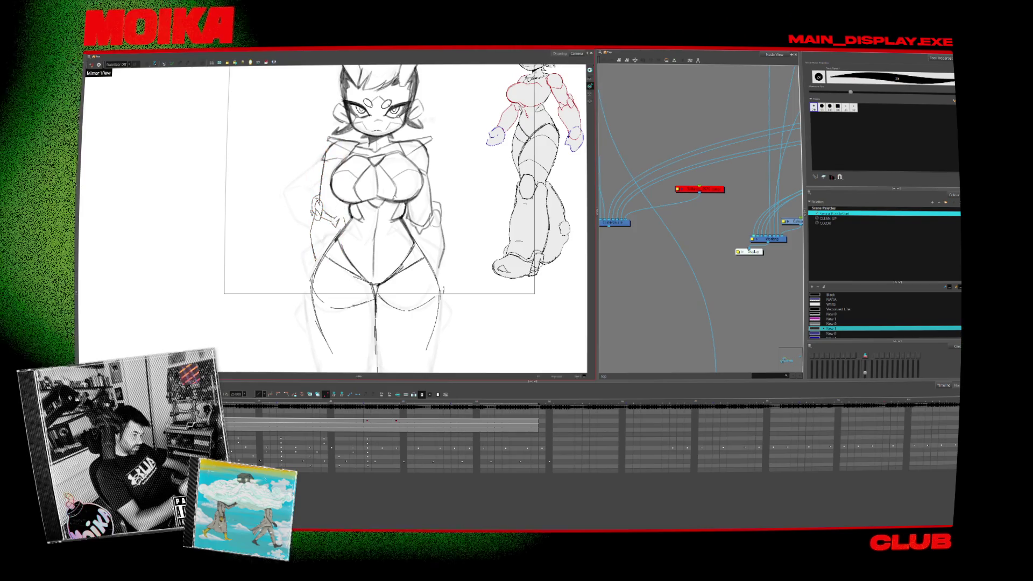
pyautogui.hotkey('alt', 'b')
pyautogui.scroll(2, 404, 215)
pyautogui.moveTo(329, 183); pyautogui.dragTo(297, 282)
pyautogui.hotkey('ctrl', 'a')
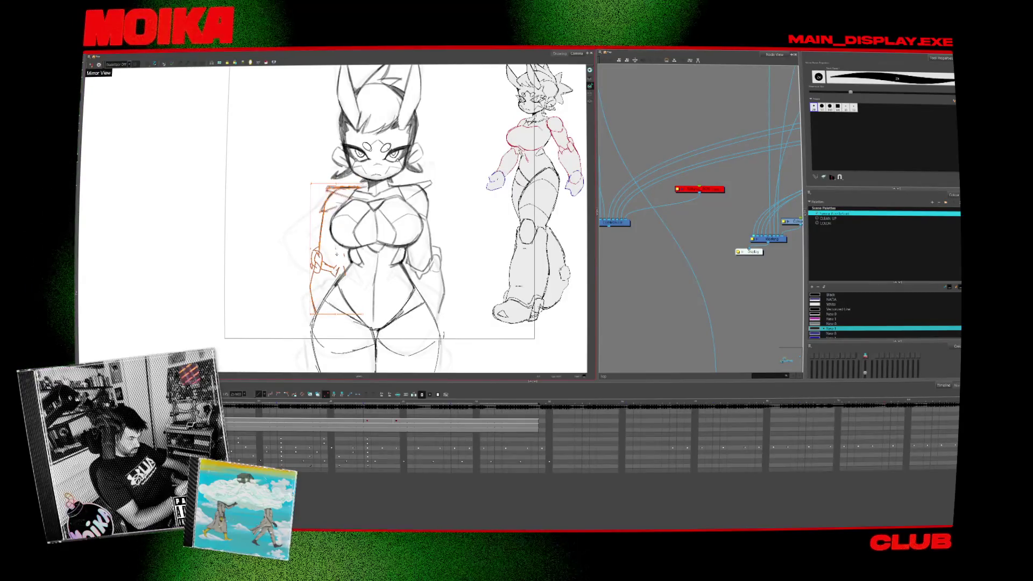
pyautogui.press('Escape')
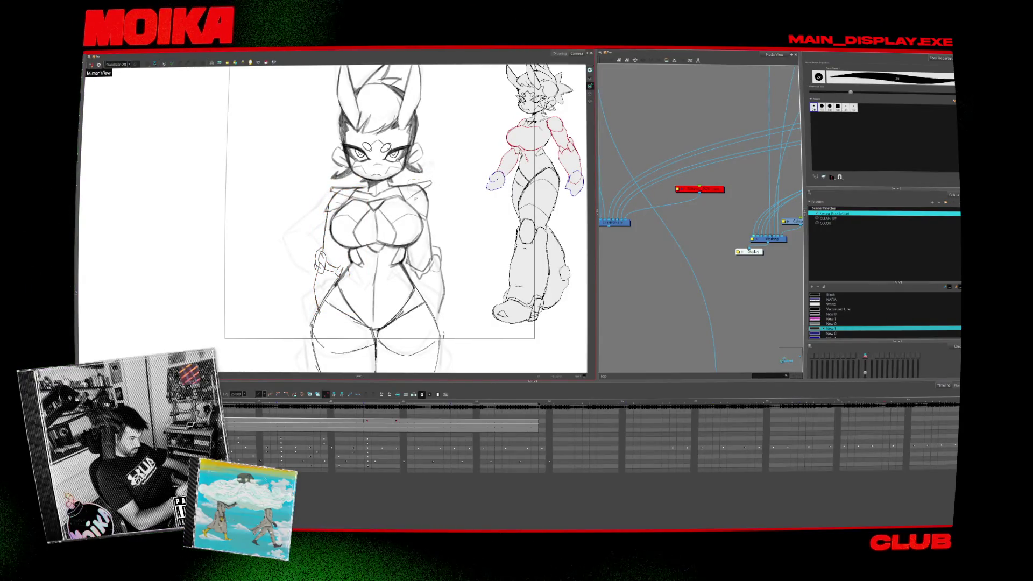
# Add pencil strokes at the figure's left and right shoulders.
pyautogui.hotkey('ctrl', 'a')
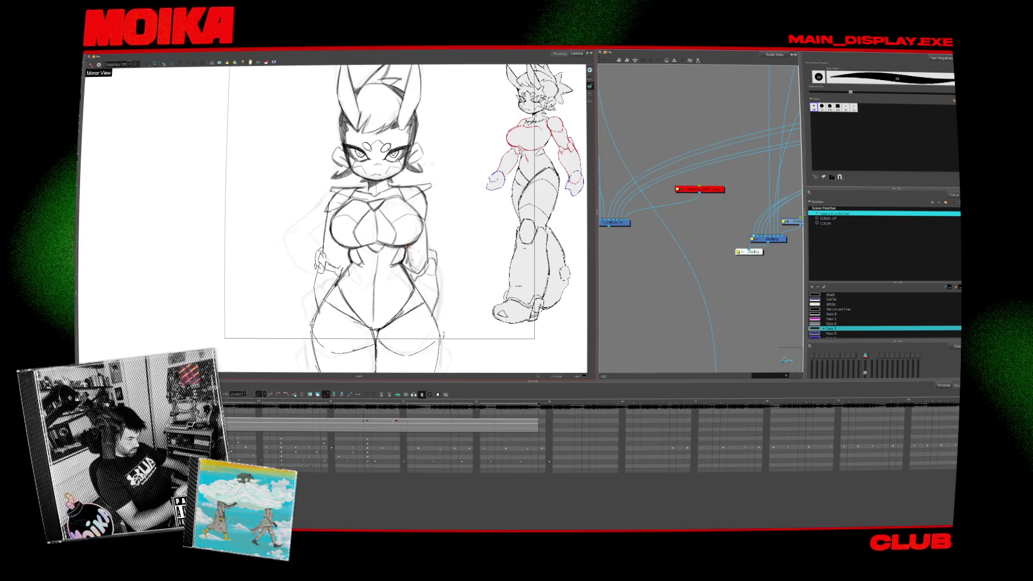
pyautogui.hotkey('alt', '/')
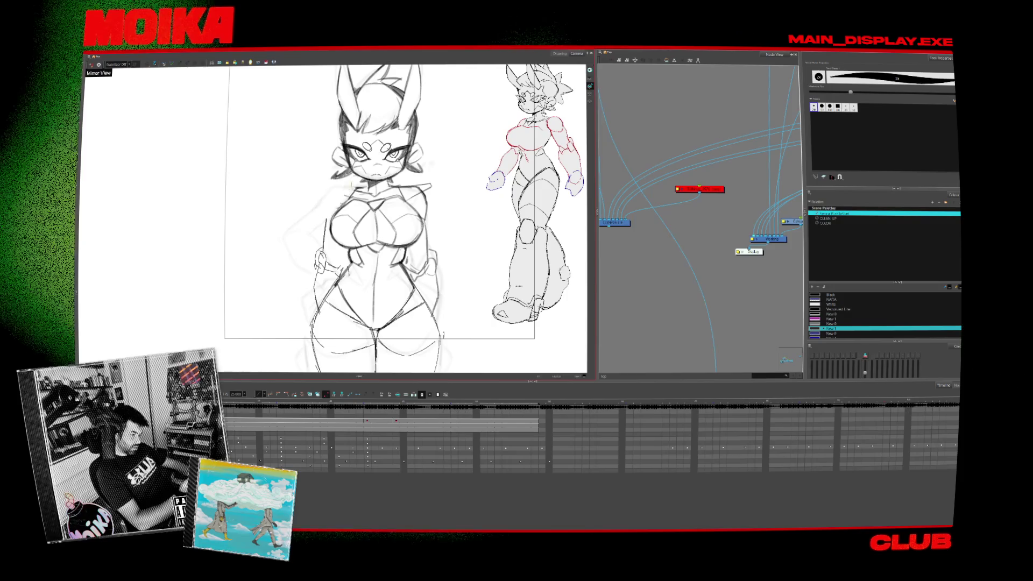
pyautogui.moveTo(335, 188); pyautogui.dragTo(354, 199)
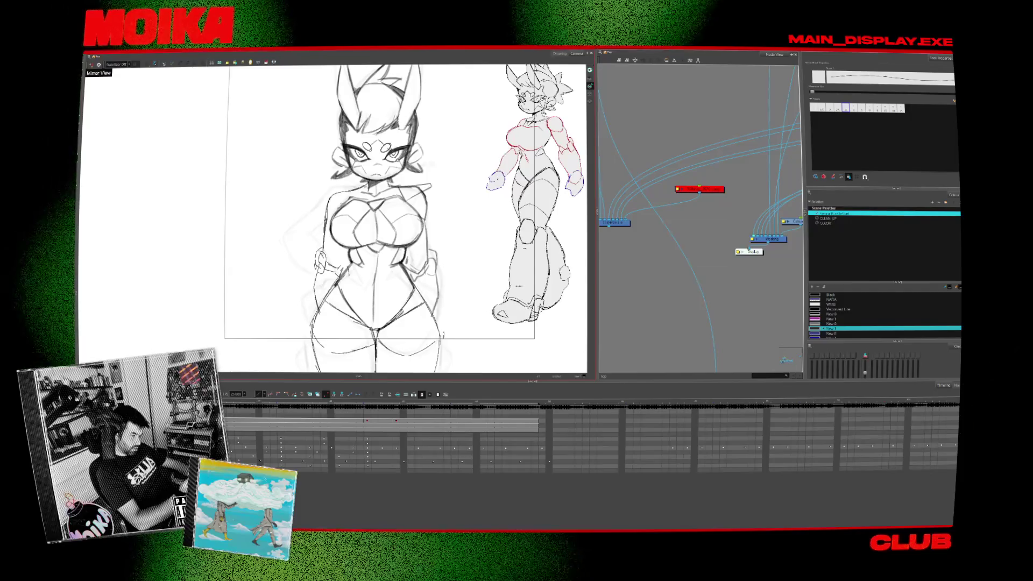
pyautogui.moveTo(419, 178); pyautogui.dragTo(429, 199)
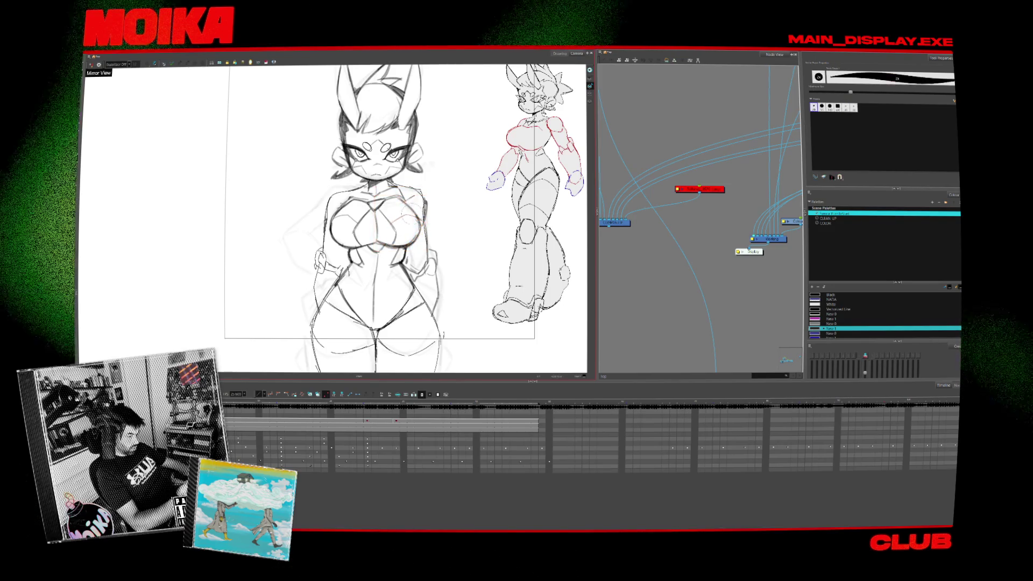
# Check the arms in mirrored view and remove the red strokes on the left hip.
pyautogui.hotkey('alt', 'b')
pyautogui.press('4')
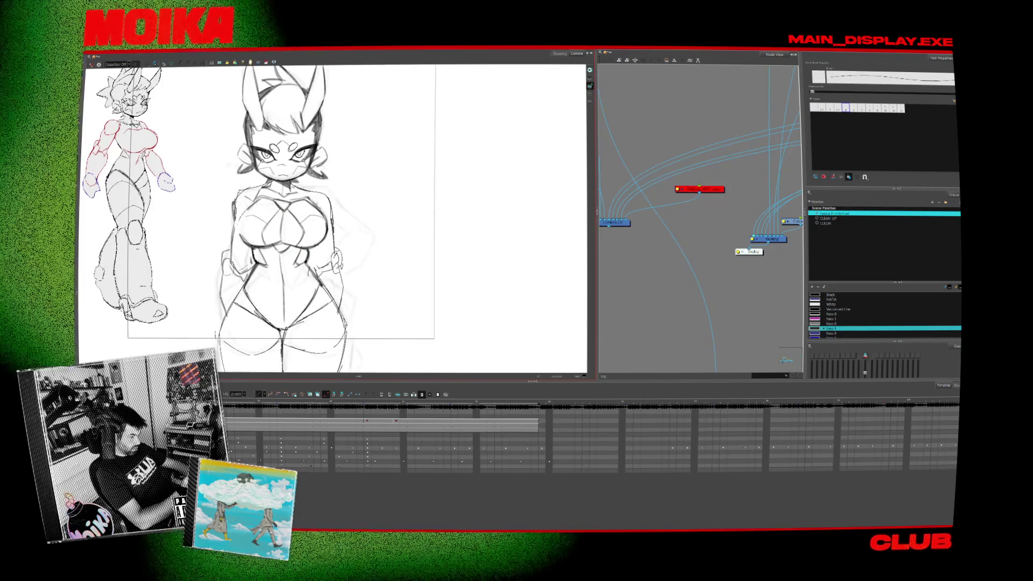
pyautogui.press('4')
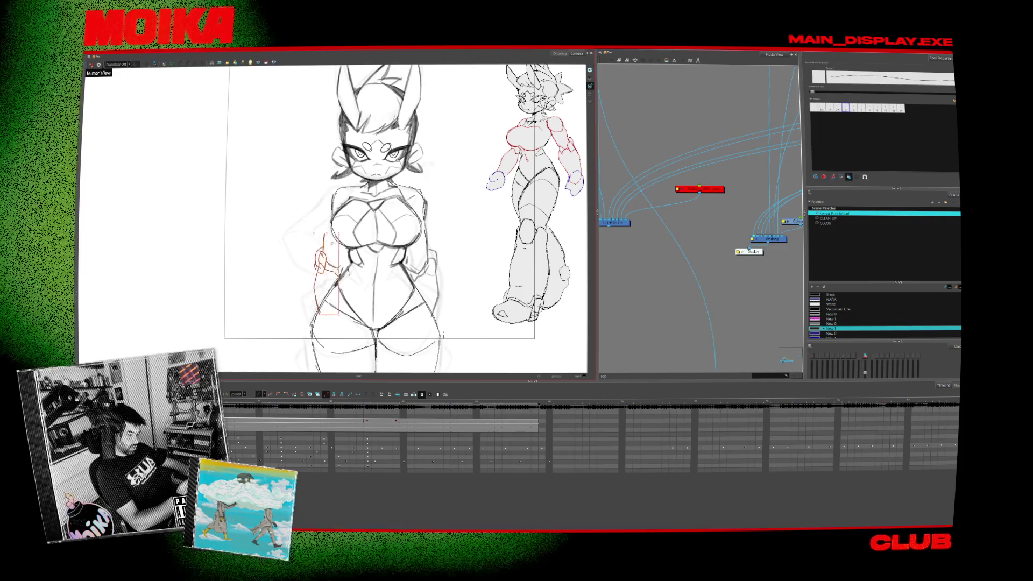
pyautogui.press('Escape')
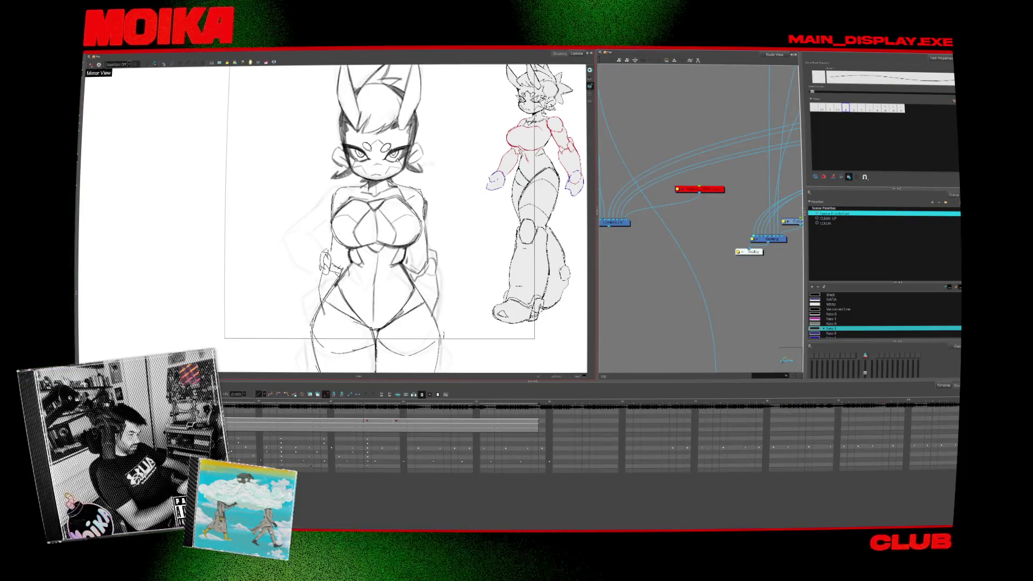
pyautogui.hotkey('alt', 'b')
pyautogui.press('4')
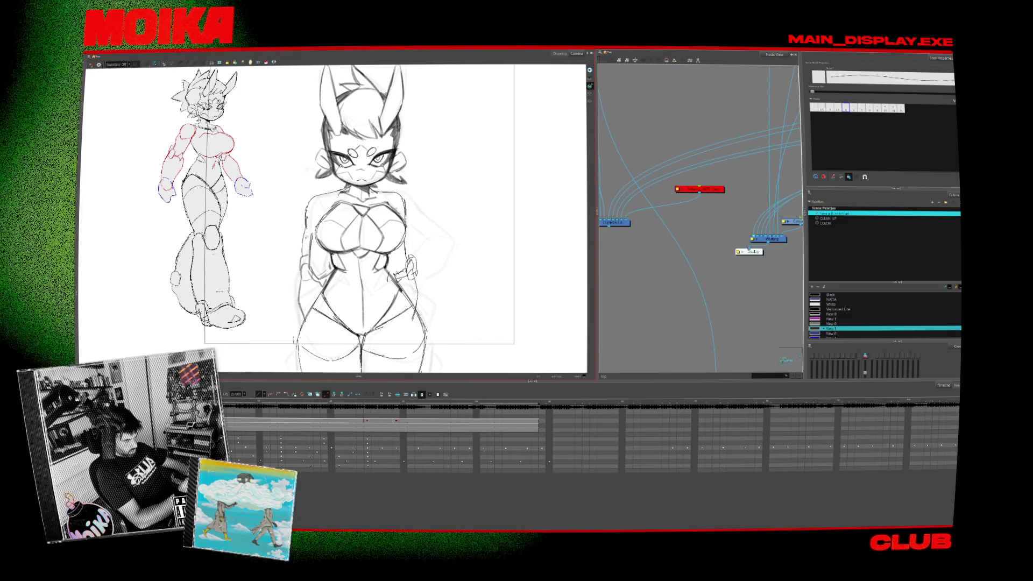
# Sketch the hand resting on the left hip and rough in the chest contour lines.
pyautogui.moveTo(301, 258); pyautogui.dragTo(328, 280)
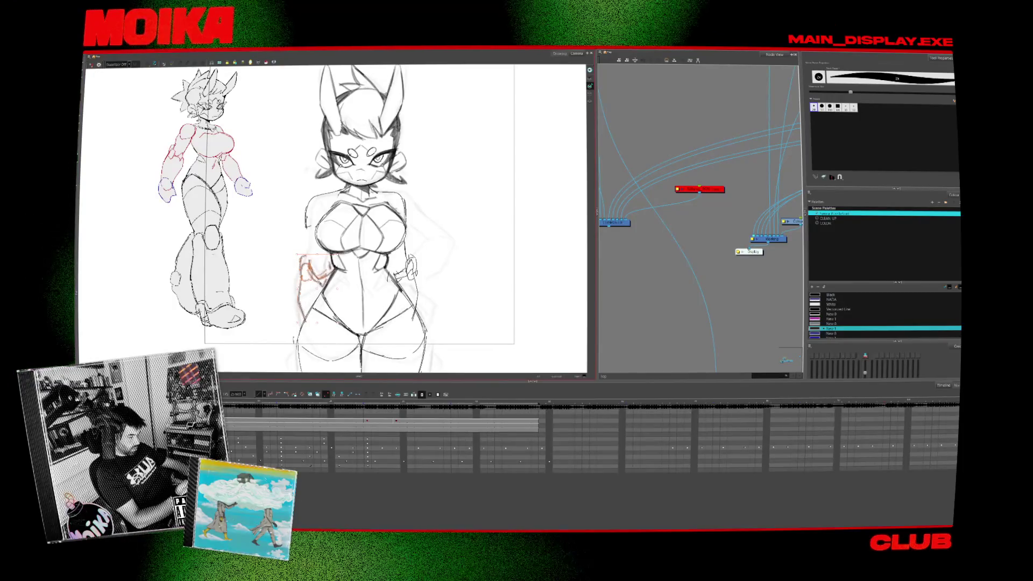
pyautogui.hotkey('alt', '/')
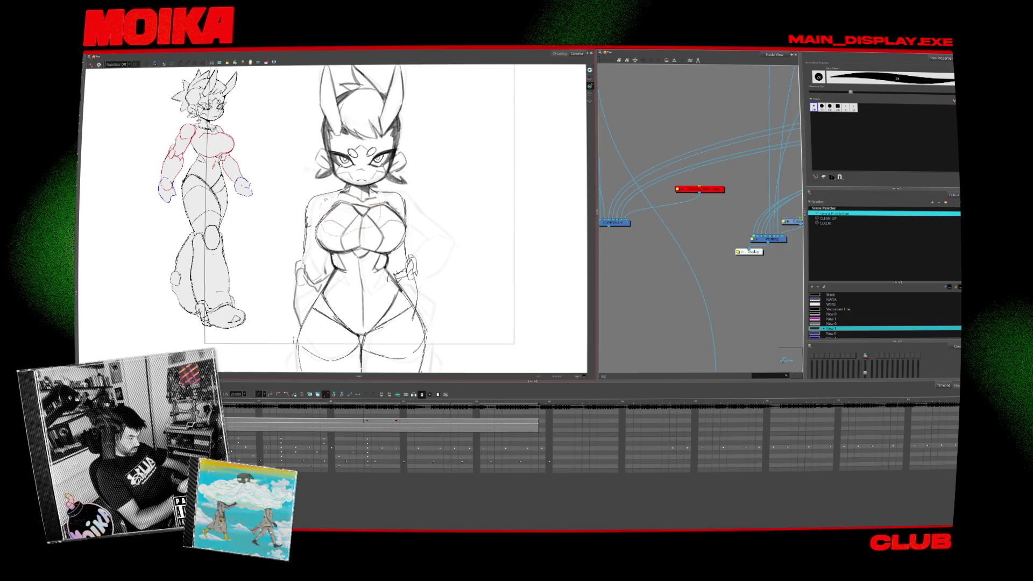
pyautogui.moveTo(323, 207); pyautogui.dragTo(376, 237)
pyautogui.moveTo(323, 209); pyautogui.dragTo(399, 242)
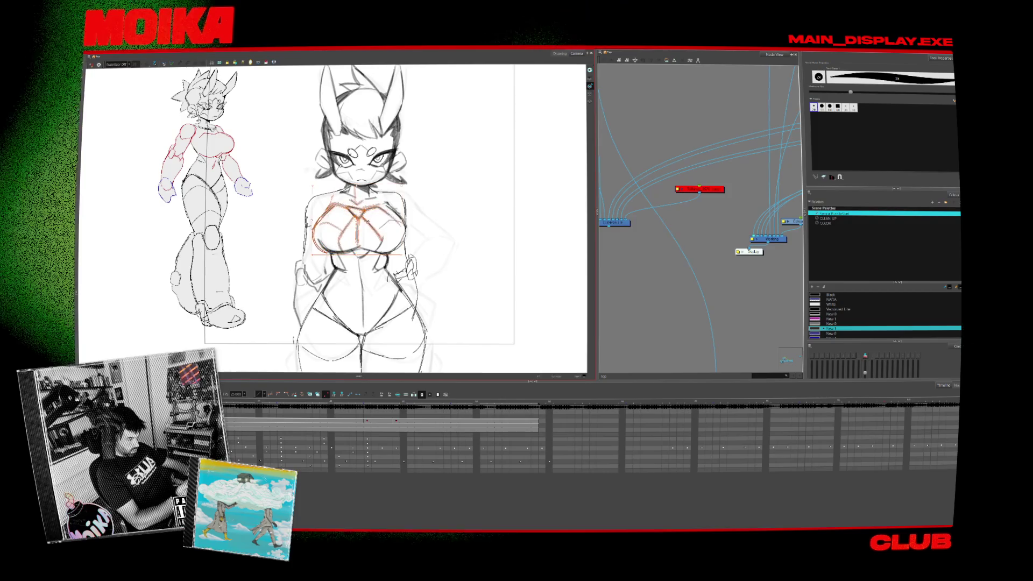
pyautogui.press('4')
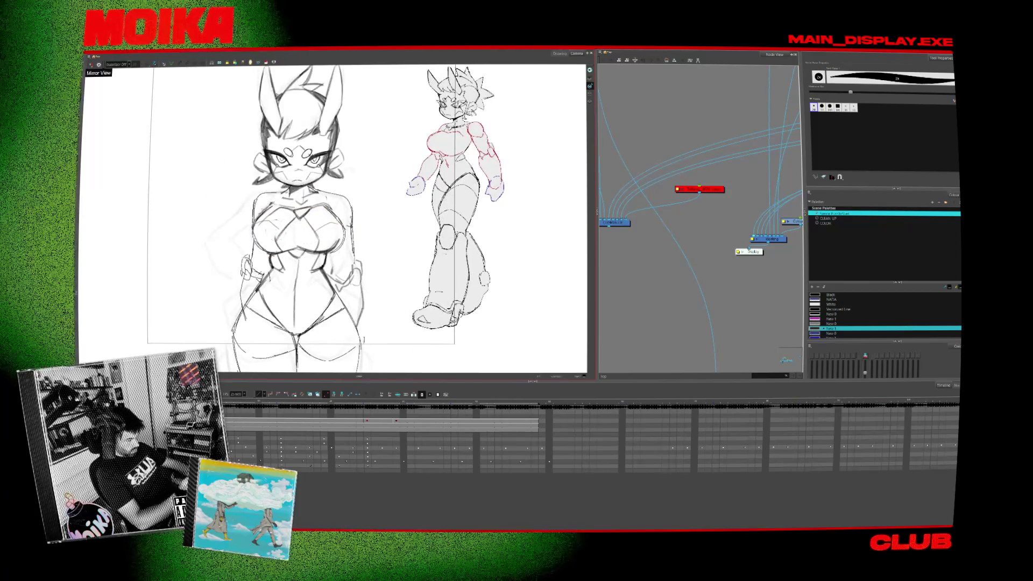
pyautogui.hotkey('alt', '/')
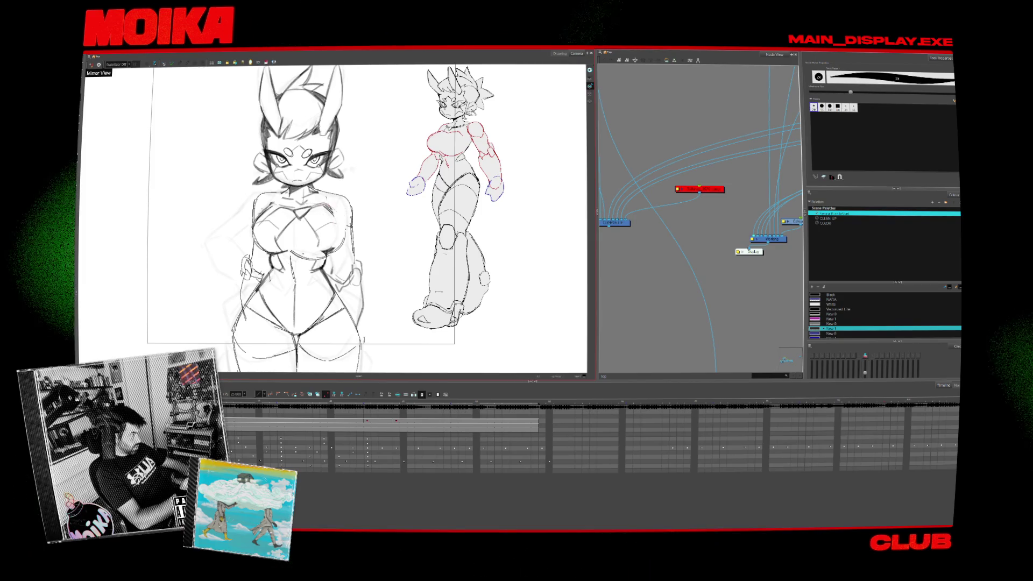
# Select the new chest strokes and undo the grey shading stroke on the chest.
pyautogui.click(305, 215)
pyautogui.press('4')
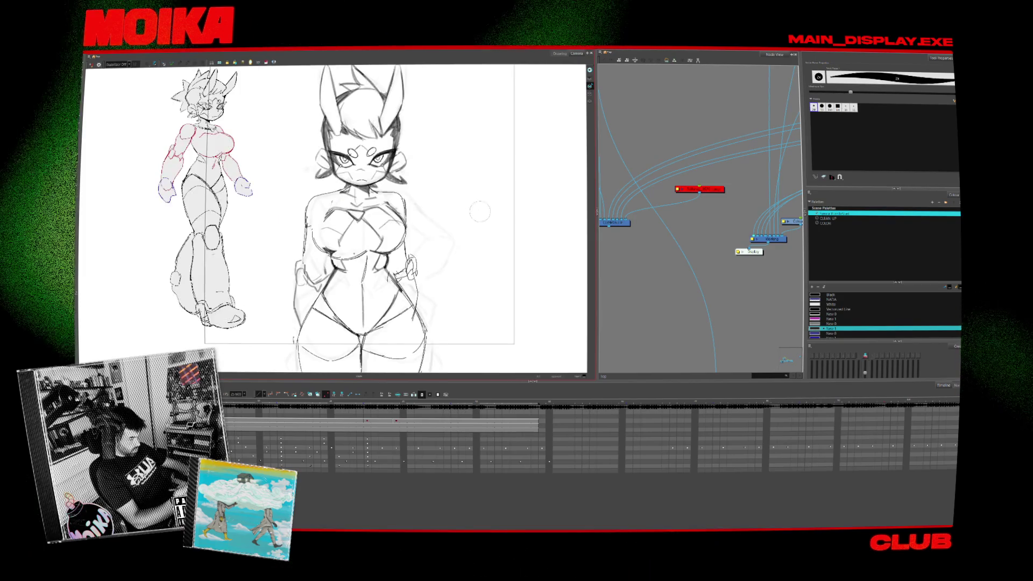
pyautogui.hotkey('alt', '/')
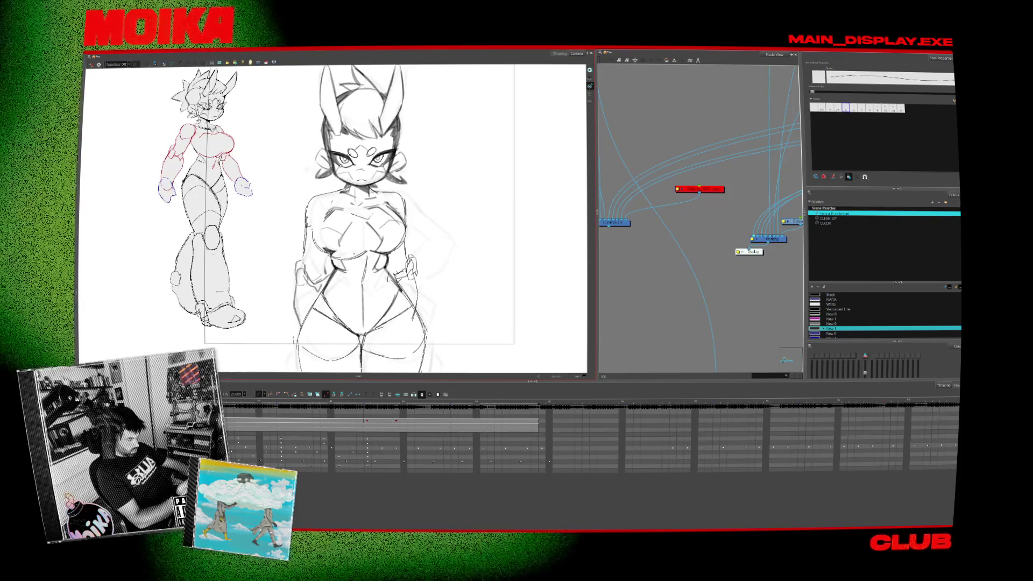
pyautogui.hotkey('alt', 'b')
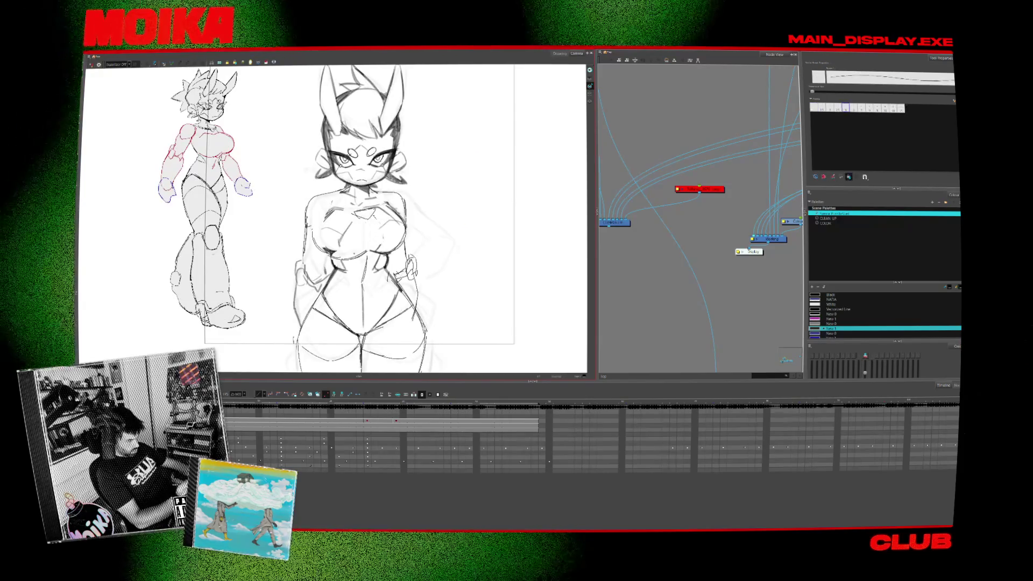
pyautogui.hotkey('alt', '/')
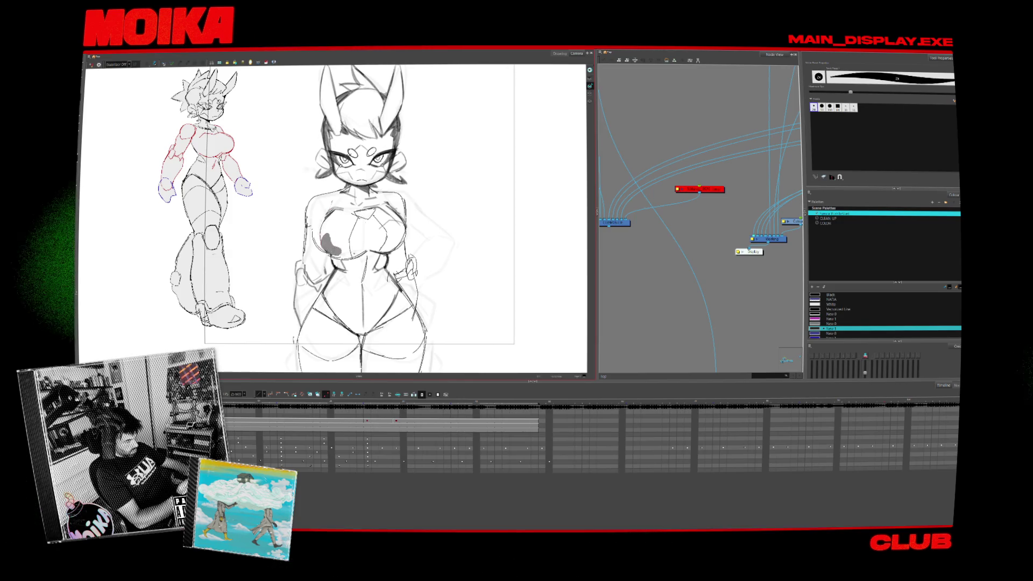
pyautogui.hotkey('ctrl', 'z')
pyautogui.hotkey('alt', '/')
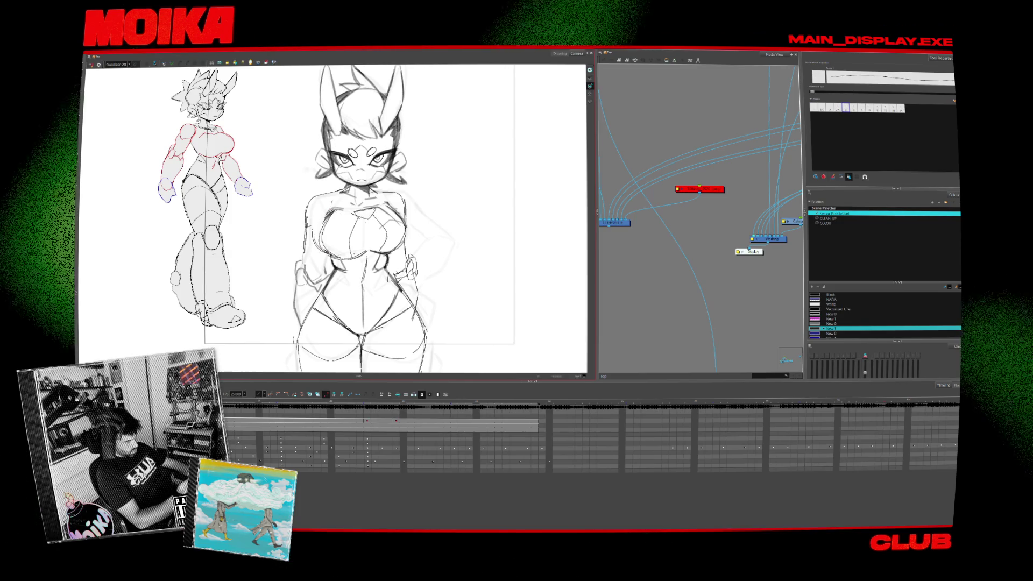
# Draw a pencil line along the figure's left arm and check it in mirrored view.
pyautogui.moveTo(307, 206); pyautogui.dragTo(305, 258)
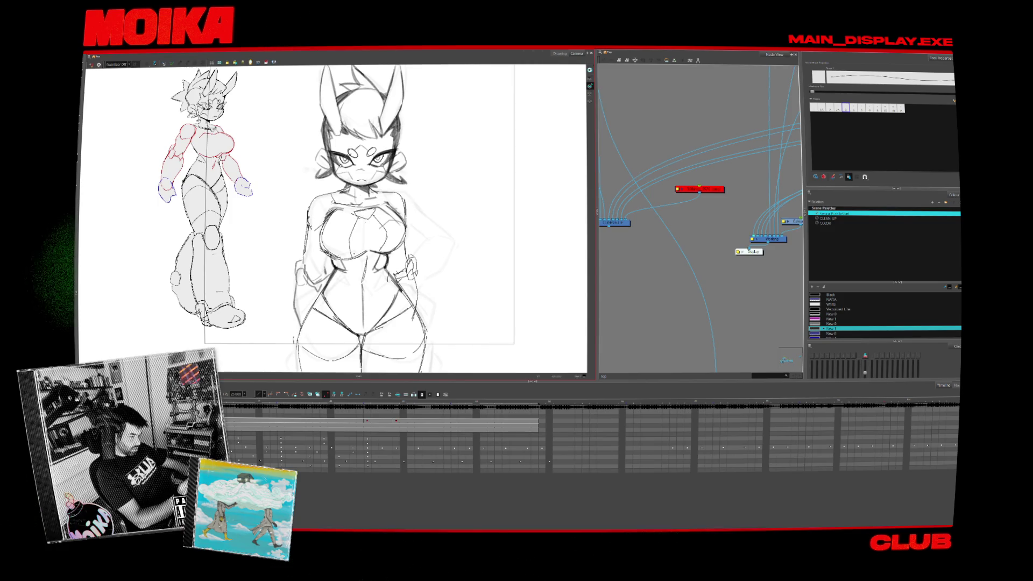
pyautogui.hotkey('alt', 'b')
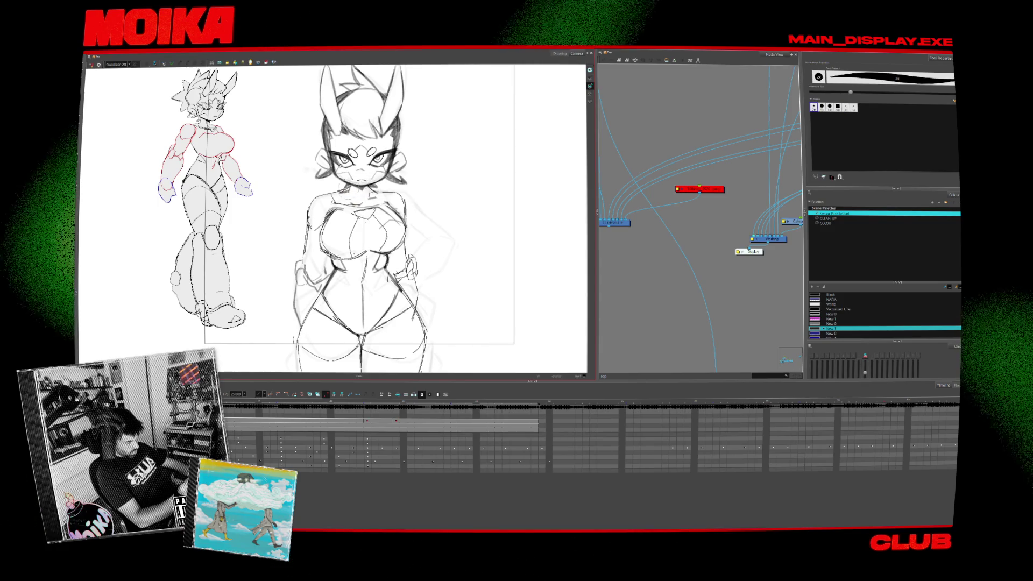
pyautogui.hotkey('alt', '/')
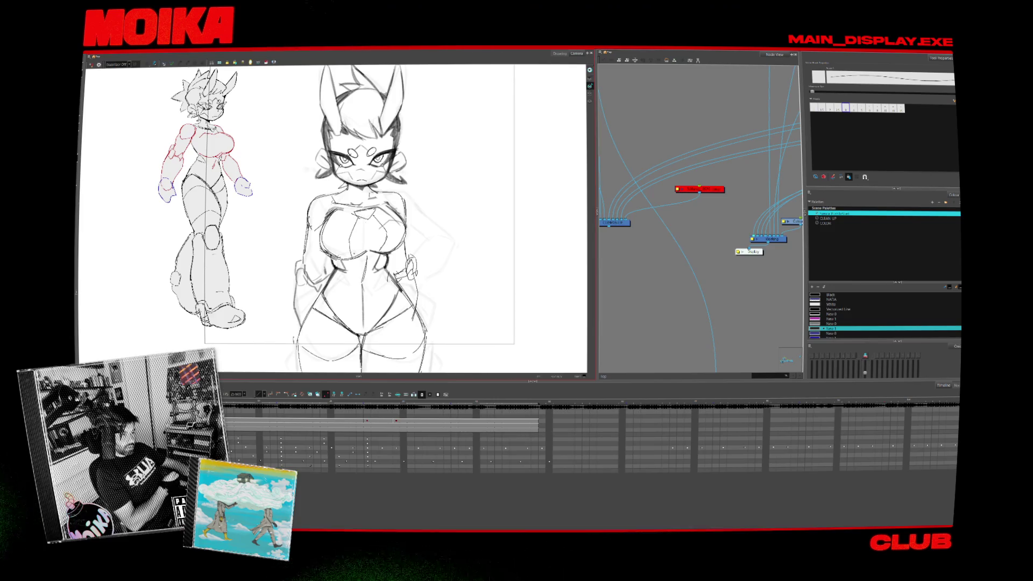
pyautogui.press('4')
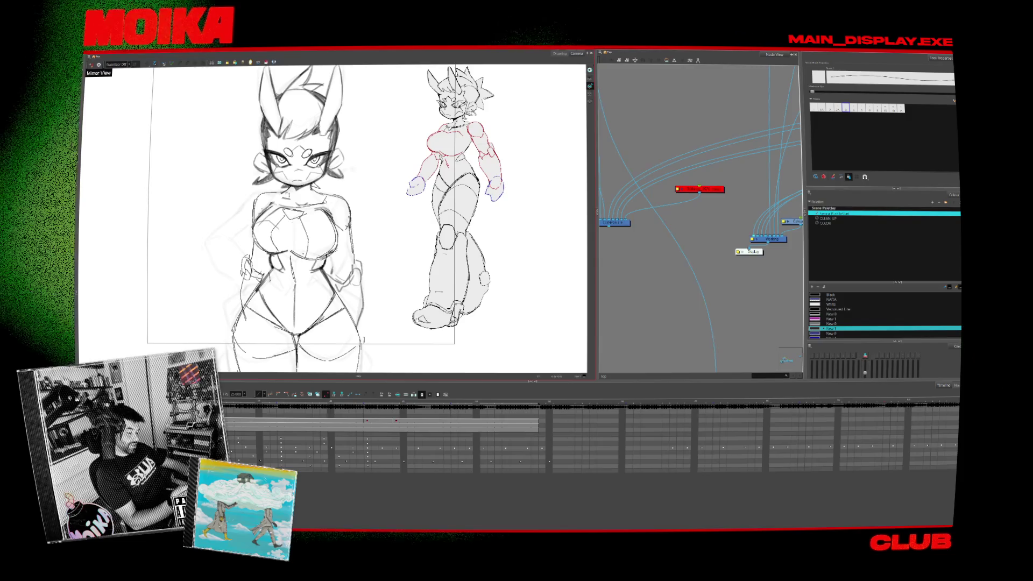
pyautogui.moveTo(323, 215); pyautogui.dragTo(419, 216)
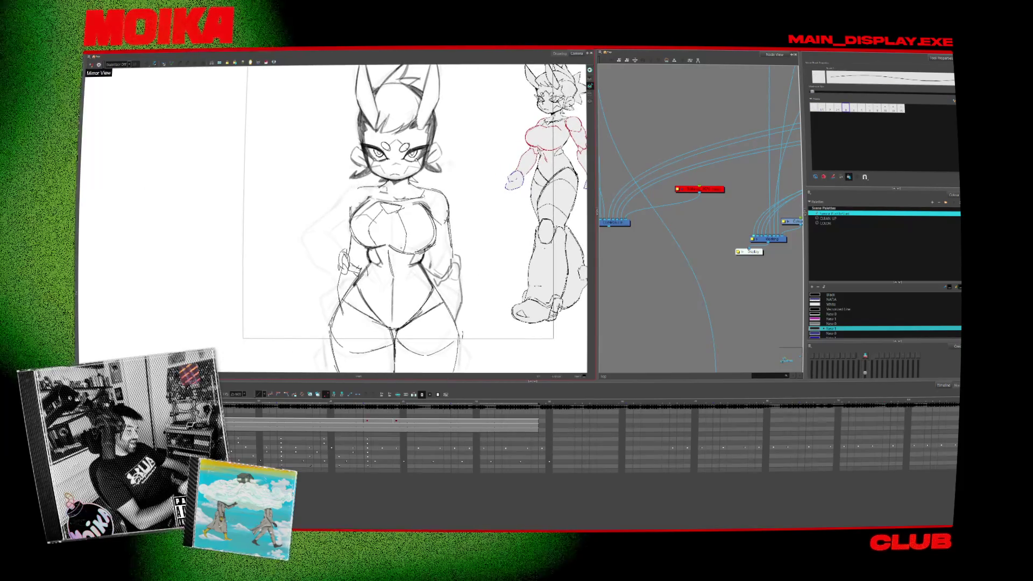
pyautogui.press('4')
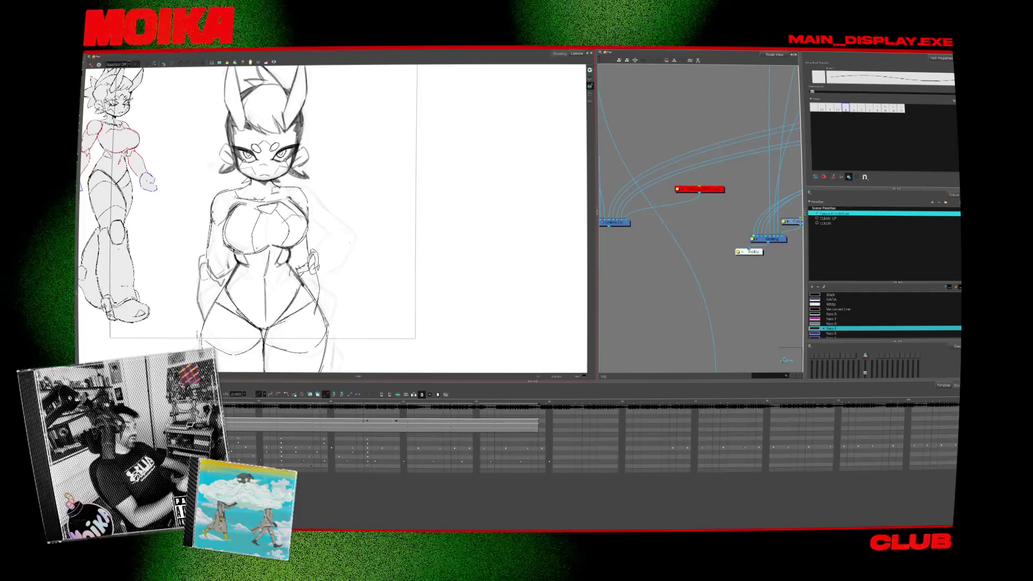
pyautogui.press('4')
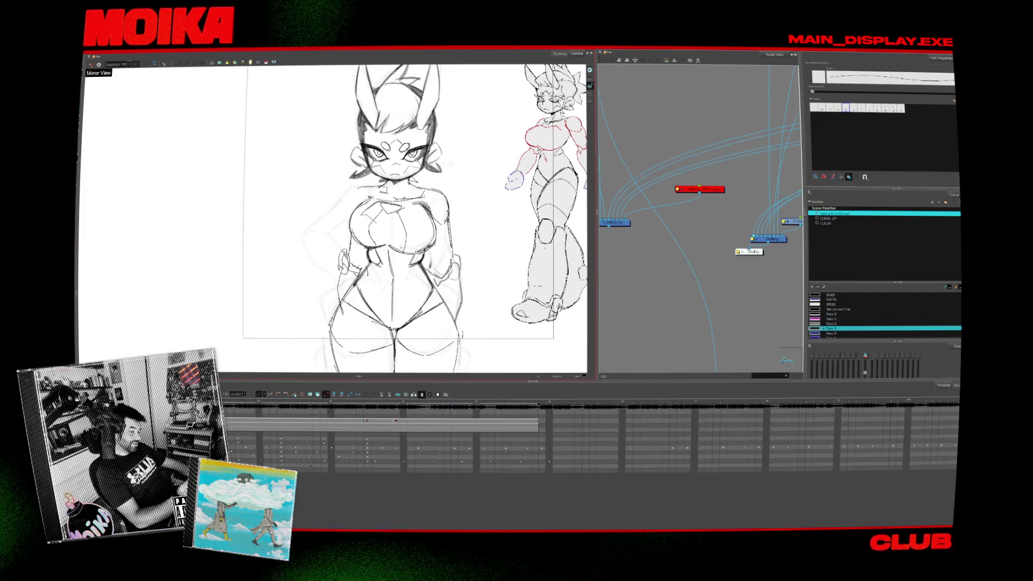
# Reshape the chest stroke into a rounded contour and compare it in mirrored view.
pyautogui.press('4')
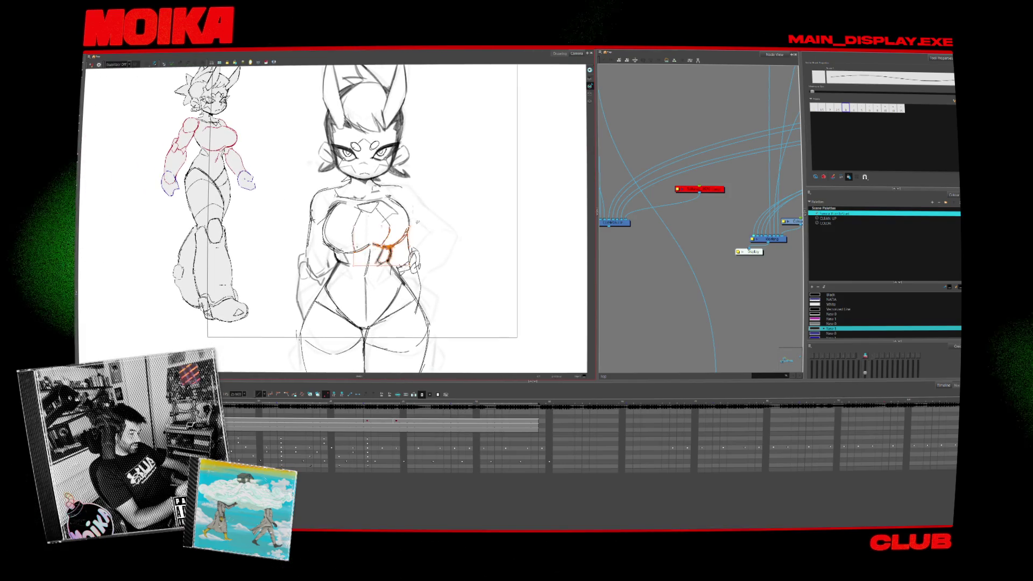
pyautogui.moveTo(417, 222); pyautogui.dragTo(420, 218)
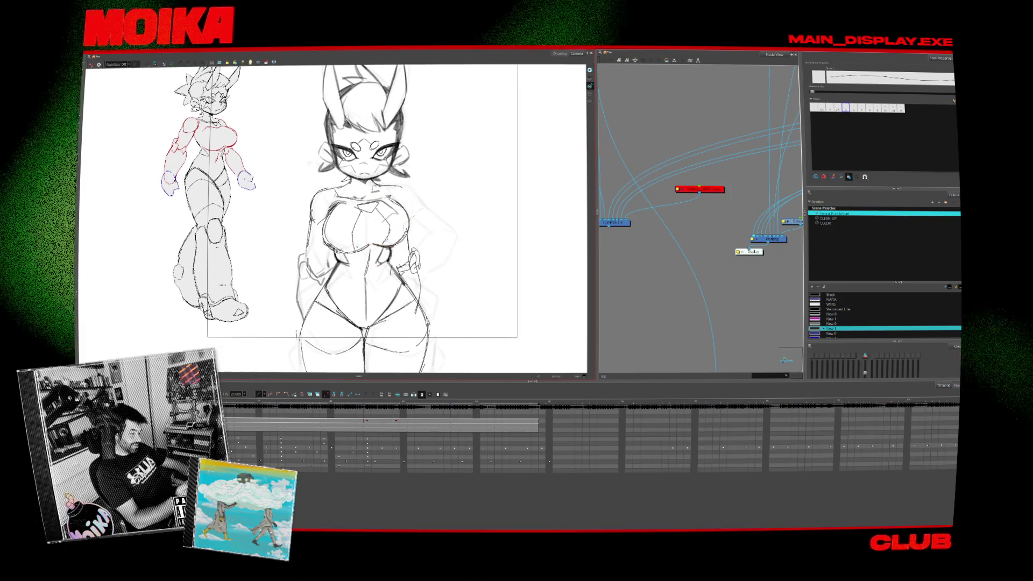
pyautogui.hotkey('ctrl', 'shift', 'z')
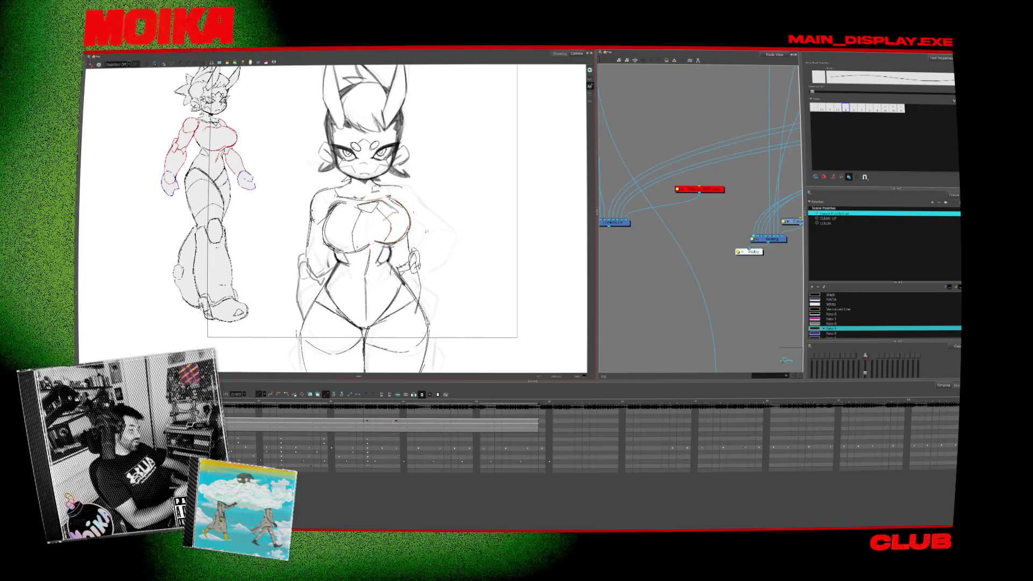
pyautogui.press('4')
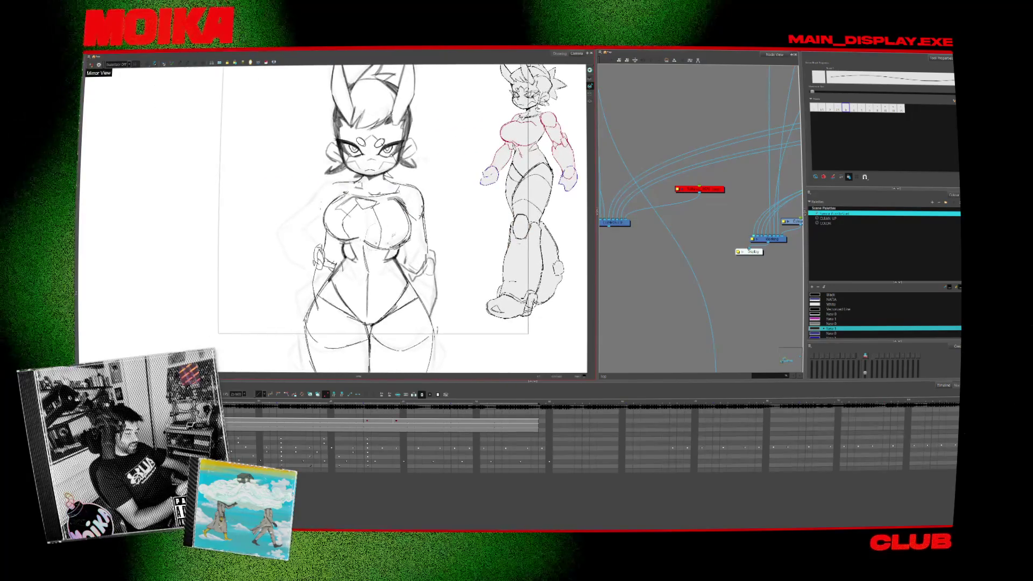
pyautogui.hotkey('ctrl', 'z')
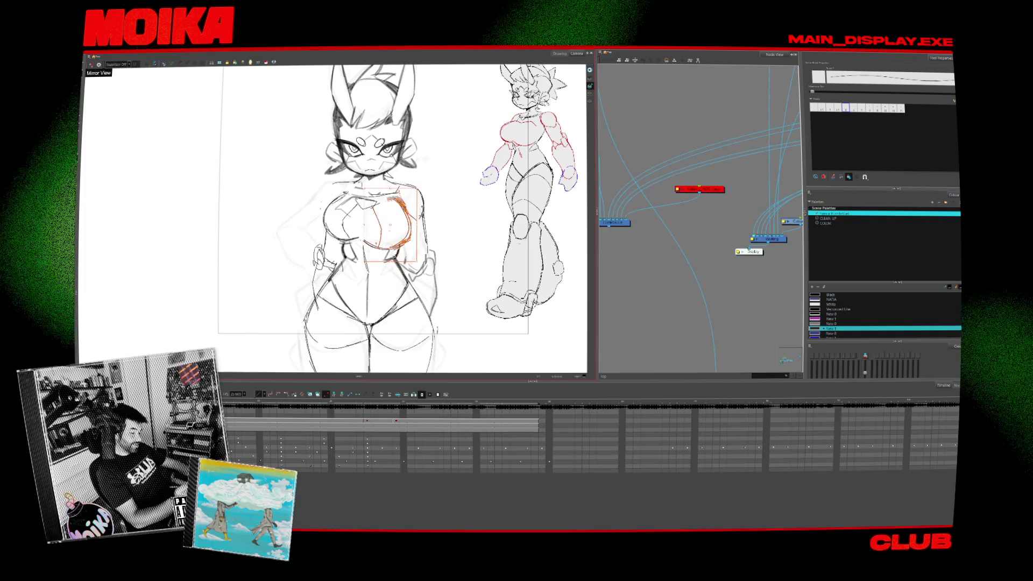
pyautogui.press('4')
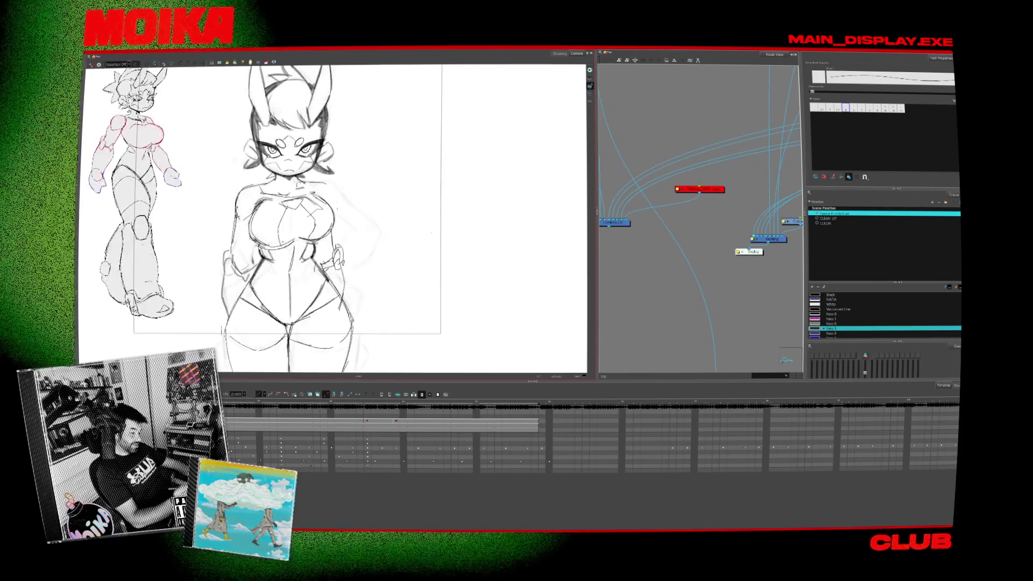
pyautogui.moveTo(334, 215); pyautogui.dragTo(435, 234)
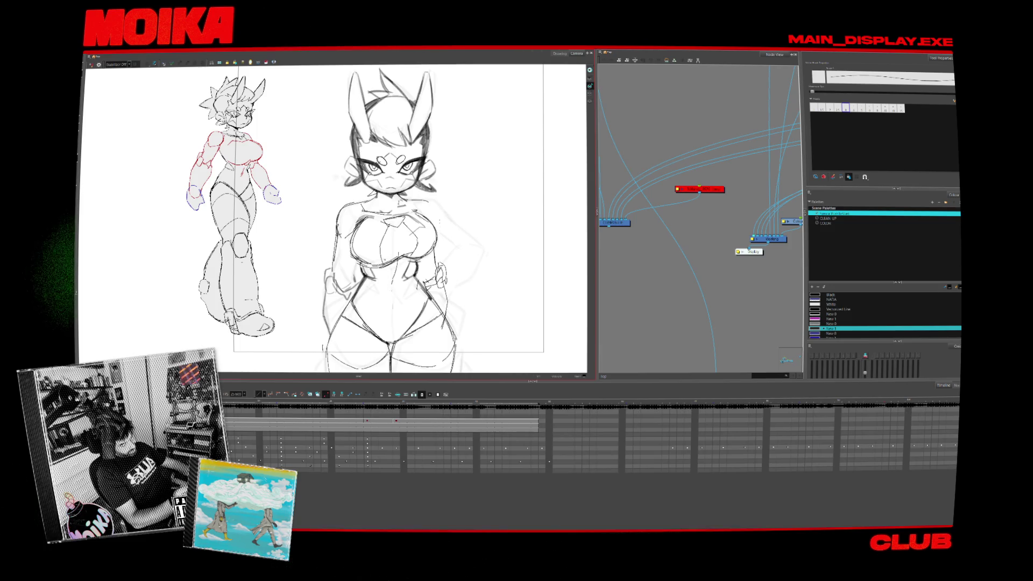
# Mirror the canvas again and pan to bring the girl's body into view.
pyautogui.press('4')
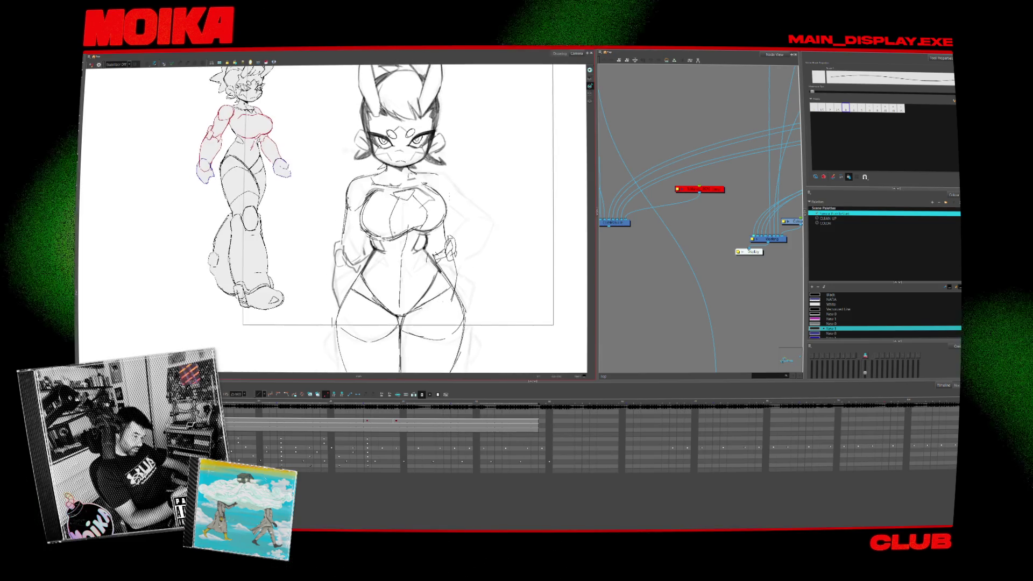
pyautogui.hotkey('alt', 'b')
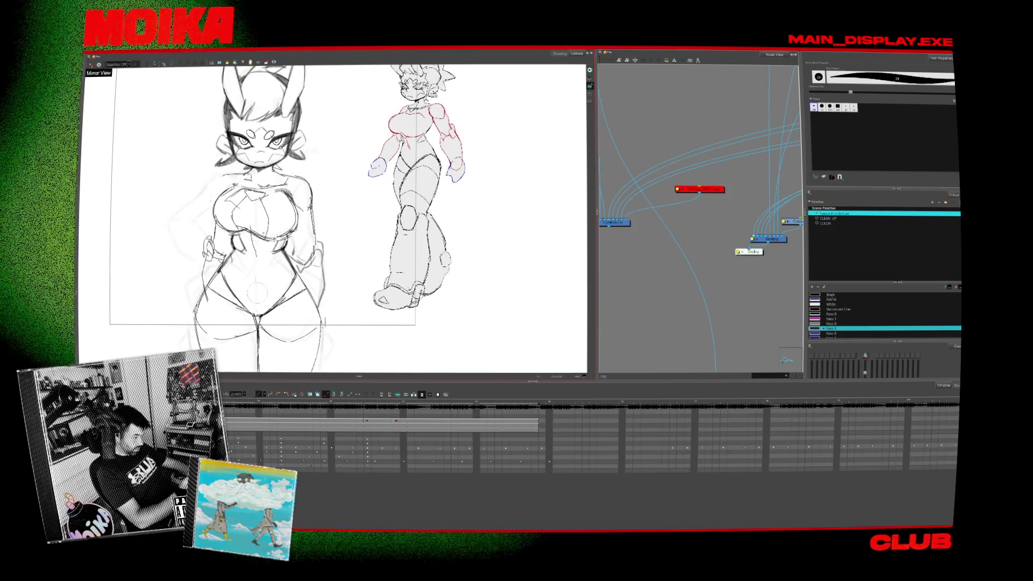
pyautogui.hotkey('alt', 'x')
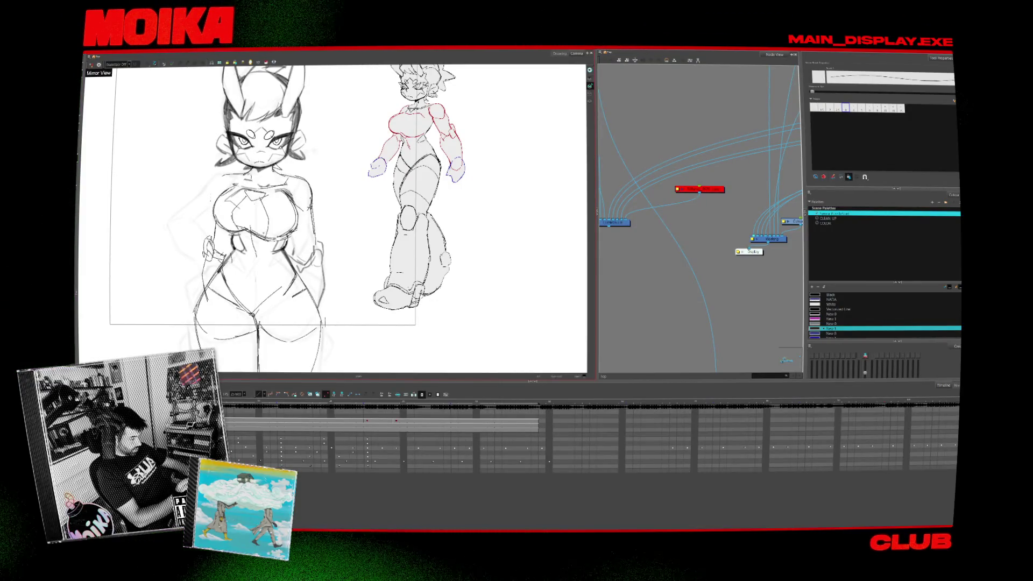
pyautogui.moveTo(258, 352); pyautogui.dragTo(271, 289)
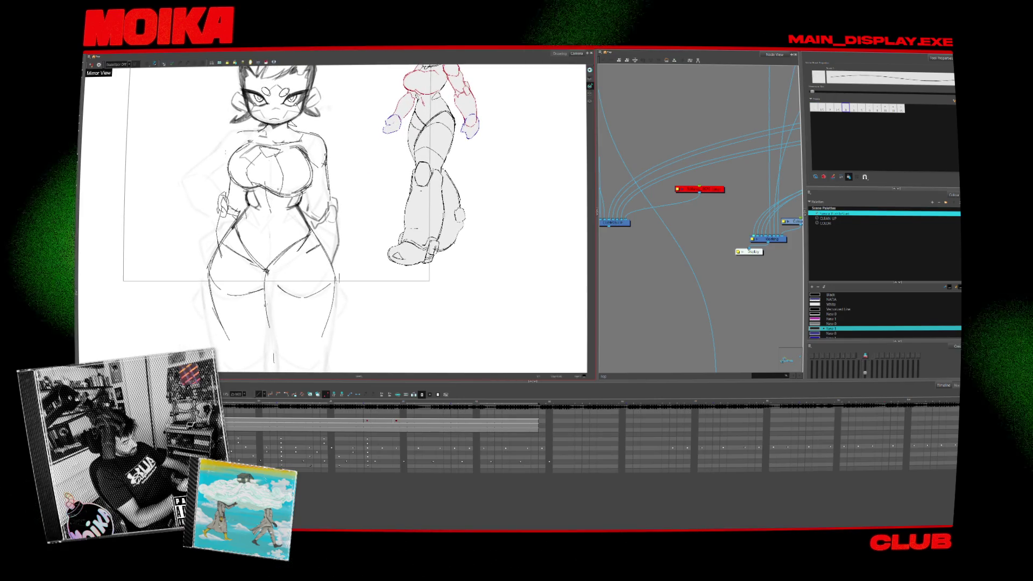
pyautogui.hotkey('alt', 'b')
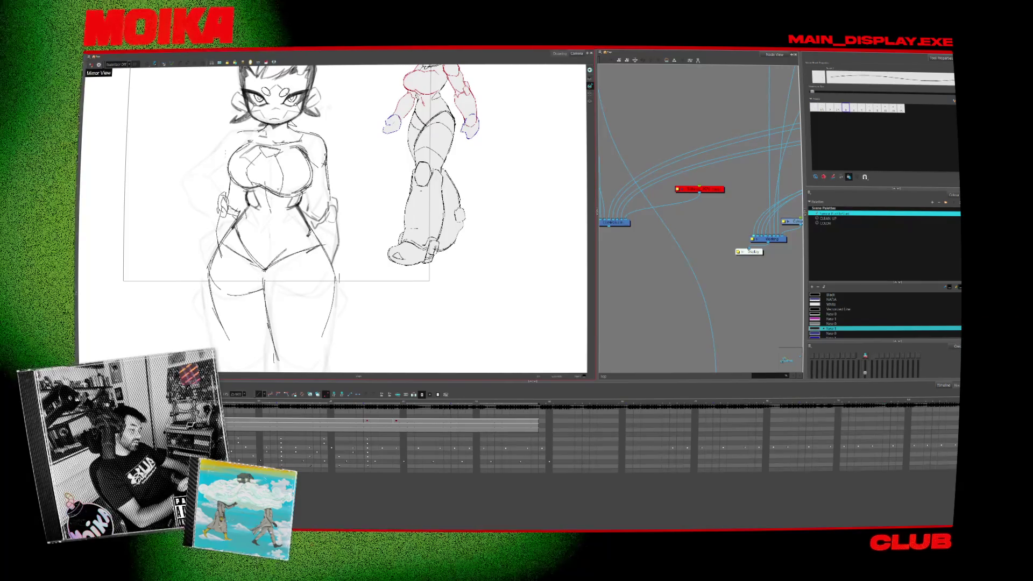
pyautogui.press('4')
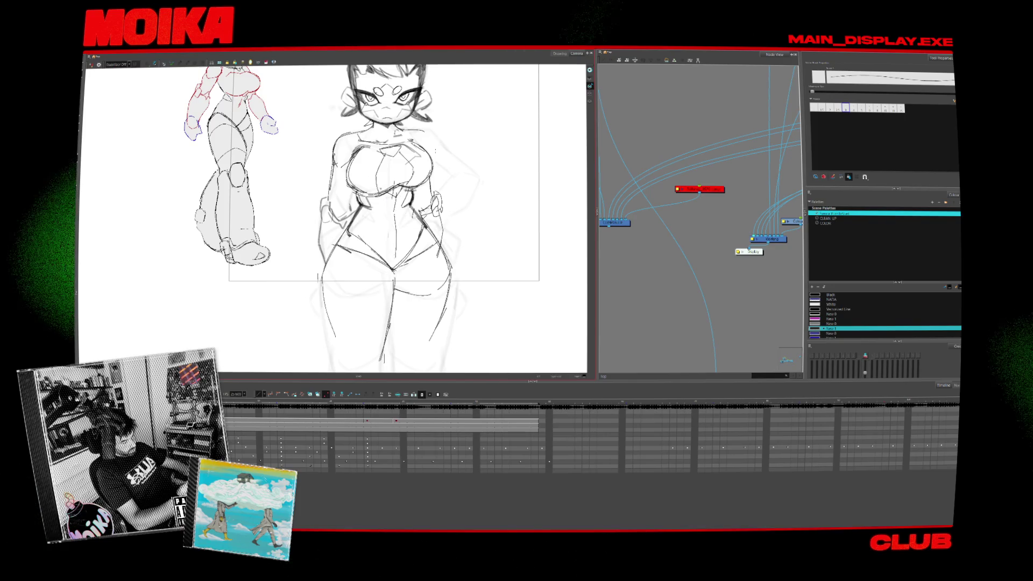
pyautogui.press('4')
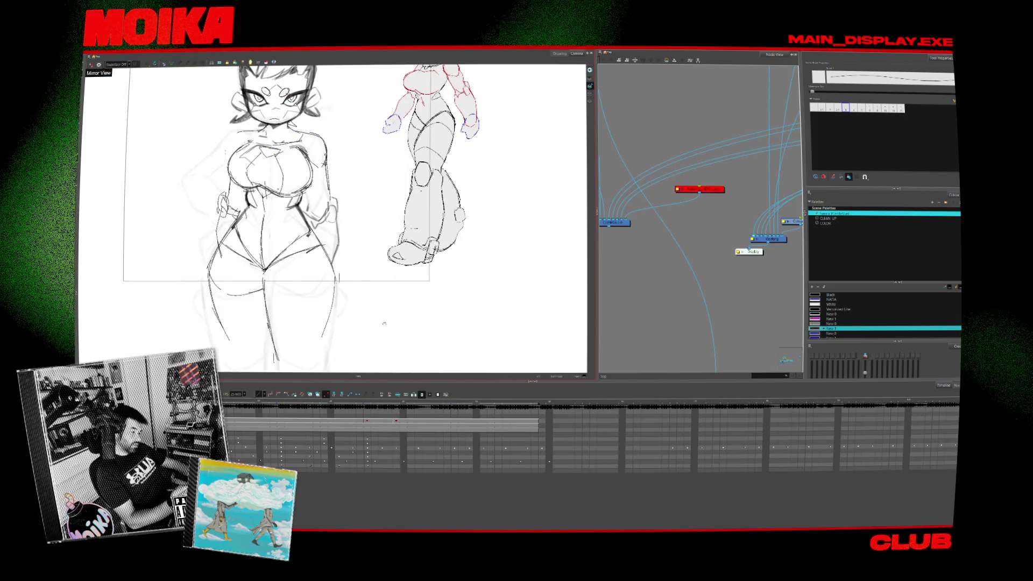
pyautogui.moveTo(378, 324); pyautogui.dragTo(443, 331)
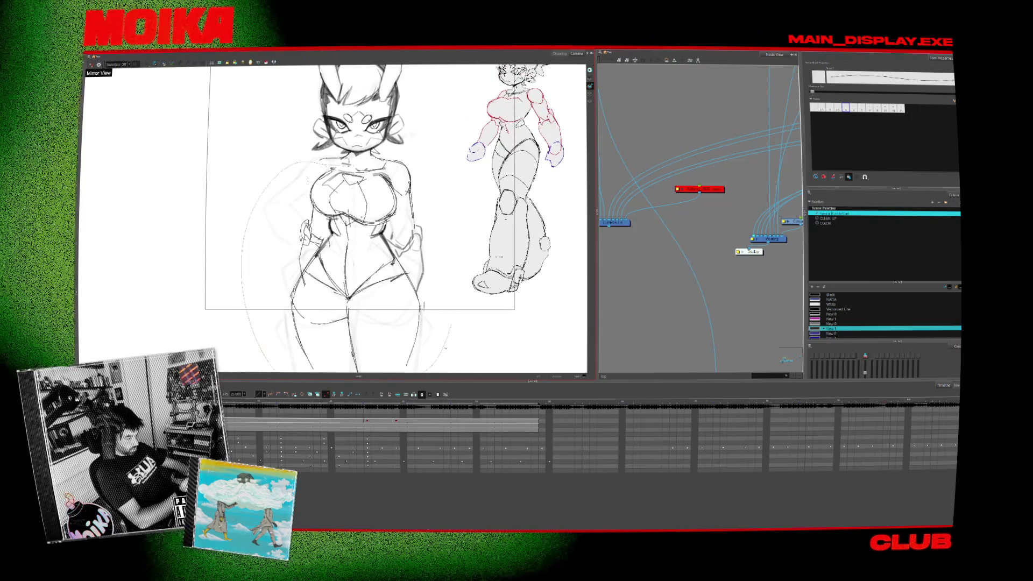
# Select and deselect the girl's body strokes and flip the view to check symmetry.
pyautogui.hotkey('ctrl', 'a')
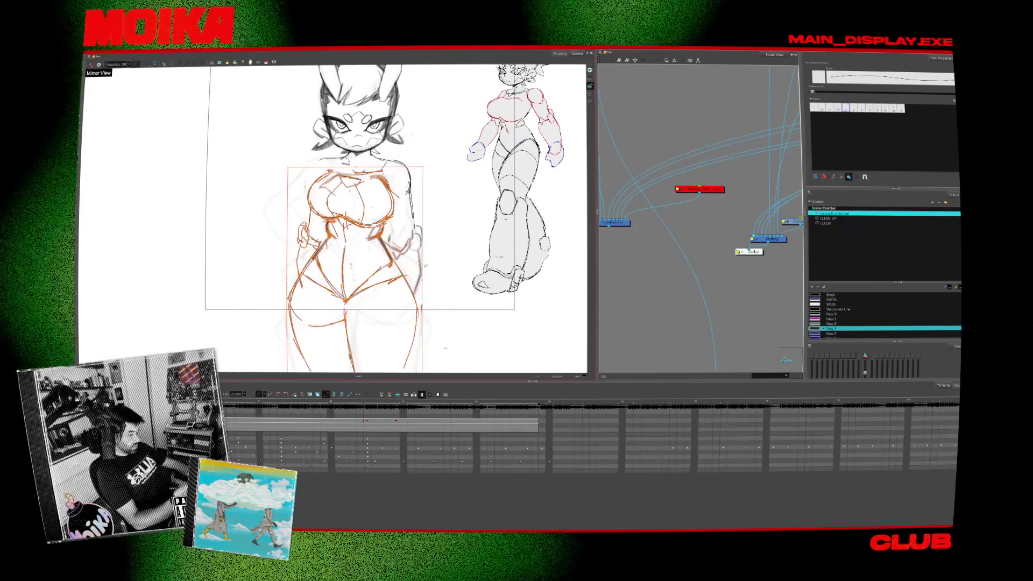
pyautogui.click(440, 243)
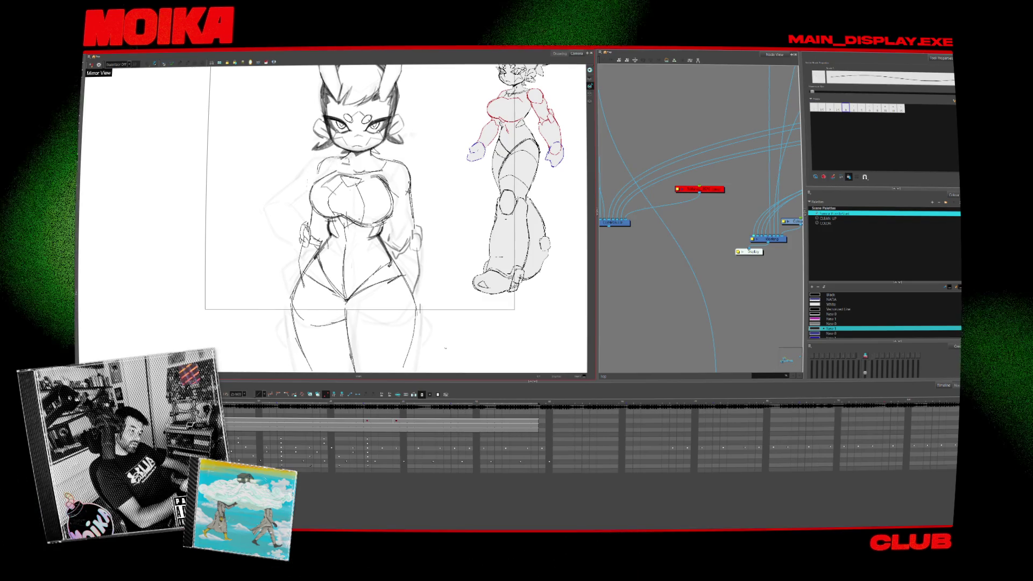
pyautogui.press('4')
pyautogui.press('4')
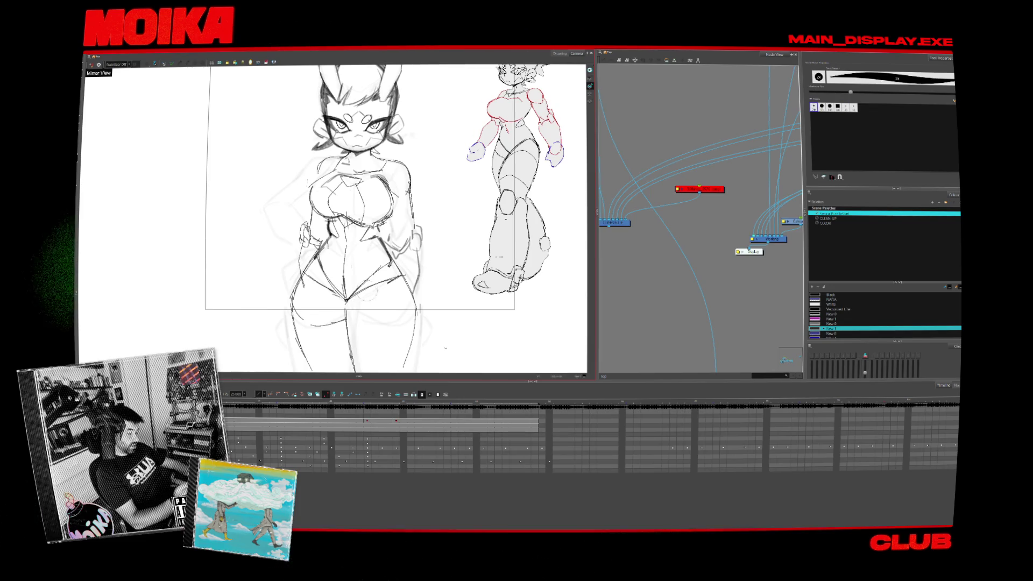
pyautogui.click(91, 65)
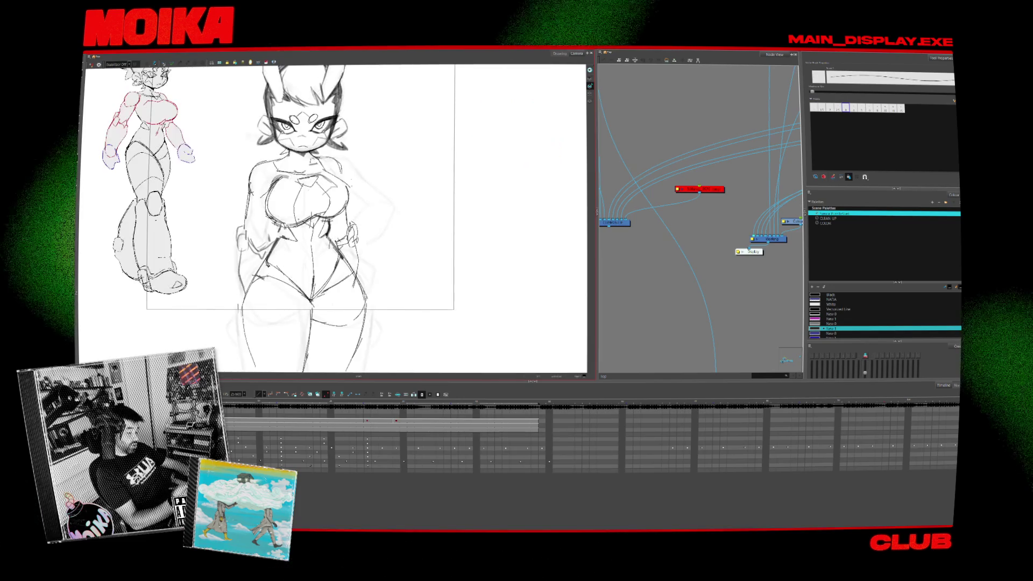
pyautogui.moveTo(214, 348); pyautogui.dragTo(284, 286)
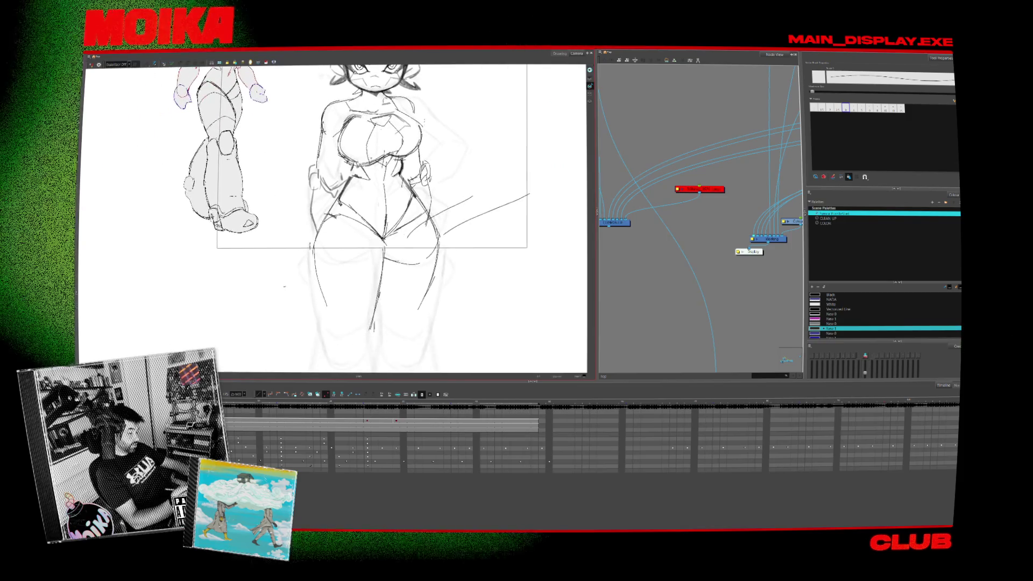
# Undo a stray brush stroke at the crotch and draw a pencil line along the right leg.
pyautogui.hotkey('alt', 'b')
pyautogui.moveTo(381, 248); pyautogui.dragTo(381, 282)
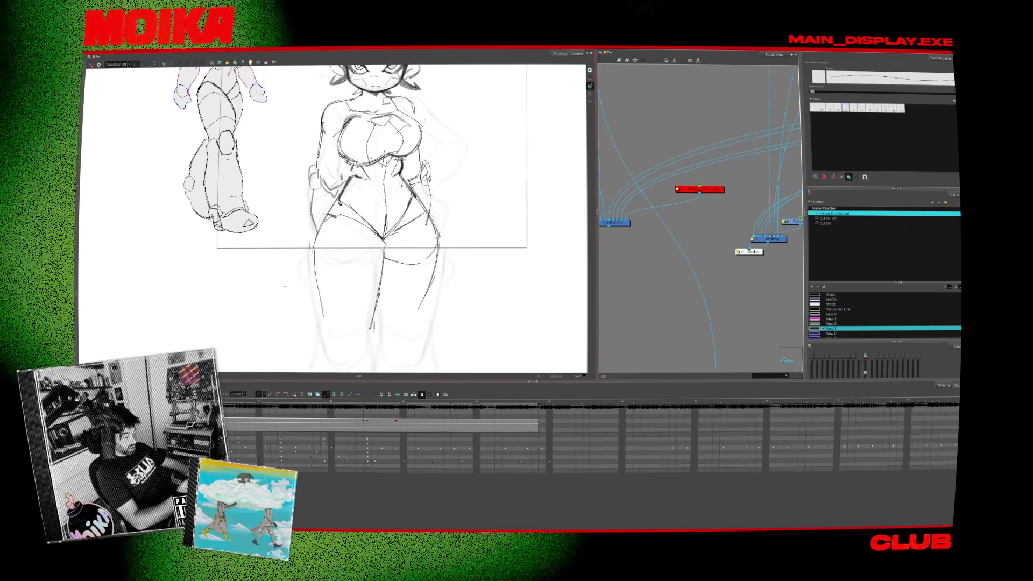
pyautogui.hotkey('ctrl', 'z')
pyautogui.click(91, 65)
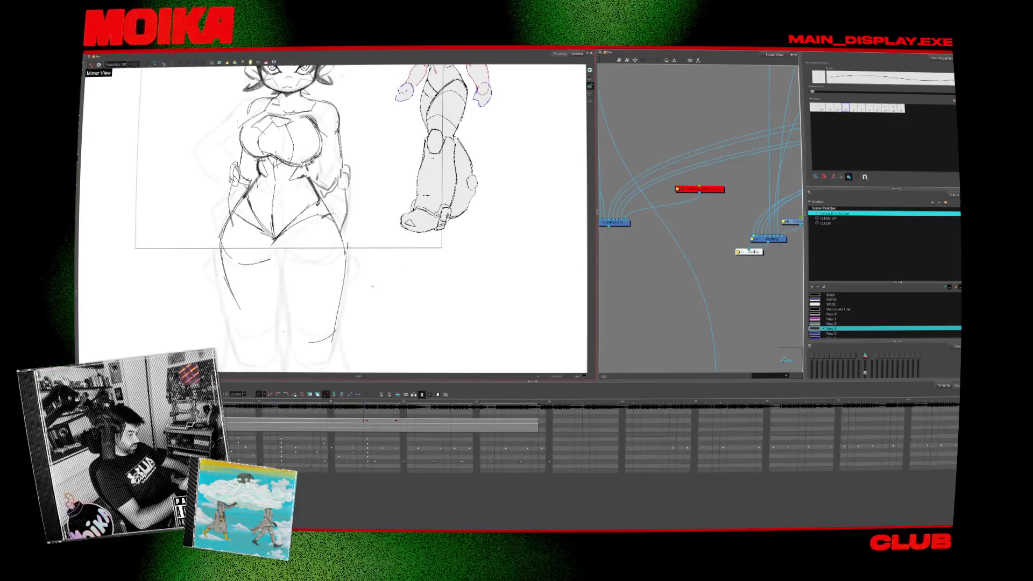
pyautogui.moveTo(280, 309); pyautogui.dragTo(289, 341)
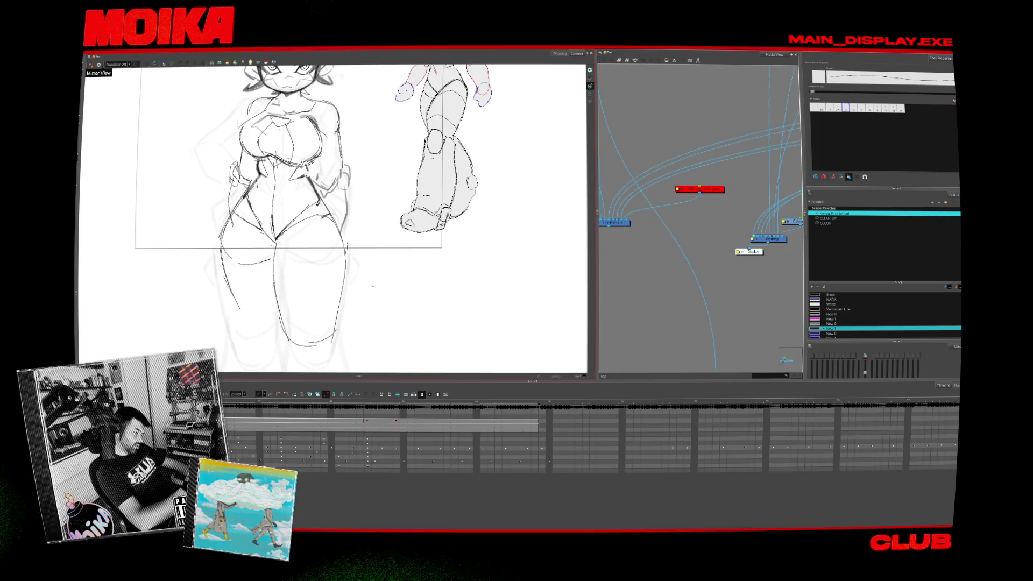
pyautogui.click(90, 65)
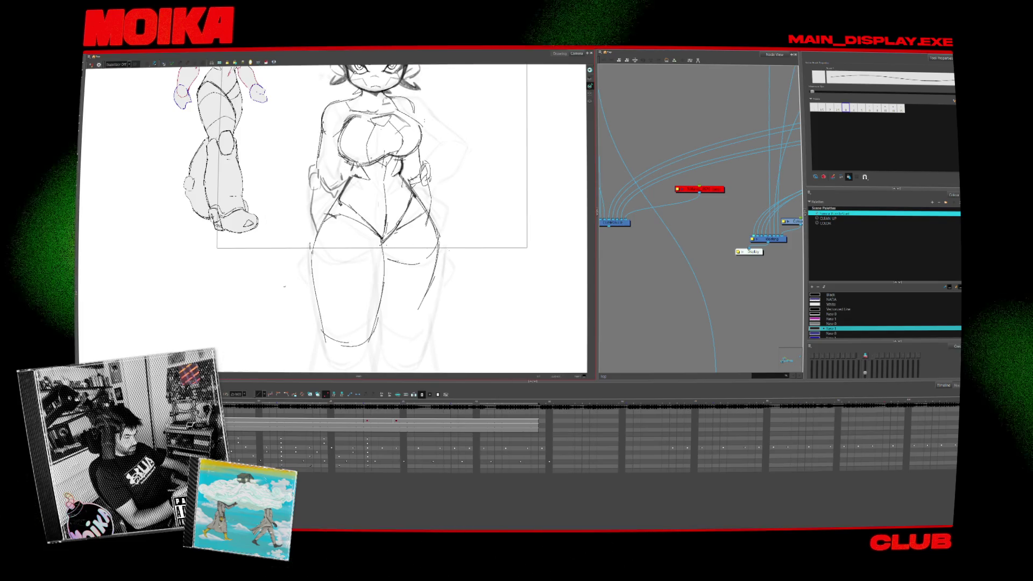
pyautogui.scroll(3, 361, 215)
pyautogui.hotkey('alt', '/')
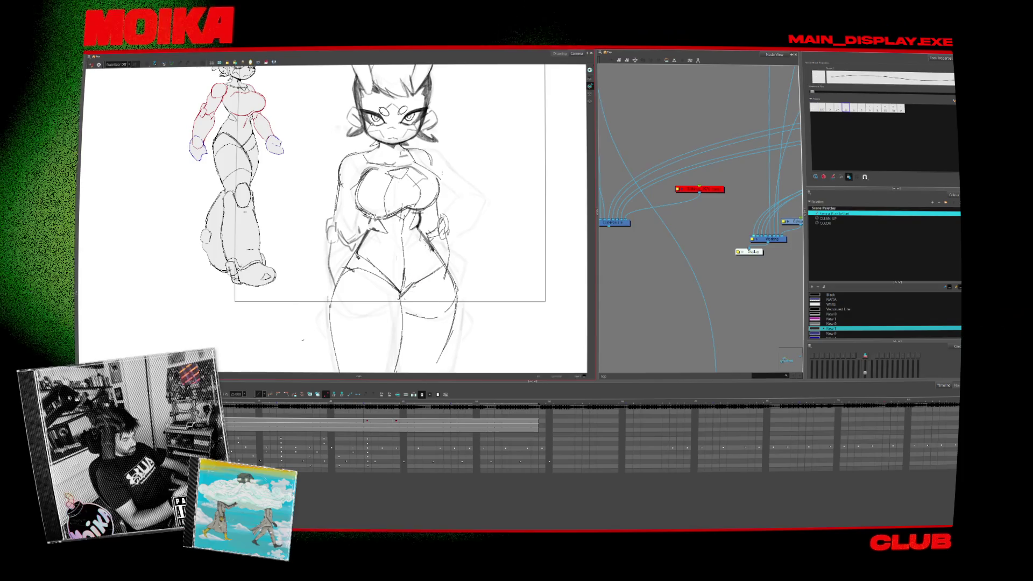
pyautogui.hotkey('alt', '/')
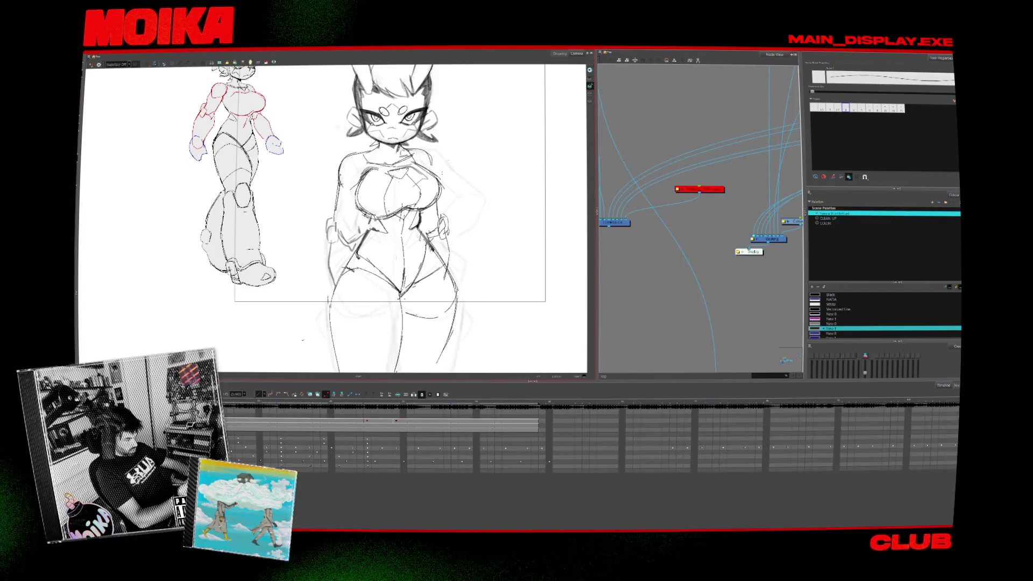
pyautogui.moveTo(377, 215); pyautogui.dragTo(391, 262)
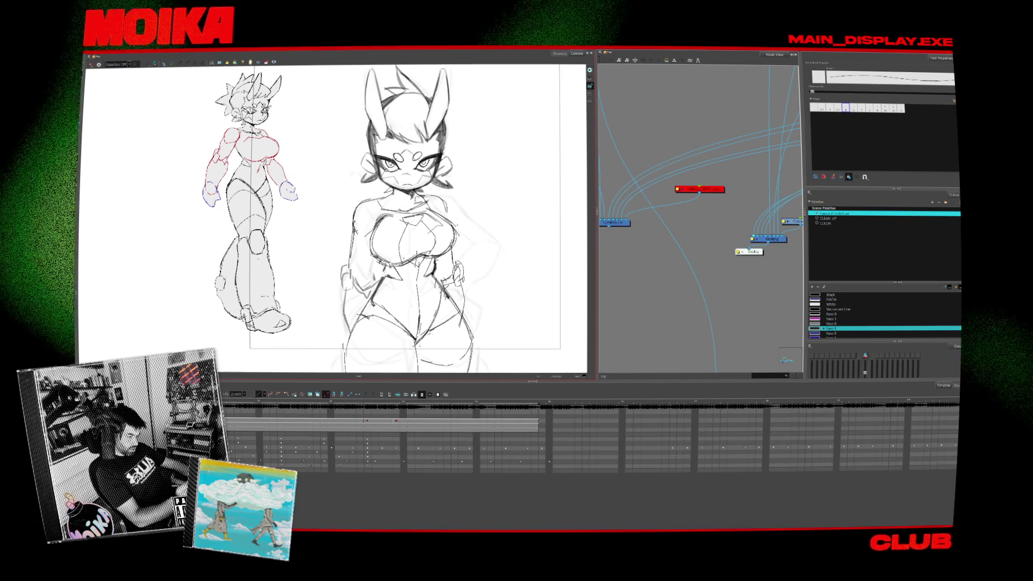
pyautogui.moveTo(392, 188); pyautogui.dragTo(447, 213)
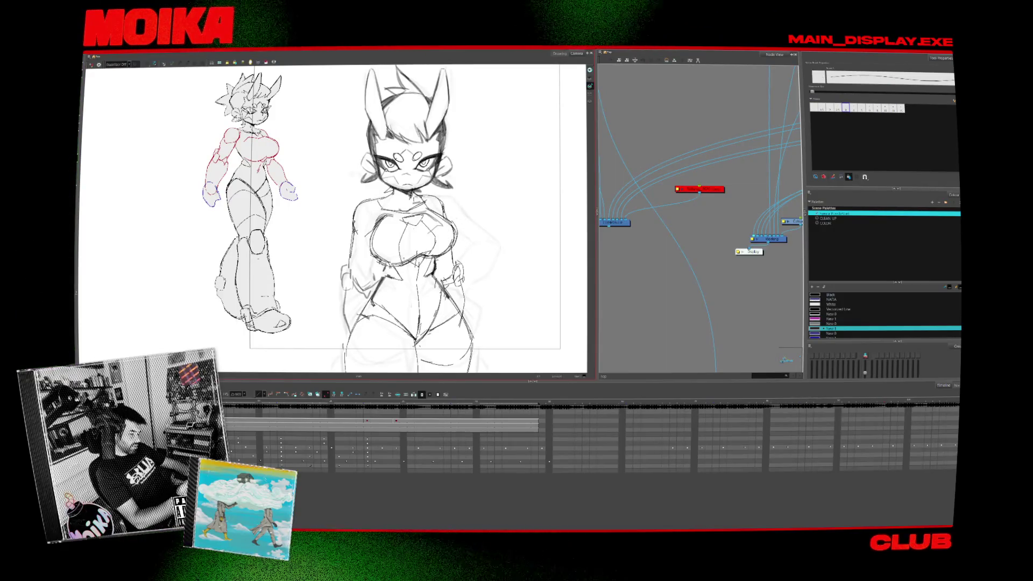
pyautogui.hotkey('alt', 'b')
pyautogui.scroll(-2, 376, 215)
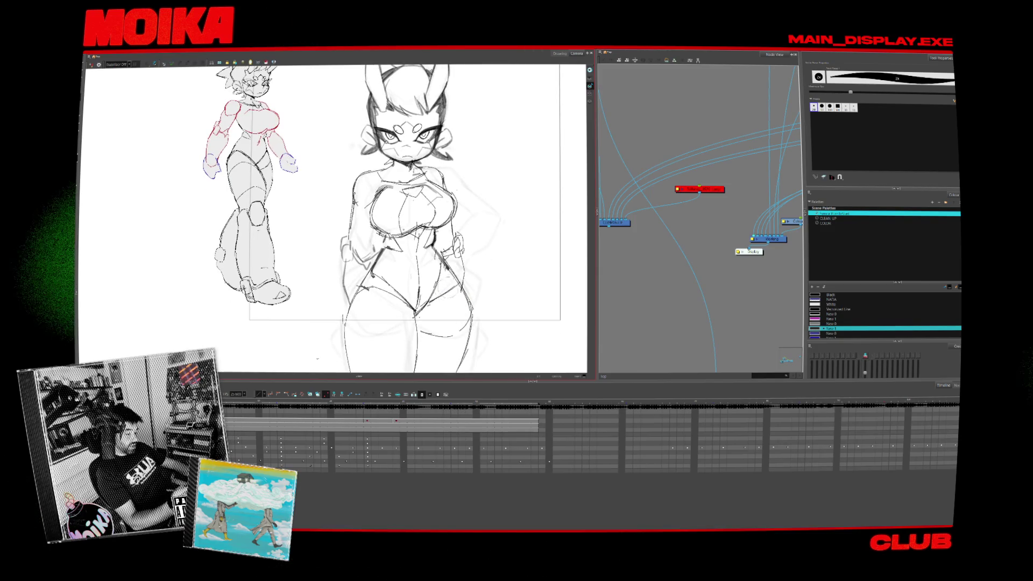
pyautogui.hotkey('alt', '/')
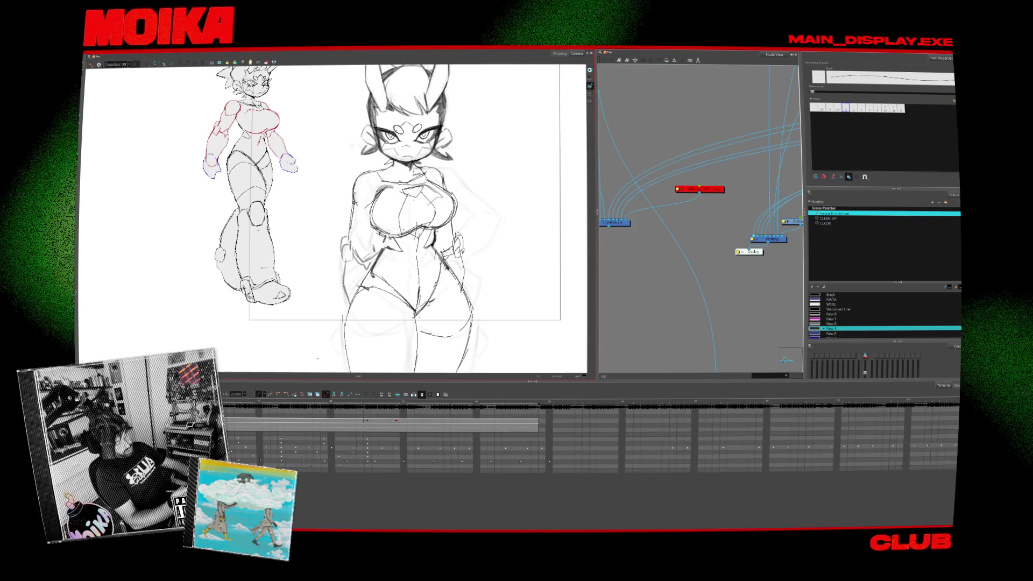
pyautogui.hotkey('alt', 'b')
pyautogui.press('4')
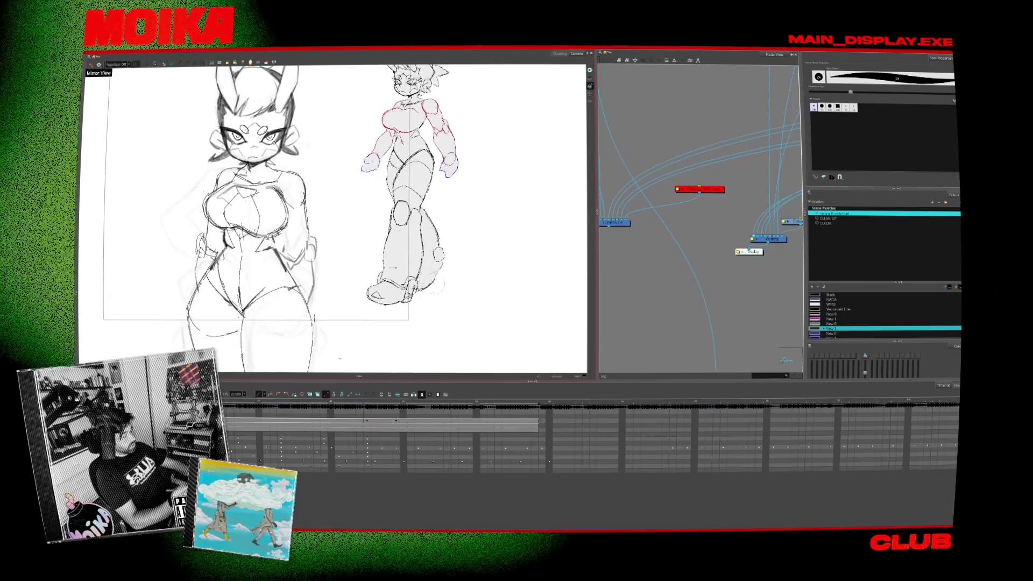
pyautogui.press('4')
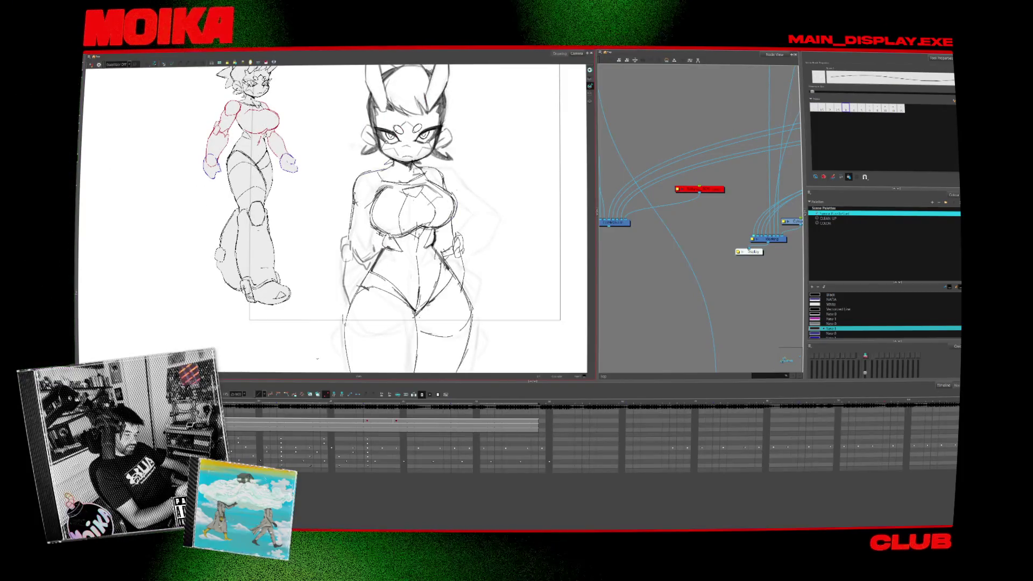
pyautogui.hotkey('alt', 'b')
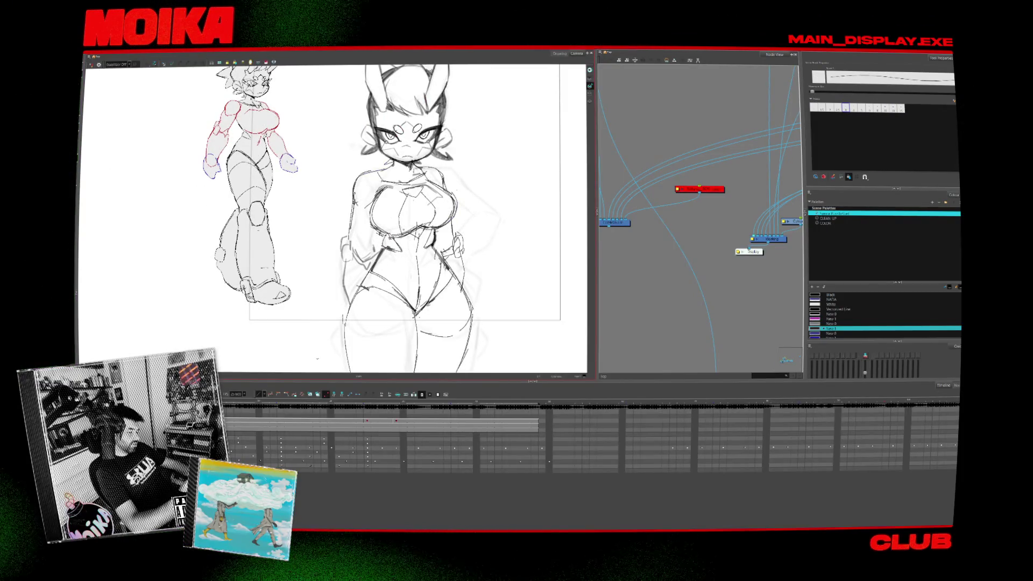
pyautogui.hotkey('alt', 'b')
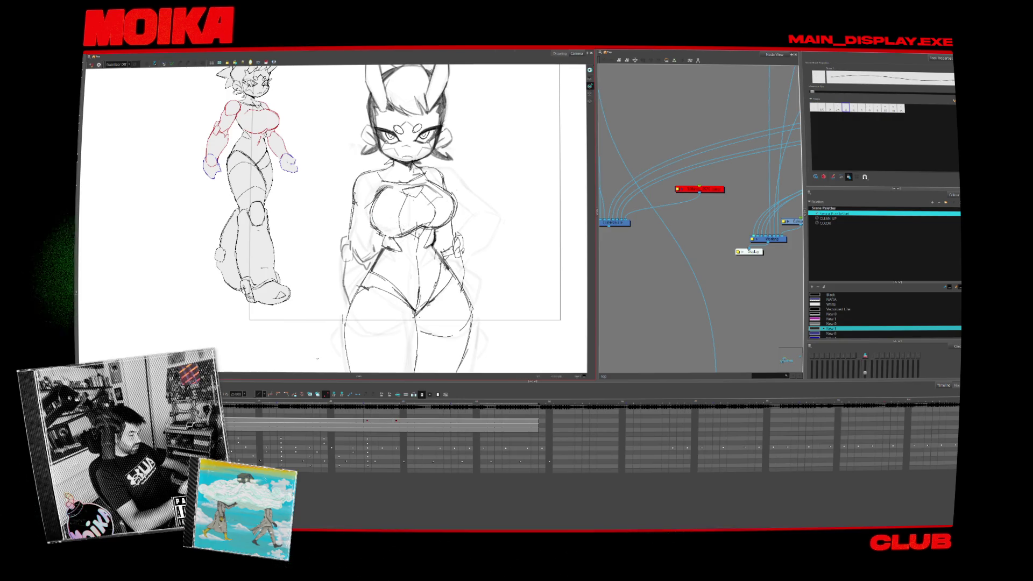
pyautogui.hotkey('alt', 'b')
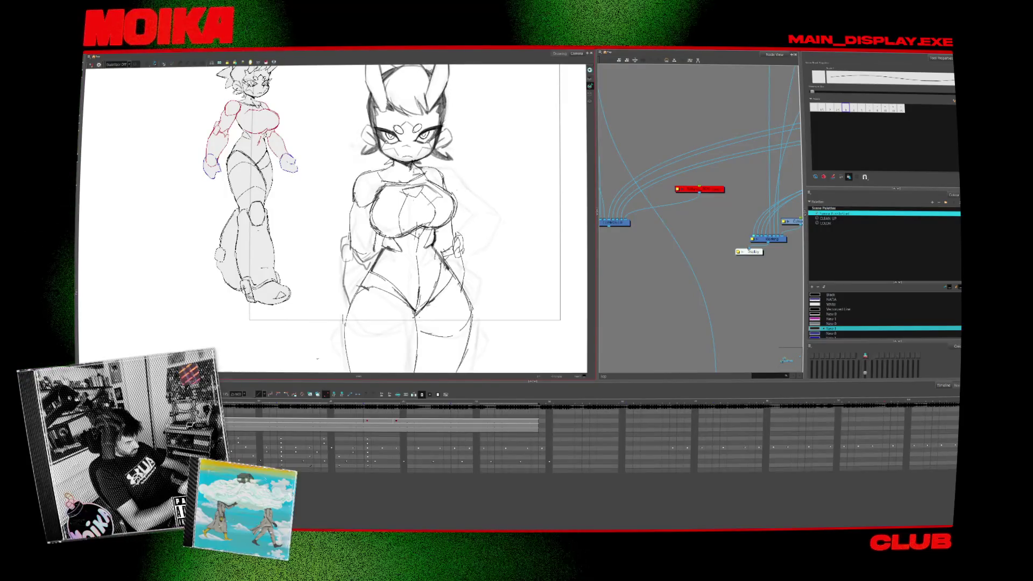
pyautogui.scroll(1, 334, 215)
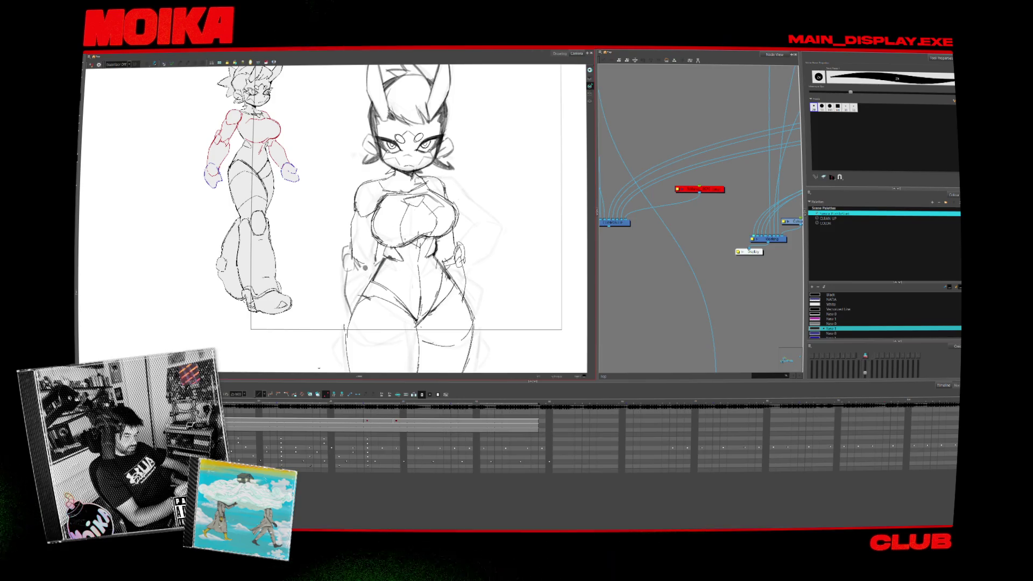
pyautogui.hotkey('alt', 'b')
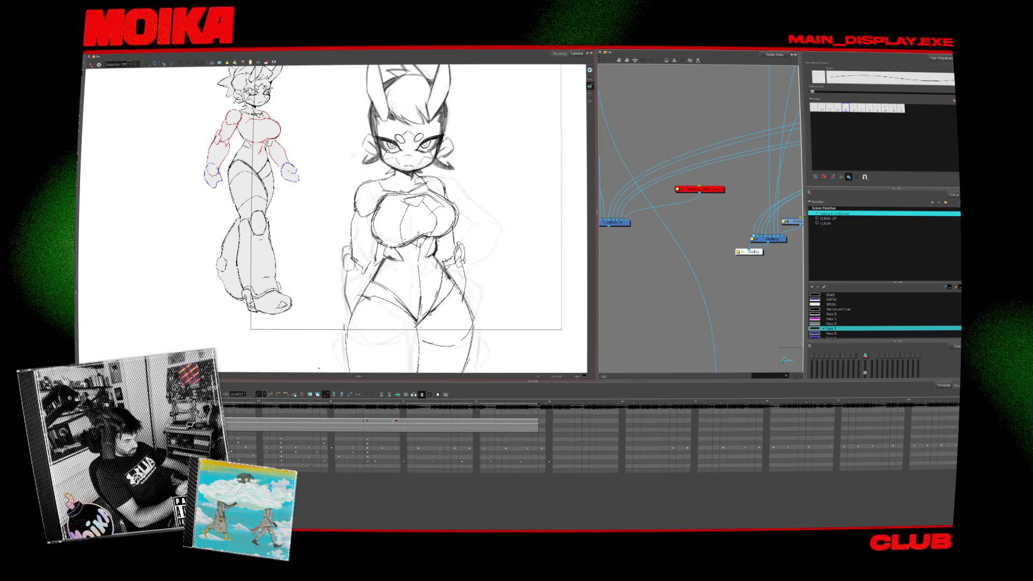
pyautogui.hotkey('alt', '/')
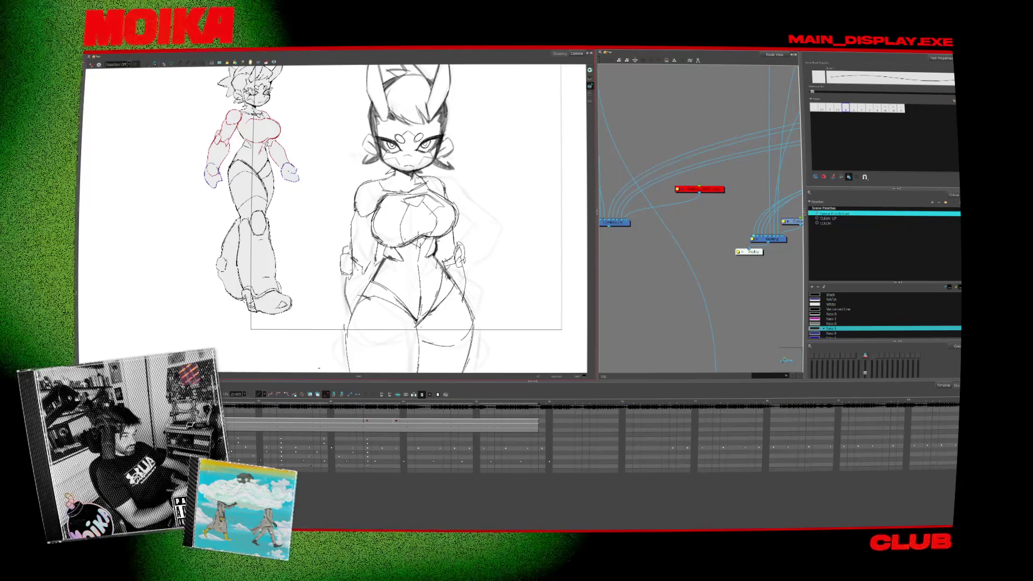
pyautogui.hotkey('alt', 'b')
pyautogui.hotkey('alt', '/')
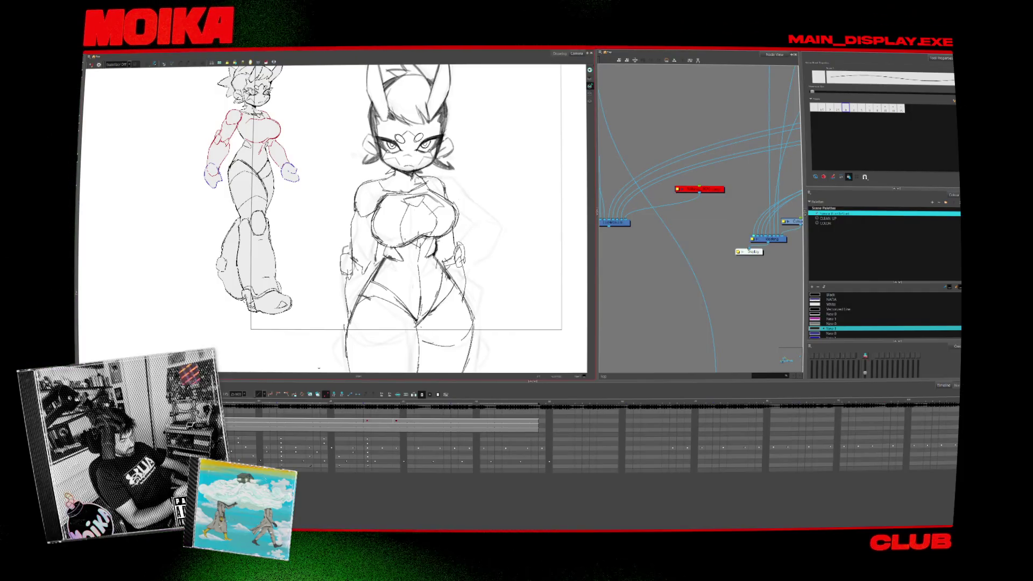
pyautogui.scroll(-3, 504, 294)
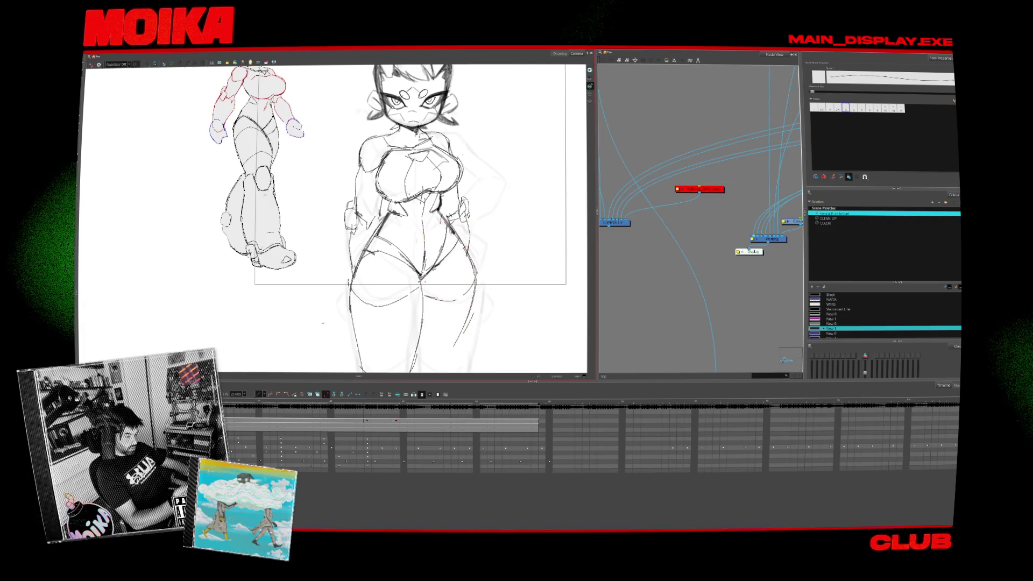
pyautogui.scroll(-1, 439, 288)
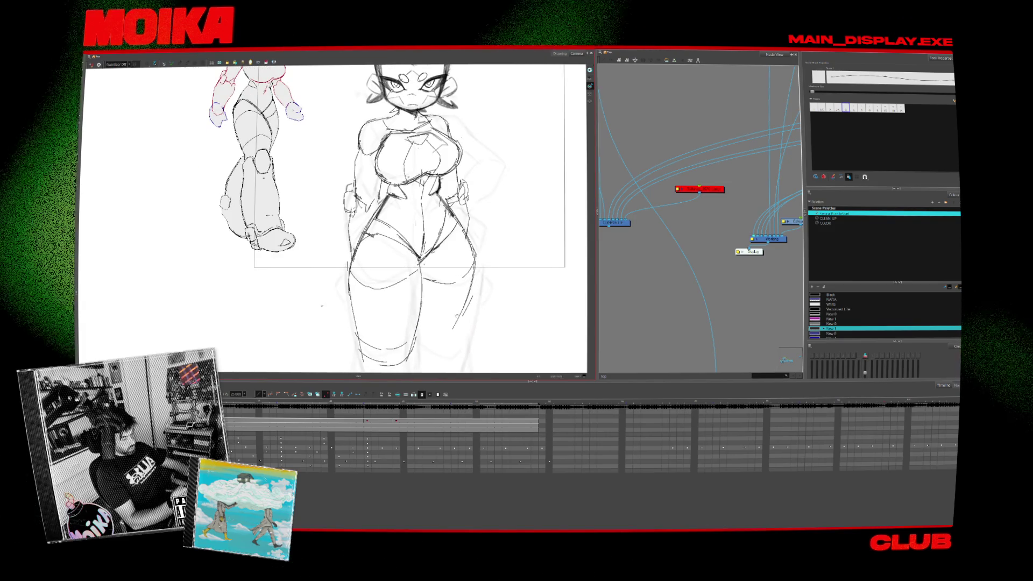
pyautogui.scroll(-3, 333, 215)
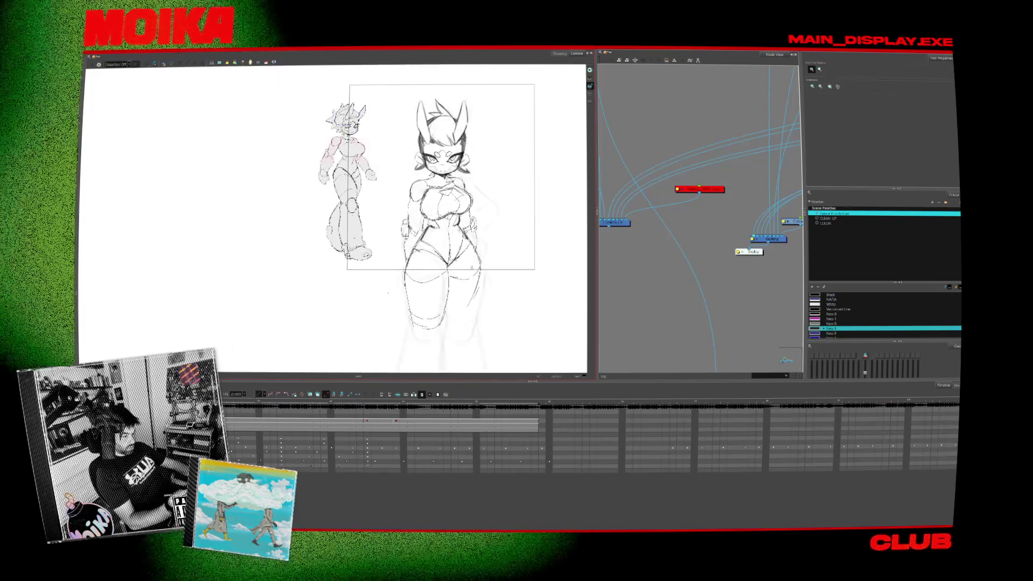
pyautogui.scroll(8, 334, 215)
pyautogui.scroll(-6, 334, 215)
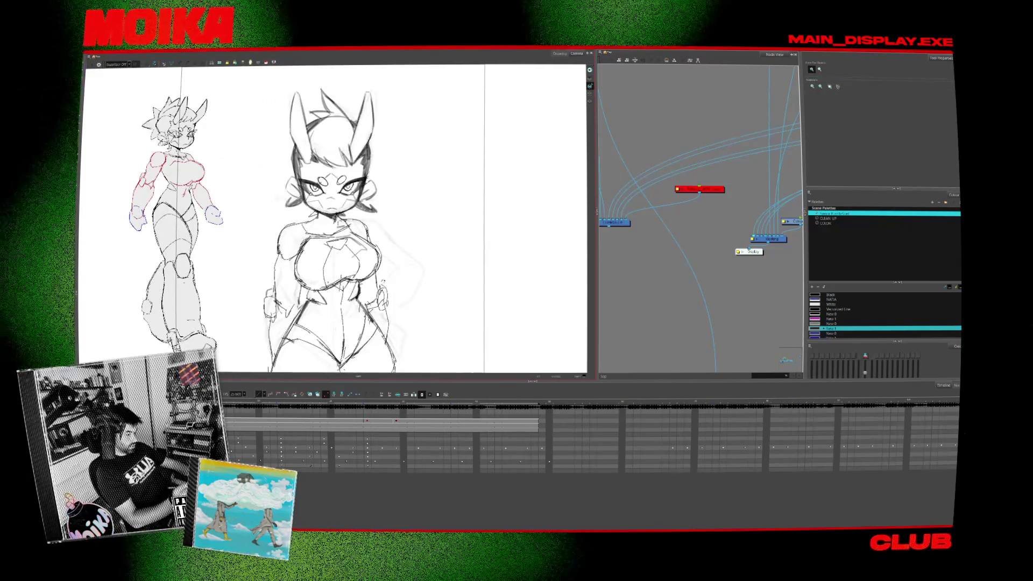
pyautogui.scroll(-1, 355, 220)
pyautogui.scroll(-2, 355, 220)
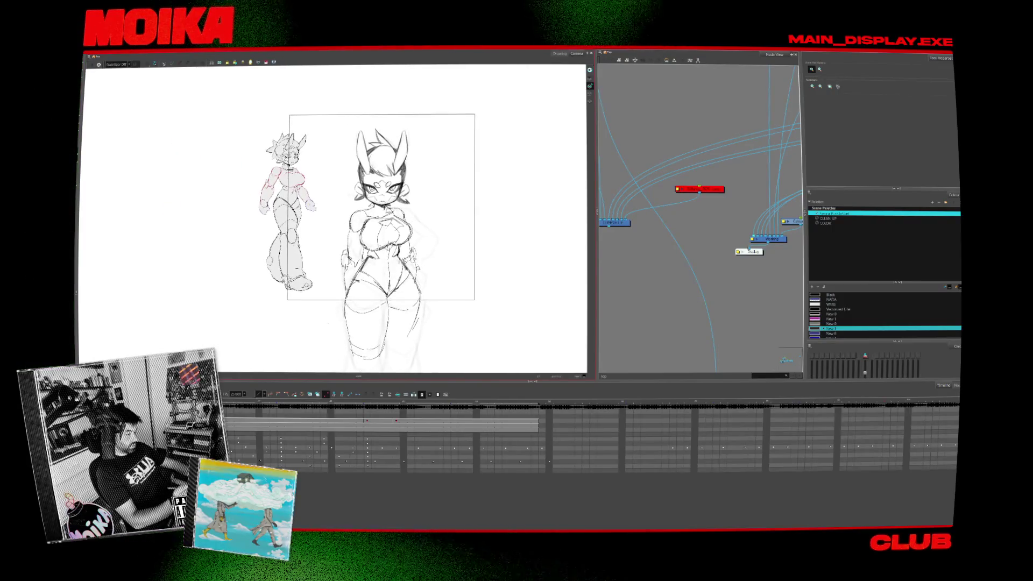
pyautogui.scroll(5, 430, 259)
pyautogui.scroll(2, 429, 279)
pyautogui.scroll(-1, 420, 281)
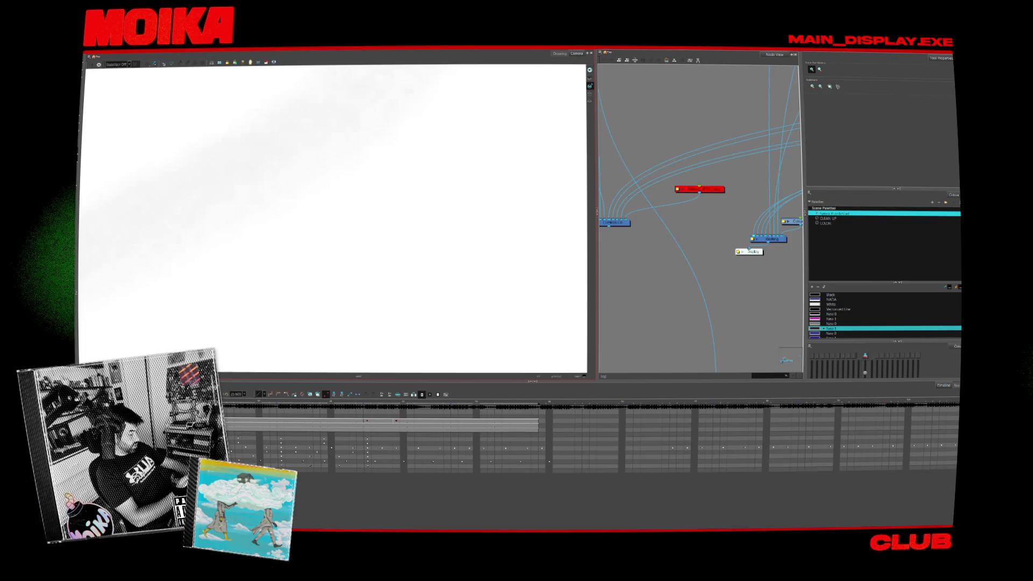
pyautogui.scroll(-5, 333, 218)
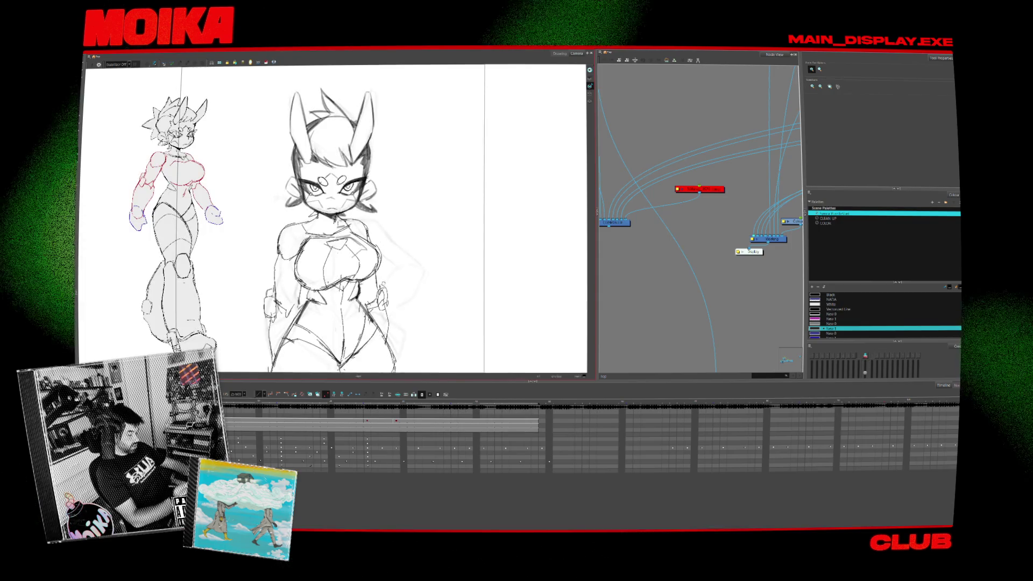
pyautogui.scroll(-3, 369, 302)
pyautogui.hotkey('alt', 'b')
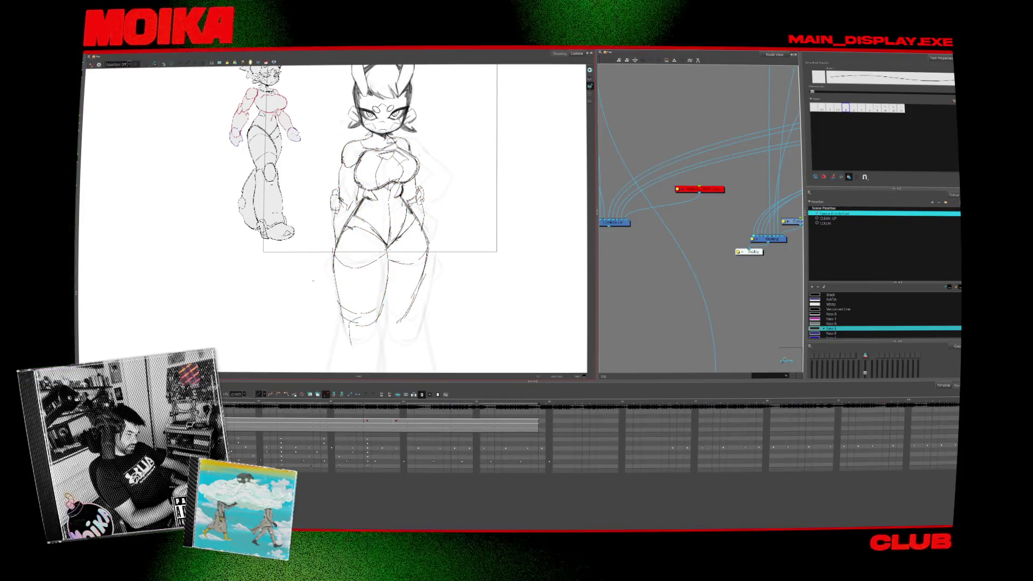
pyautogui.scroll(3, 363, 215)
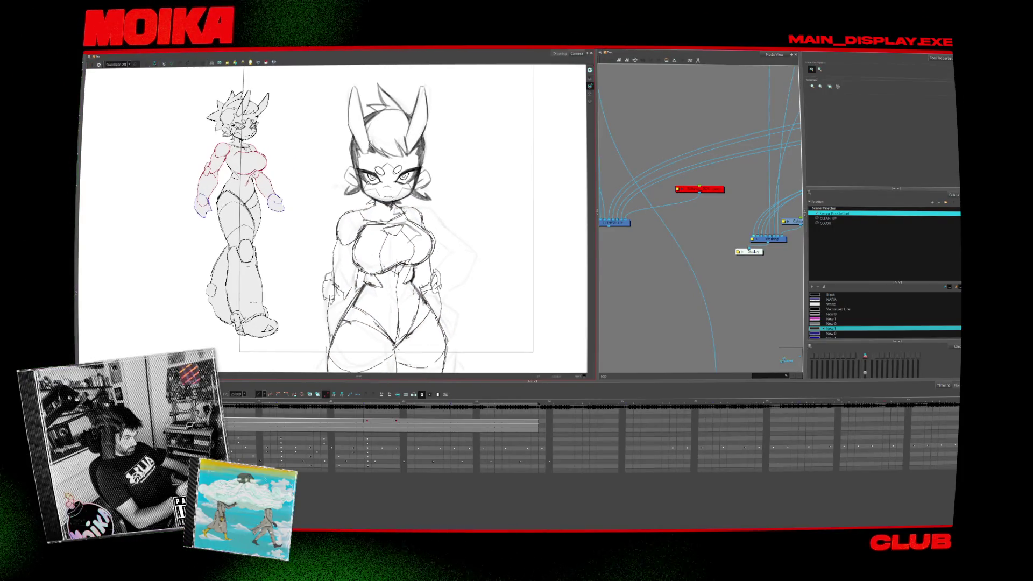
pyautogui.moveTo(475, 280); pyautogui.dragTo(452, 180)
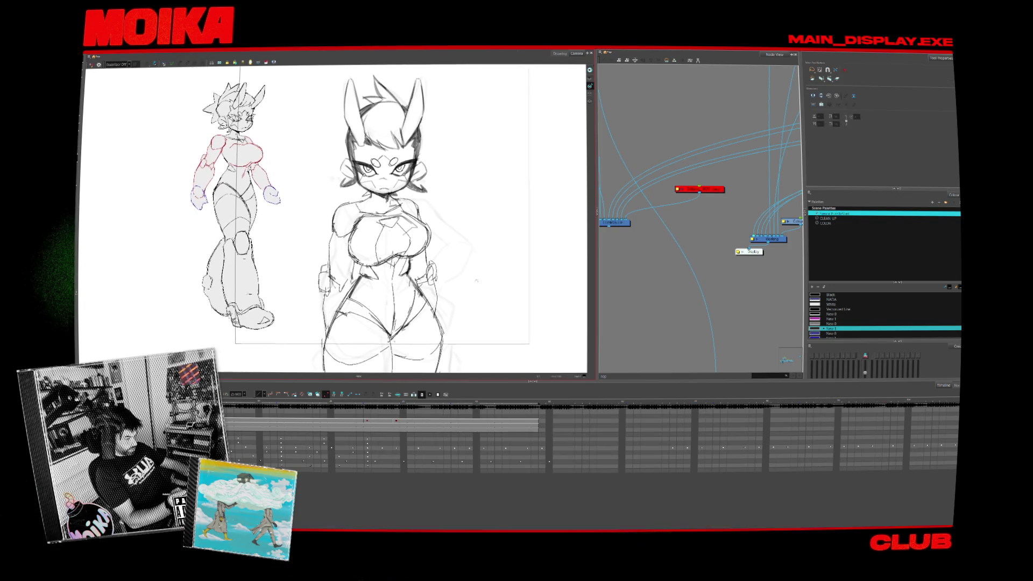
# Step back to an earlier frame with another walking pose and select the right figure's strokes.
pyautogui.hotkey('ctrl', 'a')
pyautogui.scroll(2, 333, 215)
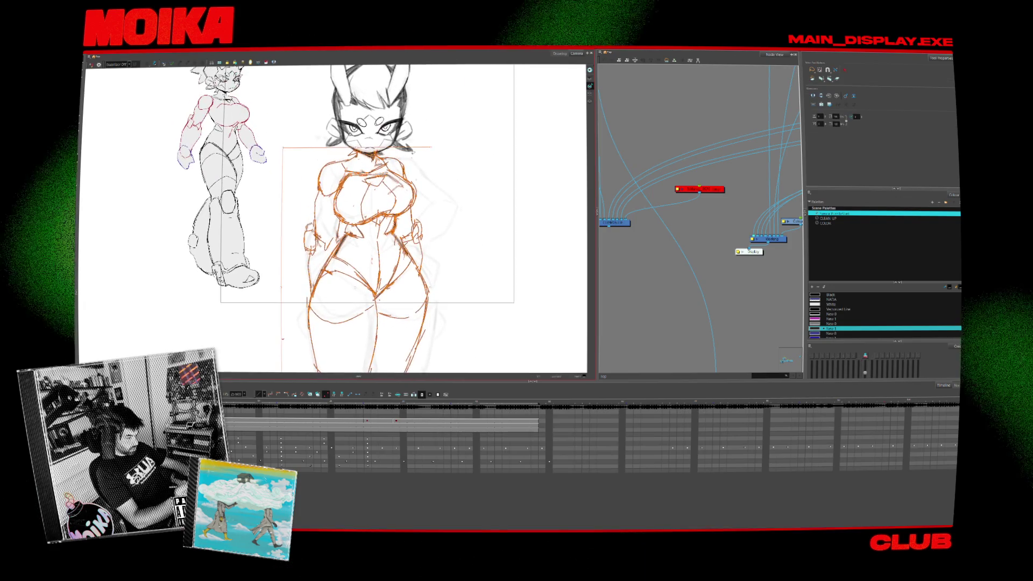
pyautogui.click(317, 429)
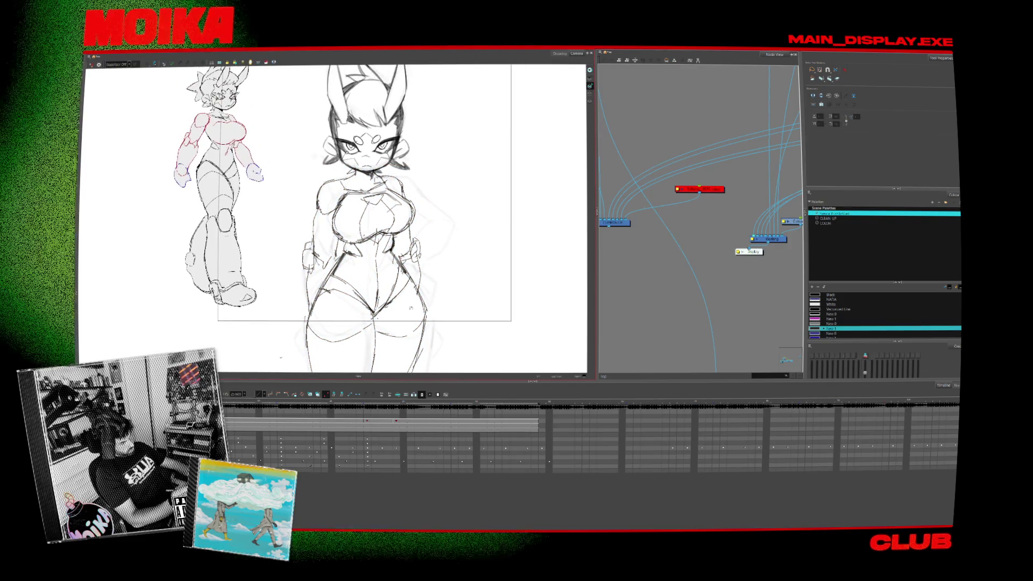
pyautogui.press('space')
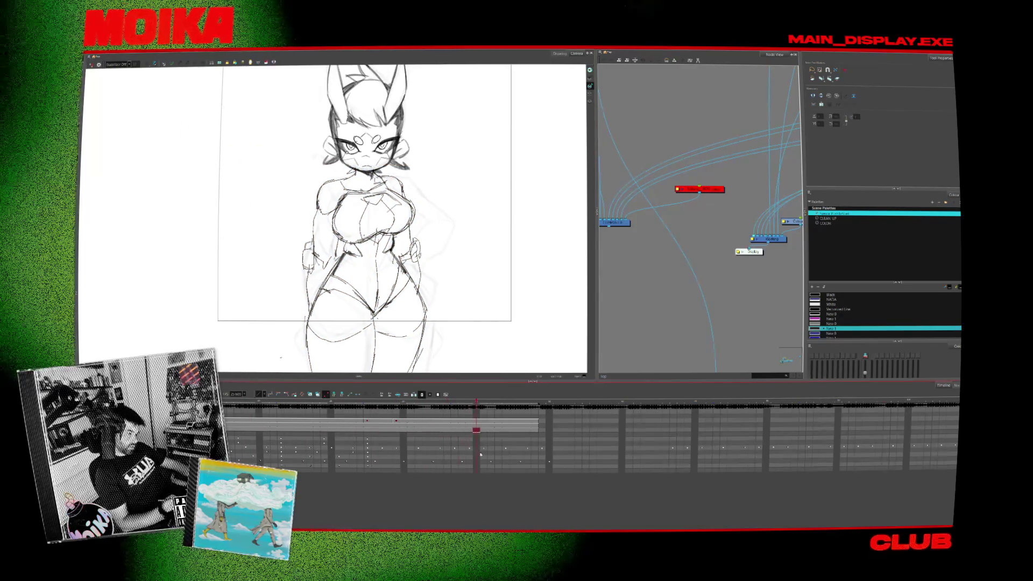
pyautogui.press(',')
pyautogui.hotkey('alt', 'b')
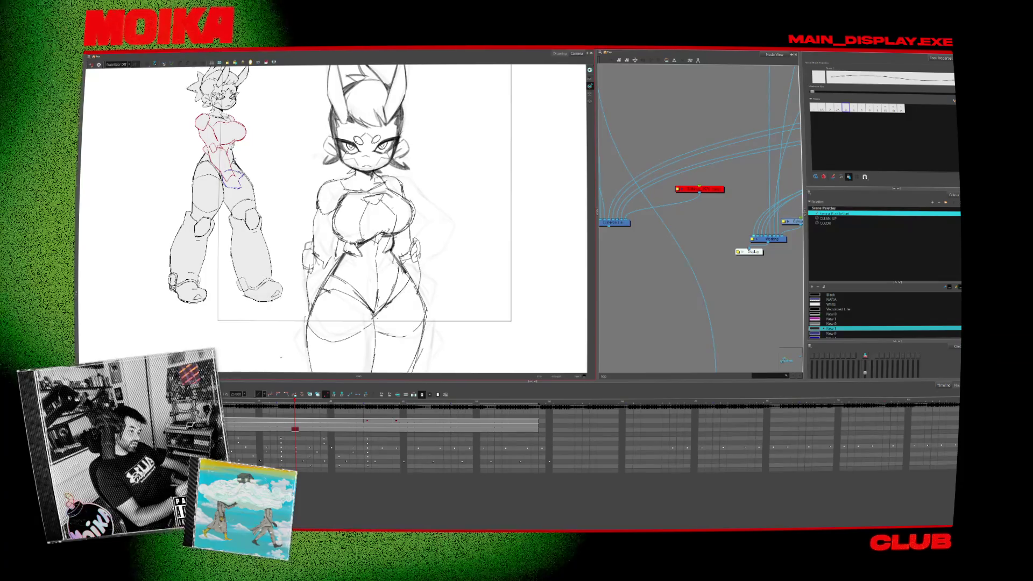
pyautogui.hotkey('alt', 'b')
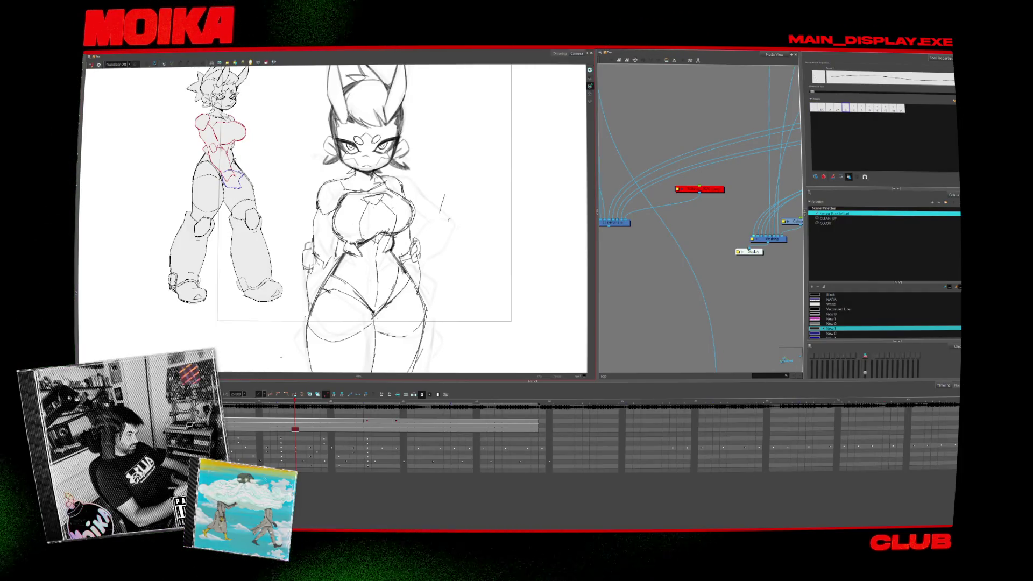
pyautogui.scroll(-2, 452, 239)
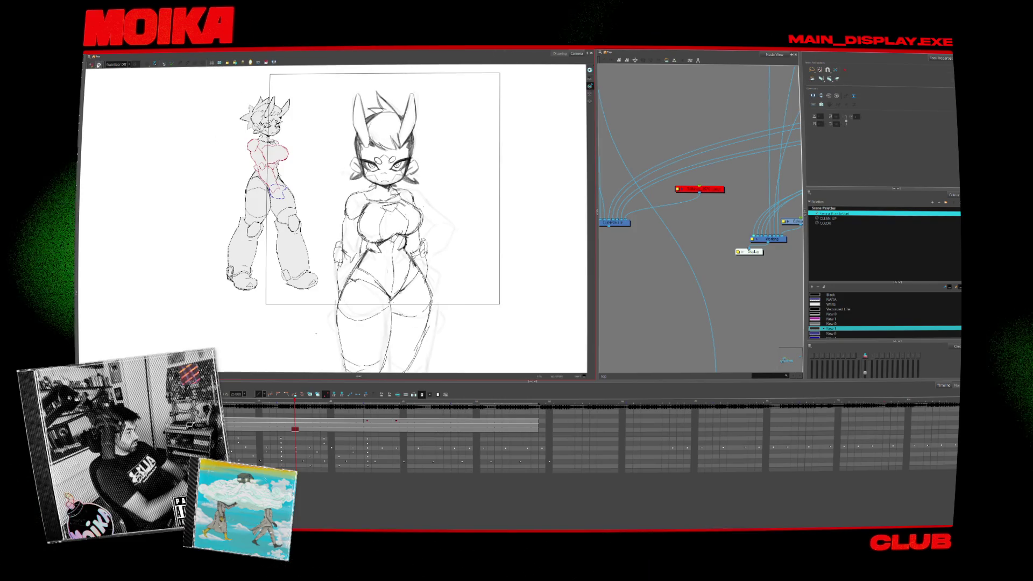
pyautogui.hotkey('ctrl', 'a')
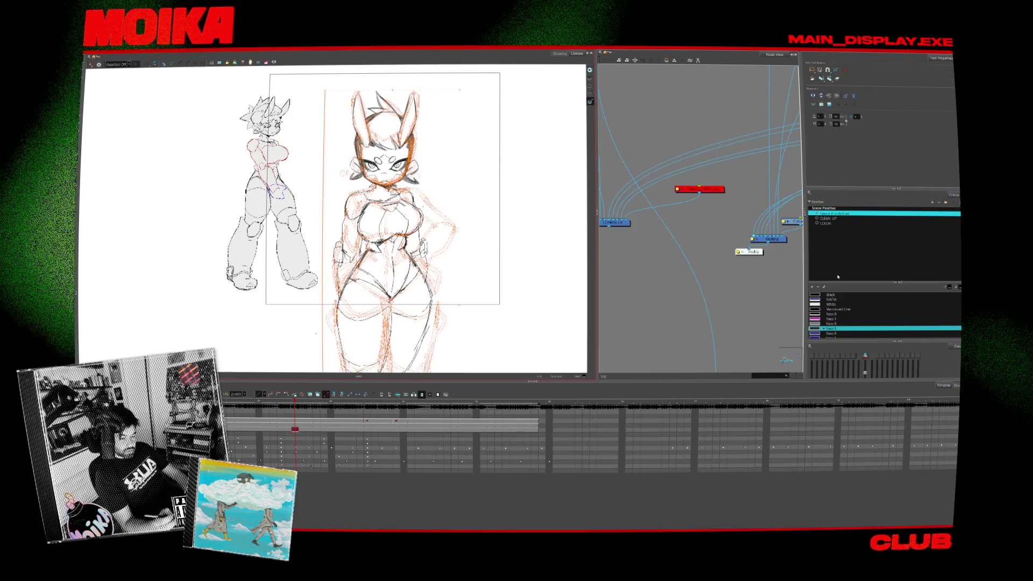
# Pick the NAOA colour, hide the orange strokes, and scrub to the later hands-on-hips frame.
pyautogui.click(831, 300)
pyautogui.moveTo(520, 302)
pyautogui.mouseDown()
pyautogui.moveTo(538, 310)
pyautogui.moveTo(532, 305)
pyautogui.mouseUp()
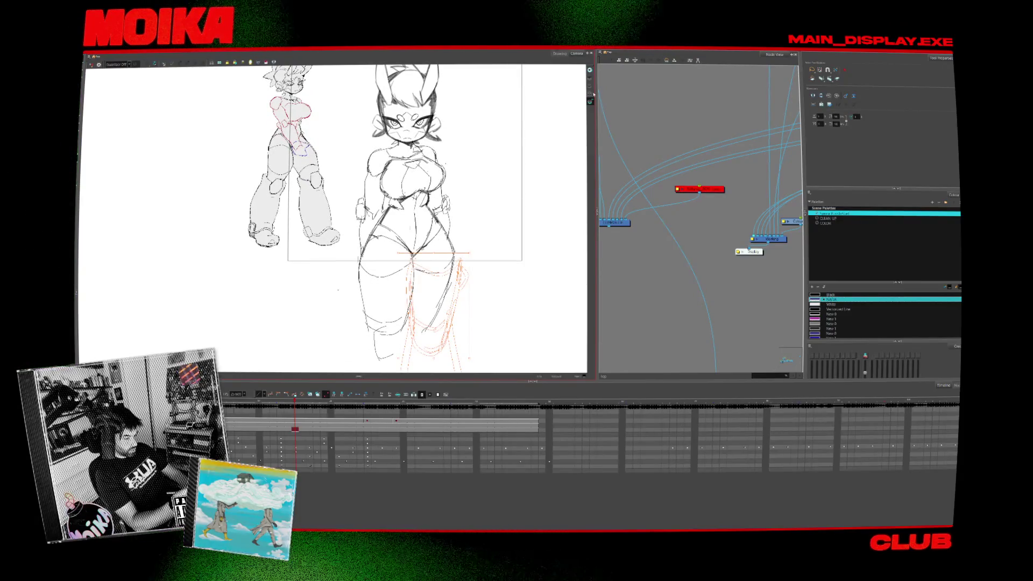
pyautogui.click(590, 87)
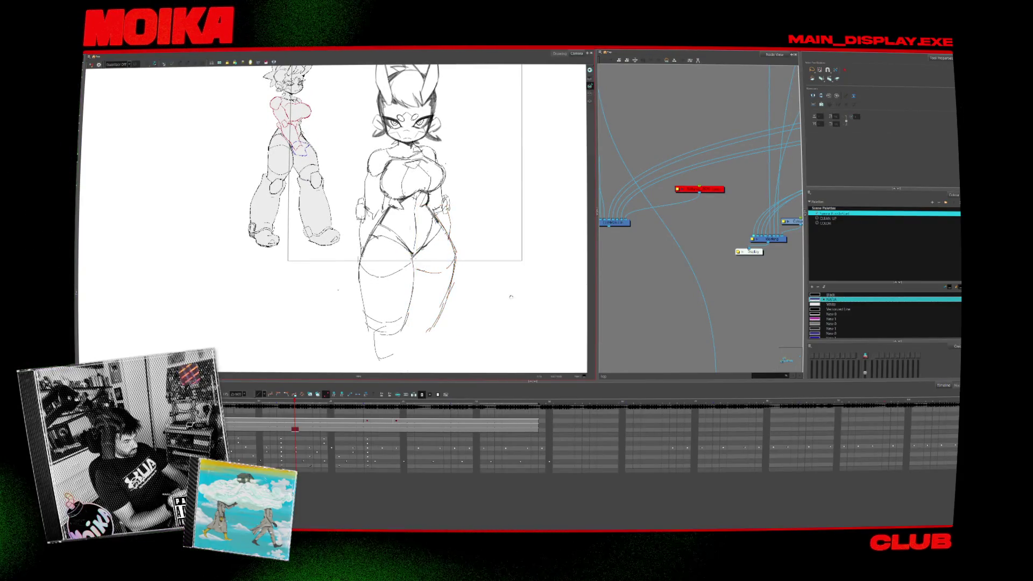
pyautogui.moveTo(510, 296); pyautogui.dragTo(512, 320)
pyautogui.moveTo(291, 402)
pyautogui.mouseDown()
pyautogui.moveTo(382, 408)
pyautogui.moveTo(295, 408)
pyautogui.mouseUp()
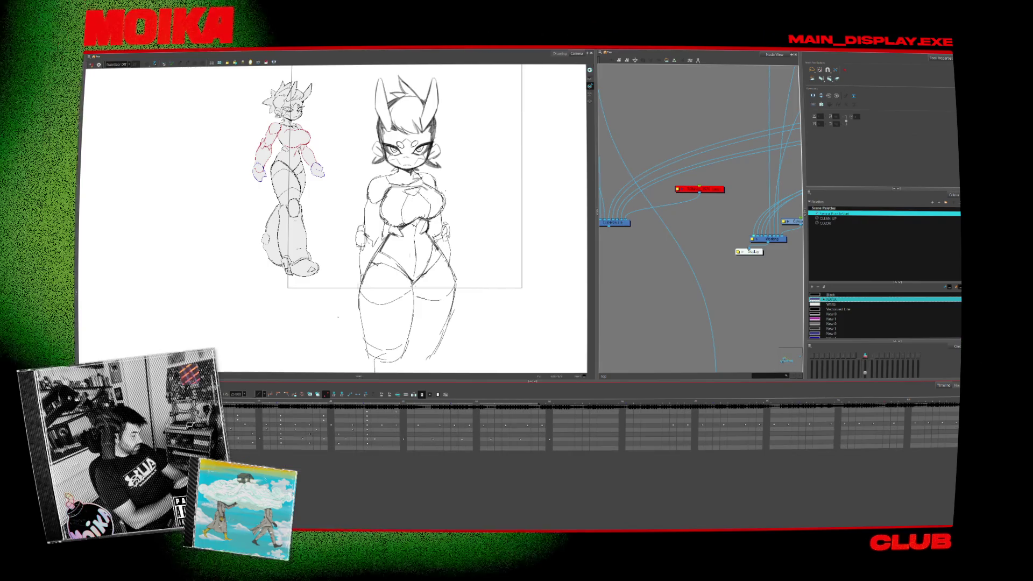
pyautogui.moveTo(267, 318); pyautogui.dragTo(170, 318)
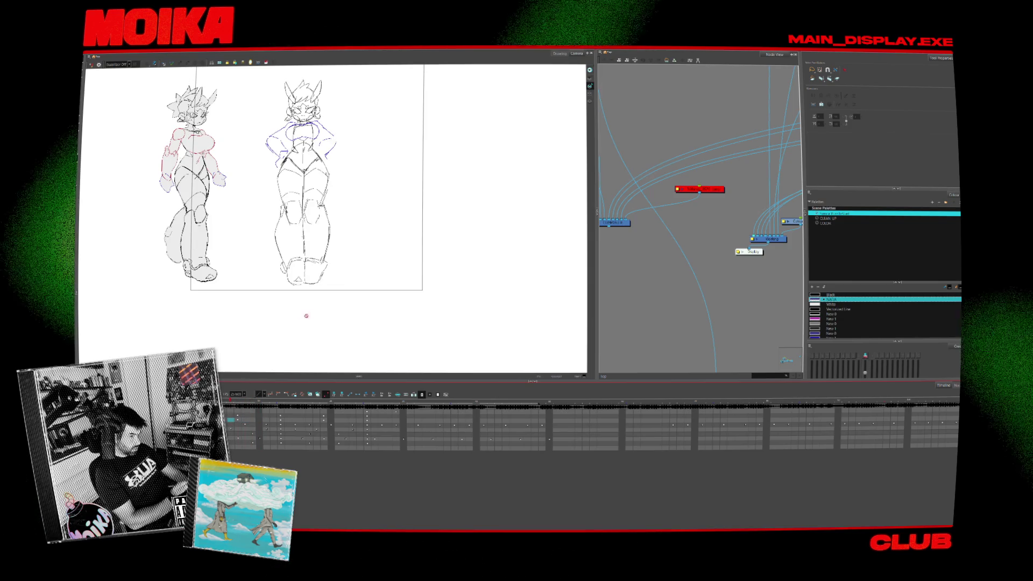
# Add a new keyed timeline row with Ctrl+R and zoom so both figures fill the view.
pyautogui.moveTo(321, 313); pyautogui.dragTo(366, 312)
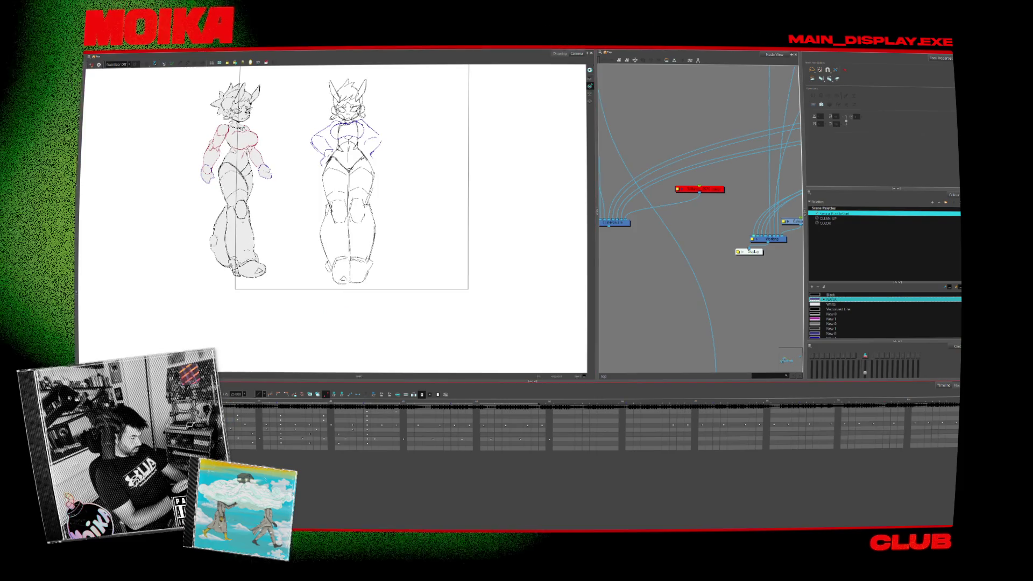
pyautogui.hotkey('ctrl', 'r')
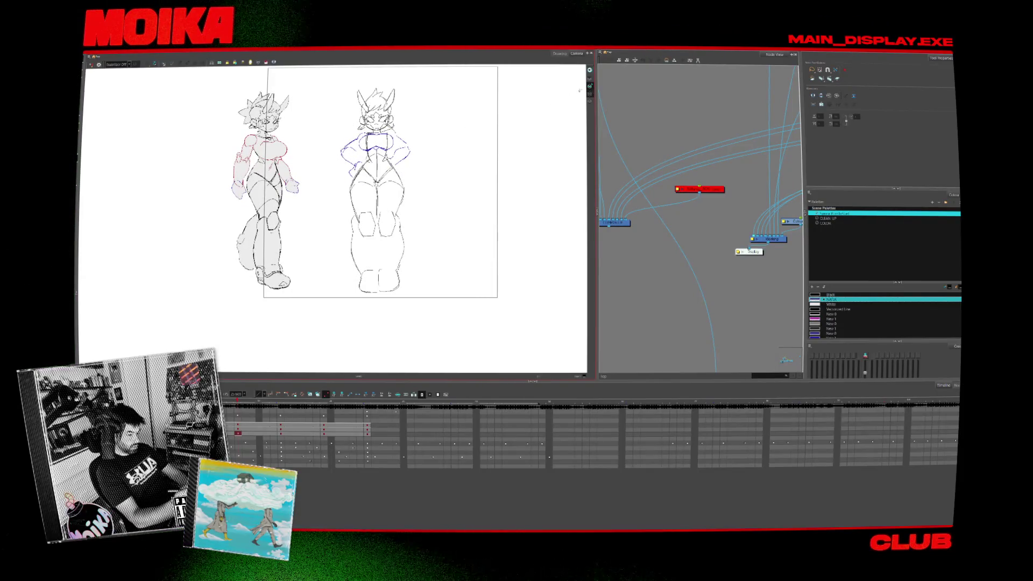
pyautogui.click(590, 94)
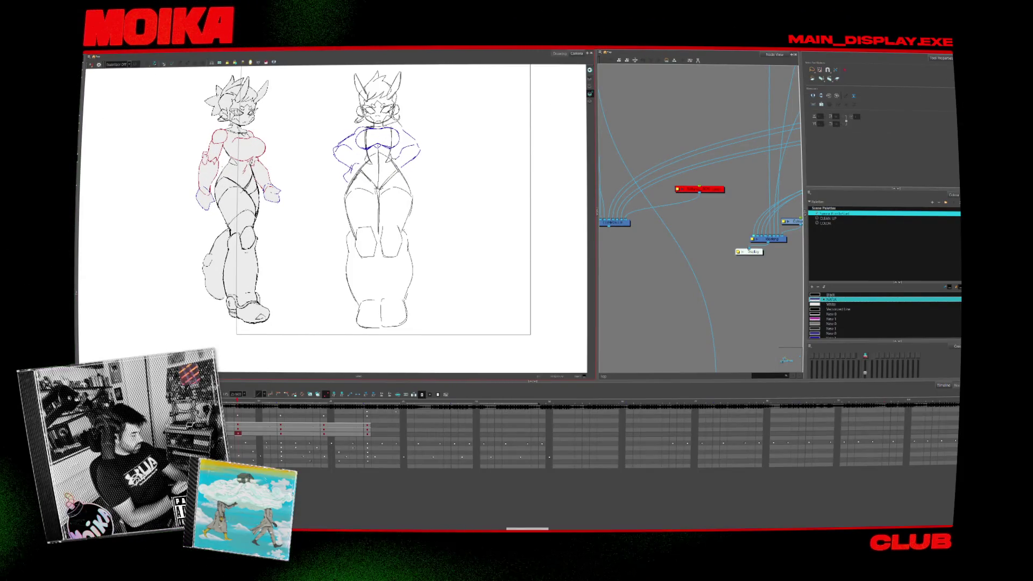
pyautogui.press('2')
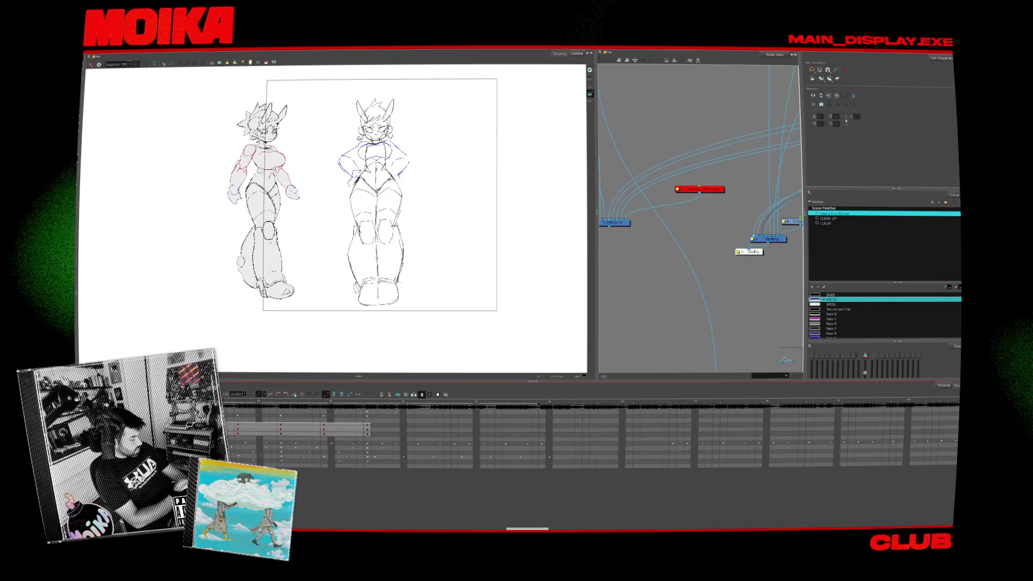
pyautogui.press('1')
pyautogui.hotkey('alt', 's')
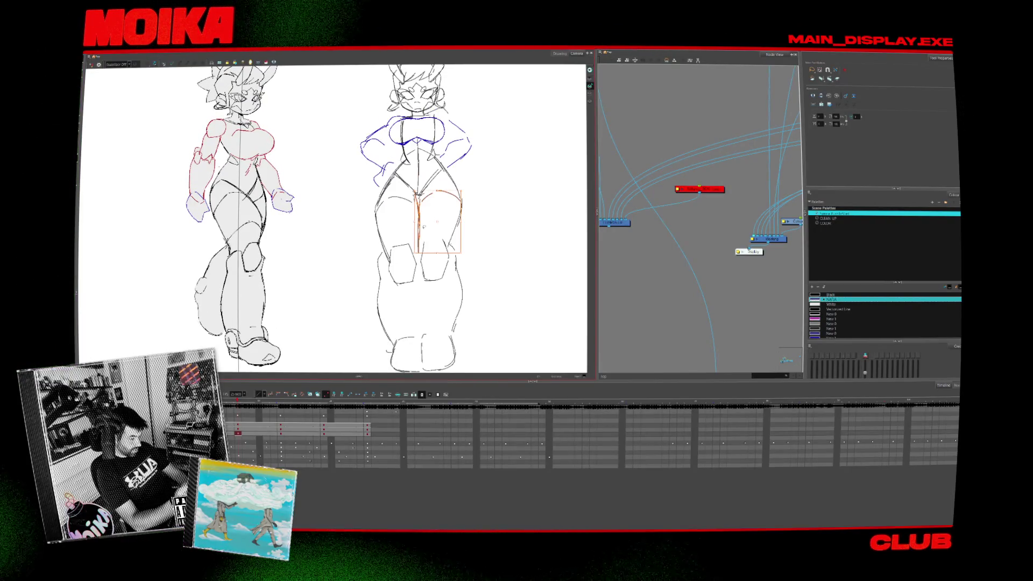
# Lasso-select the right figure's upper-body arm strokes.
pyautogui.hotkey('alt', 'b')
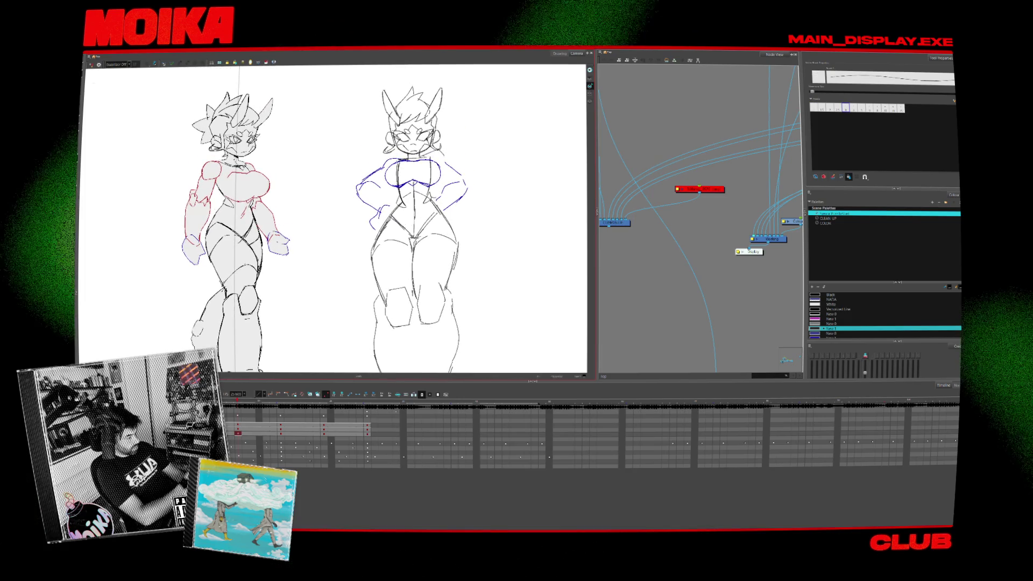
pyautogui.hotkey('alt', 's')
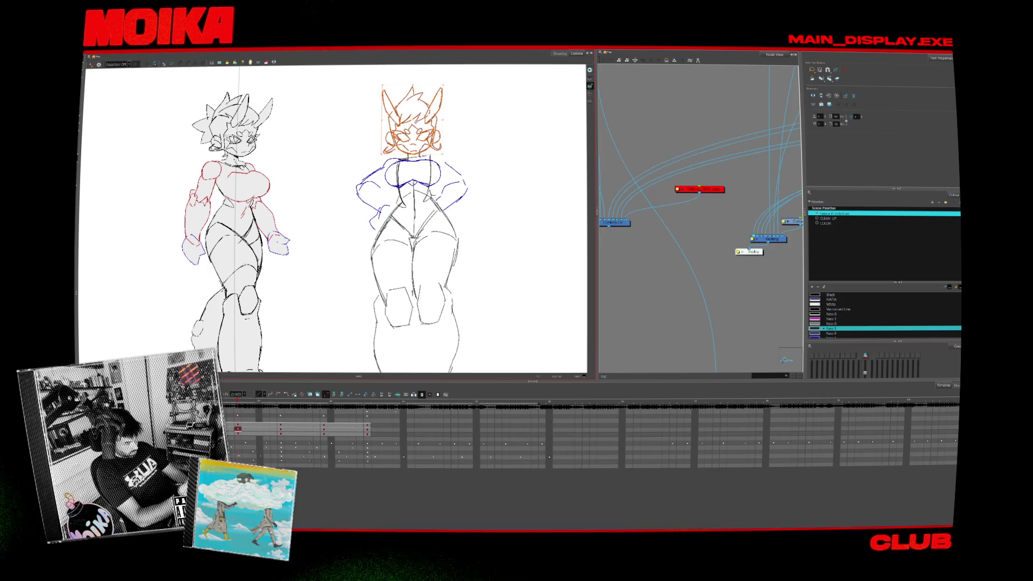
pyautogui.moveTo(355, 158); pyautogui.dragTo(434, 232)
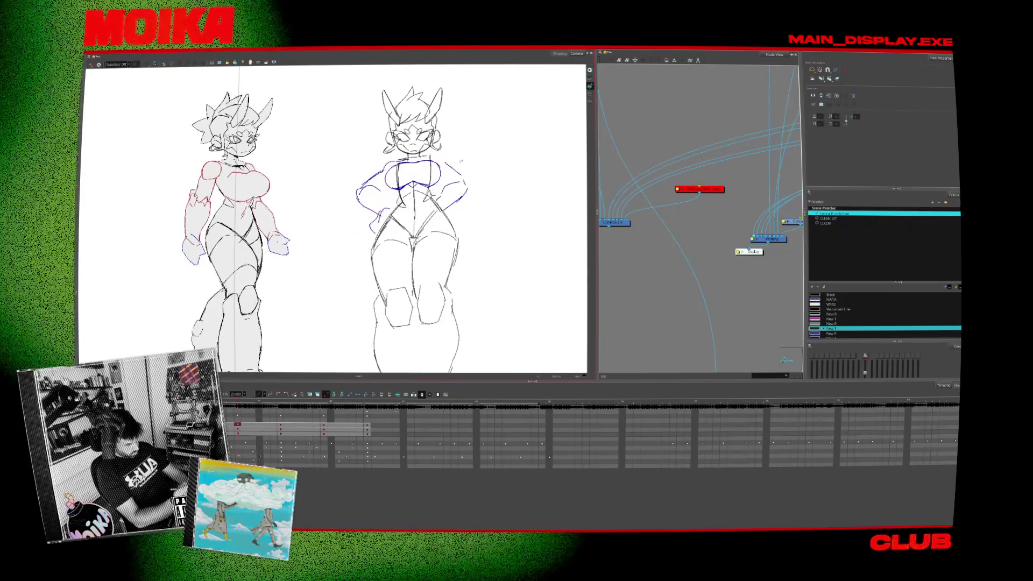
# Deselect the strokes, play back the animation, then switch to the lower-body drawing layer.
pyautogui.hotkey('alt', 'b')
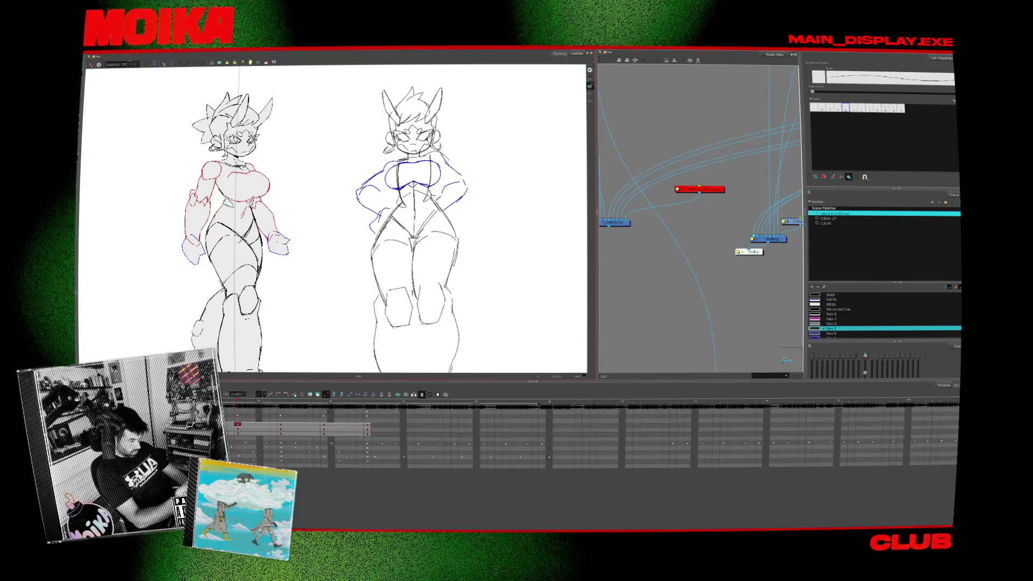
pyautogui.press('Return')
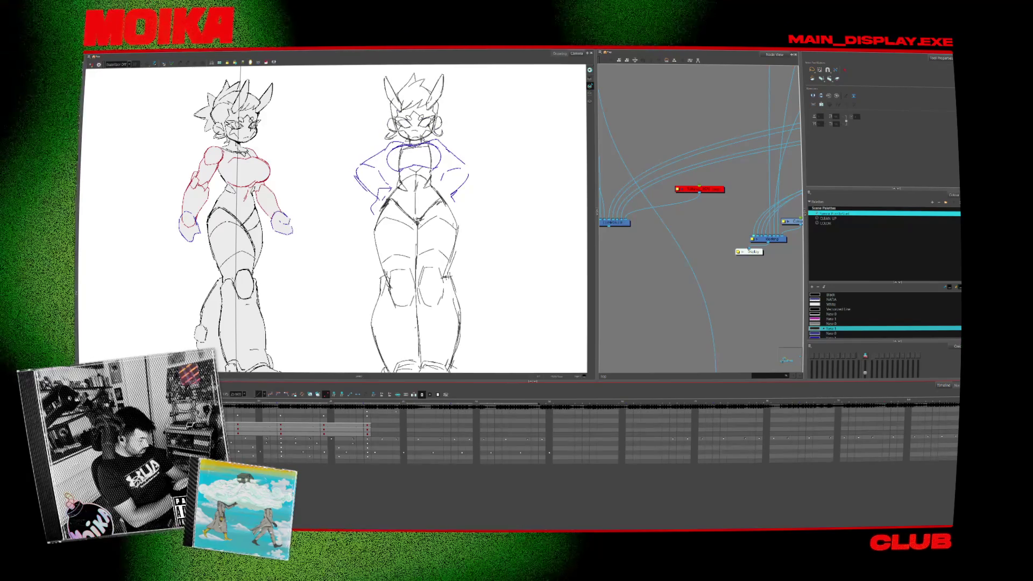
pyautogui.click(296, 434)
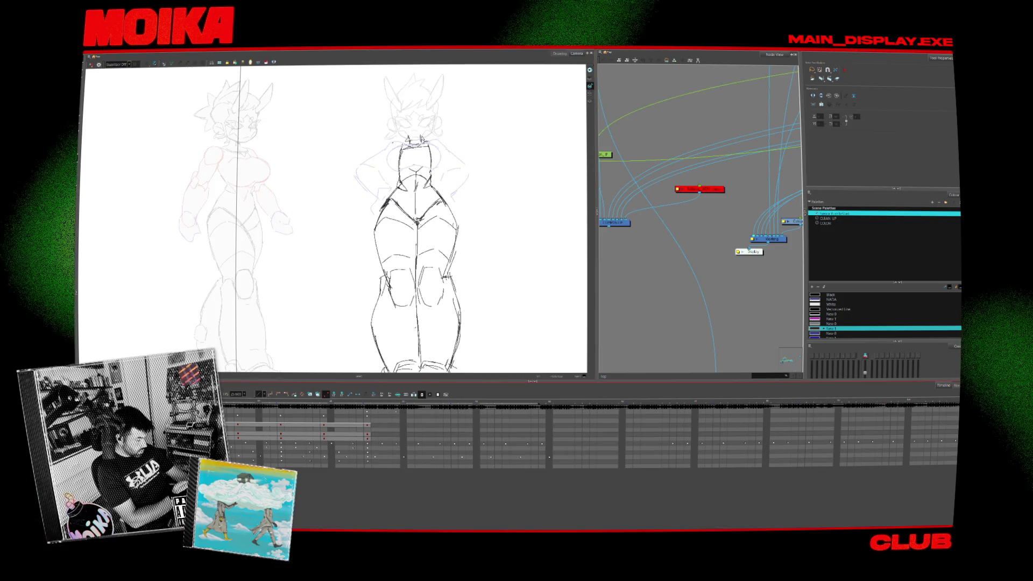
# Shift the other hands-on-hips sketch slightly to the left.
pyautogui.click(280, 430)
pyautogui.press('.')
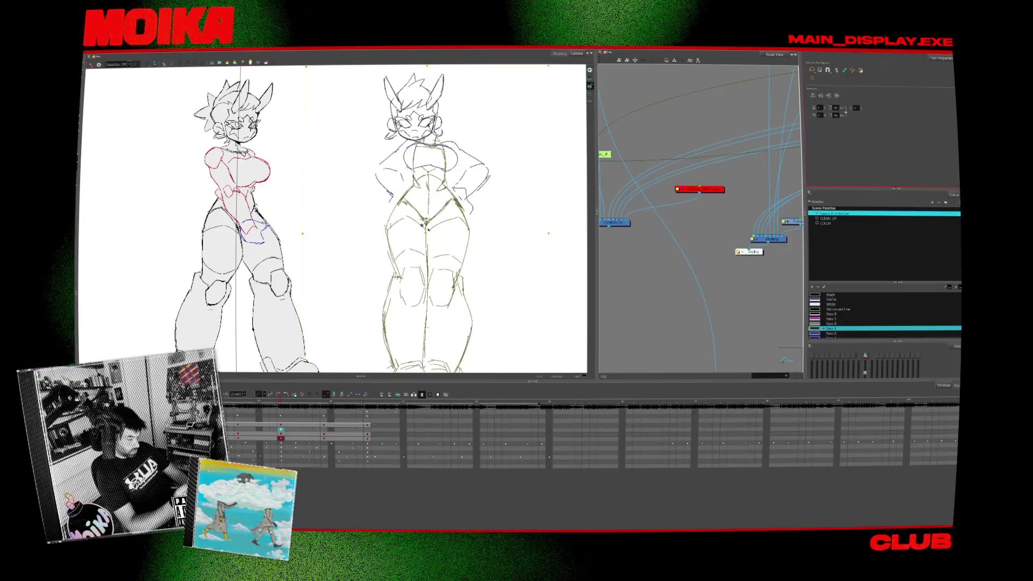
pyautogui.moveTo(428, 234); pyautogui.dragTo(413, 235)
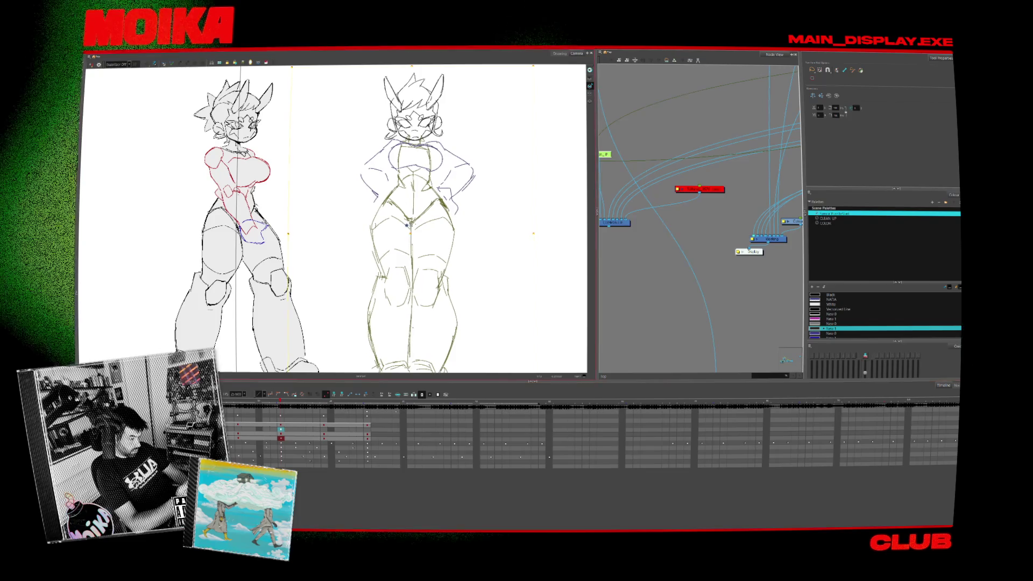
pyautogui.scroll(-3, 409, 231)
pyautogui.scroll(2, 334, 215)
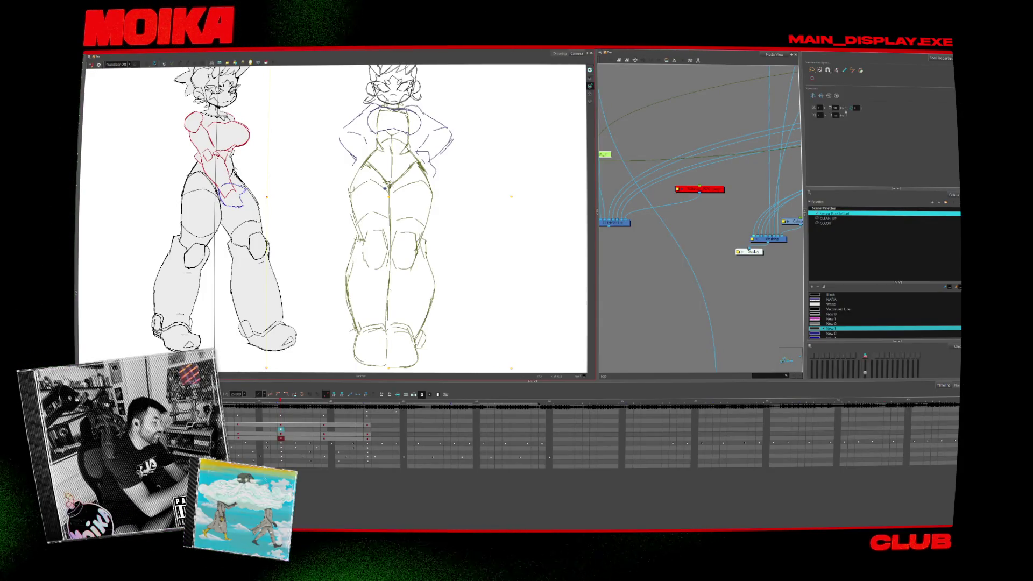
# Step back and forth through the hands-on-hips frames to compare the drawings.
pyautogui.press('.')
pyautogui.press('.')
pyautogui.press('.')
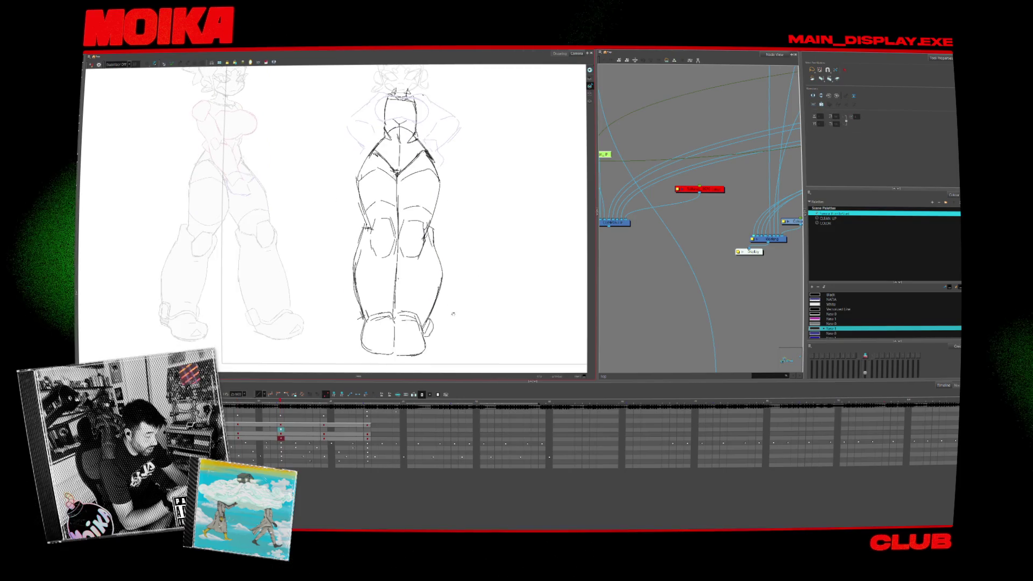
pyautogui.press('.')
pyautogui.press('.')
pyautogui.press('.')
pyautogui.press('.')
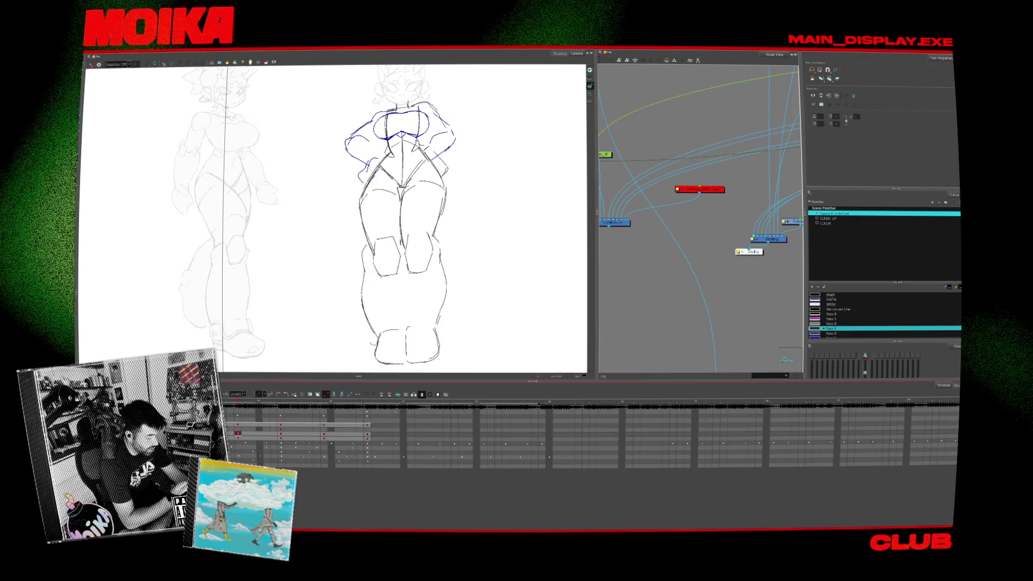
pyautogui.press('.')
pyautogui.press(',')
pyautogui.press(',')
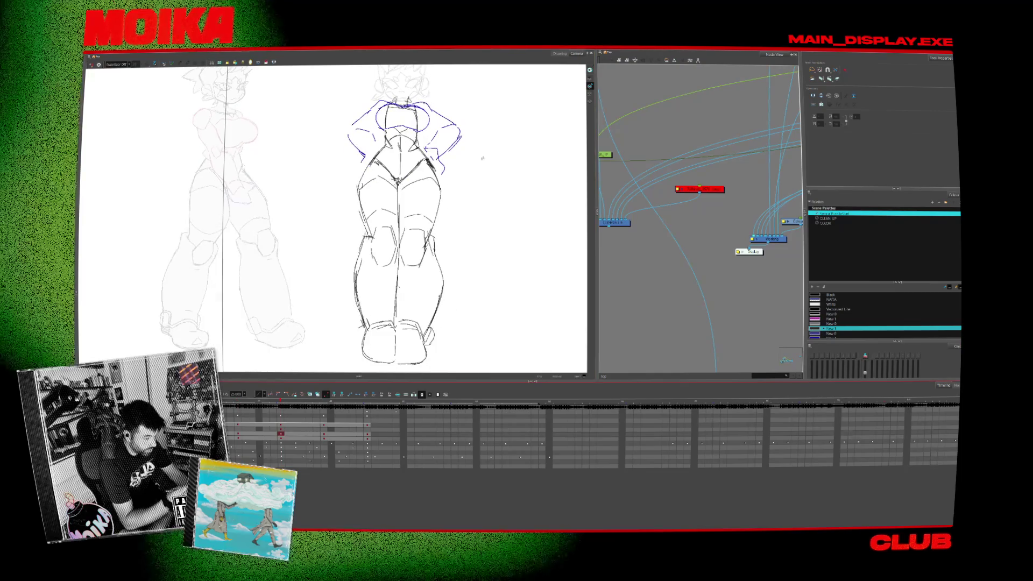
pyautogui.press('.')
pyautogui.press(',')
pyautogui.press('.')
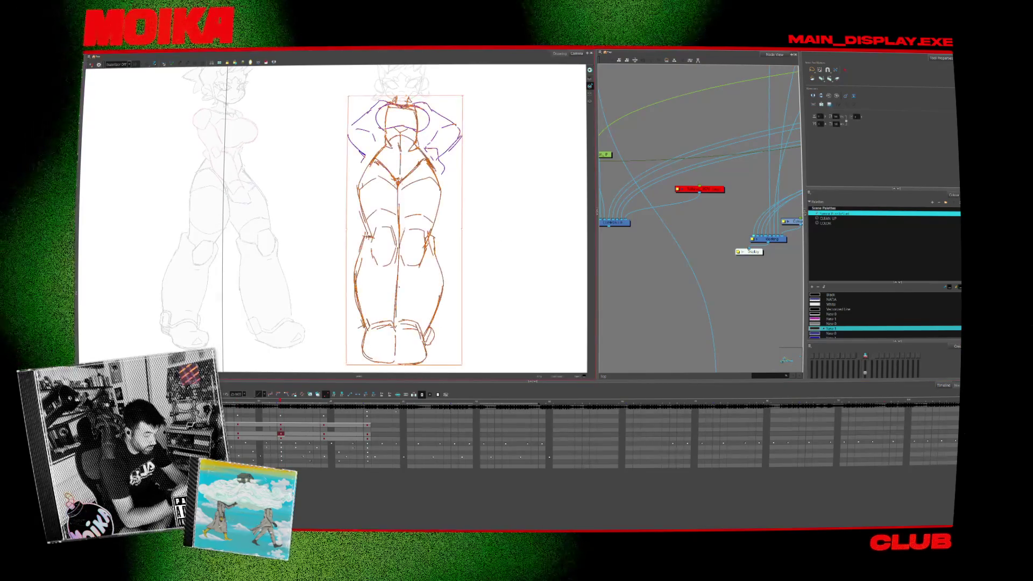
pyautogui.press(',')
pyautogui.press(',')
pyautogui.press(',')
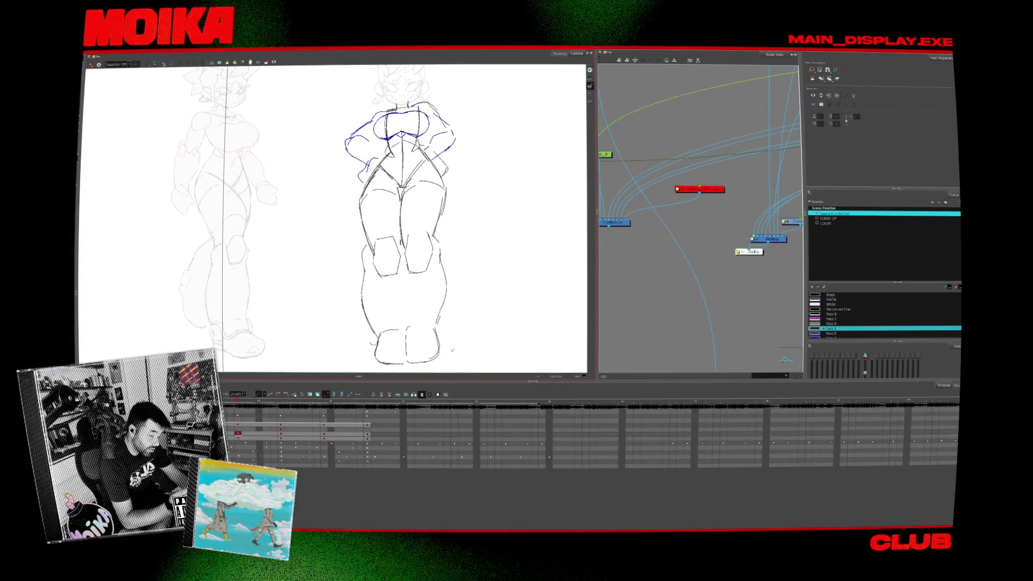
pyautogui.press('.')
pyautogui.press('.')
pyautogui.press('.')
pyautogui.press(',')
pyautogui.press(',')
pyautogui.press('.')
pyautogui.press(',')
pyautogui.press(',')
pyautogui.press('.')
pyautogui.press('.')
pyautogui.press(',')
pyautogui.press(',')
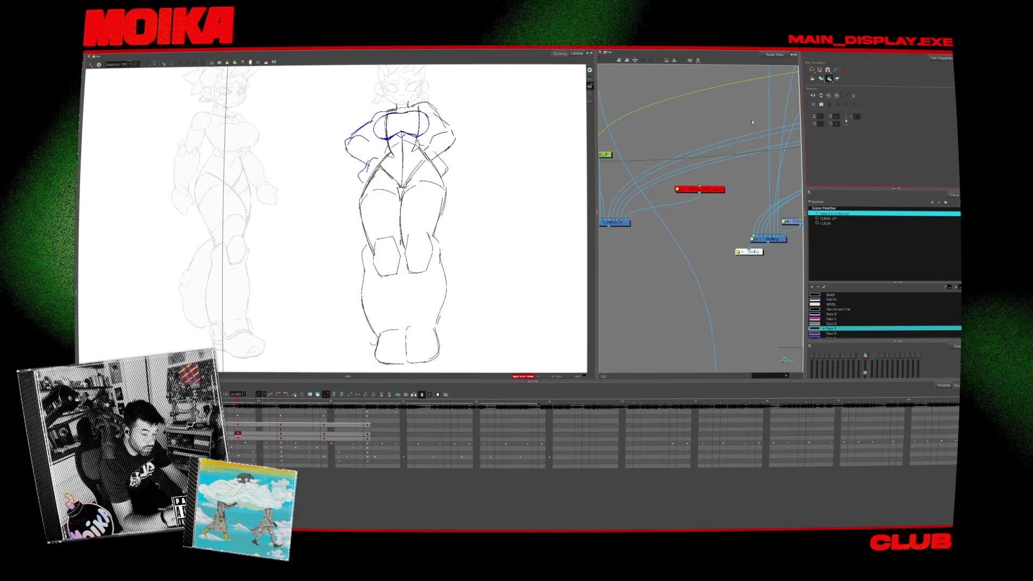
pyautogui.press('.')
pyautogui.press(',')
pyautogui.hotkey('ctrl', 'a')
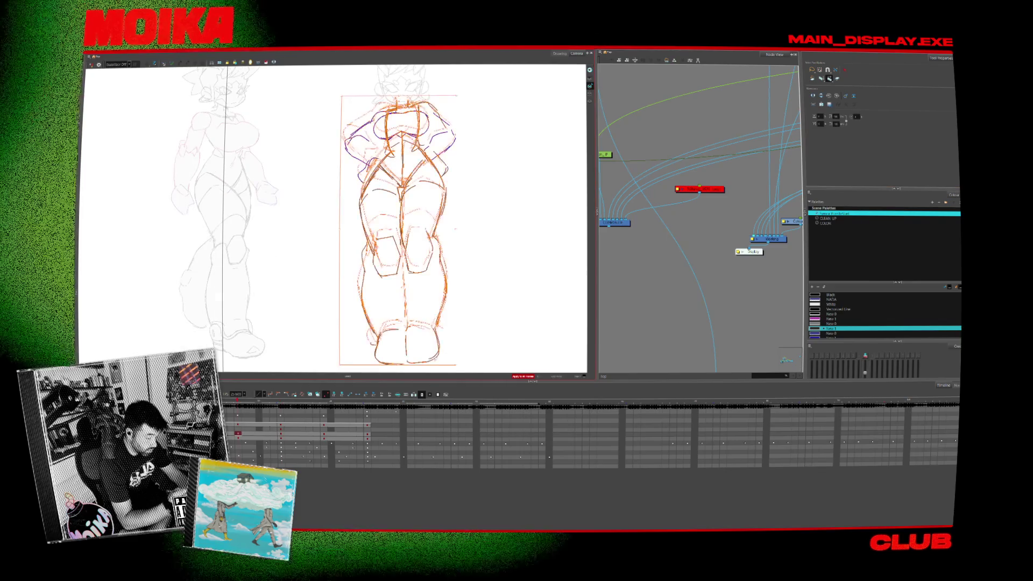
pyautogui.press('.')
pyautogui.press('.')
pyautogui.press('.')
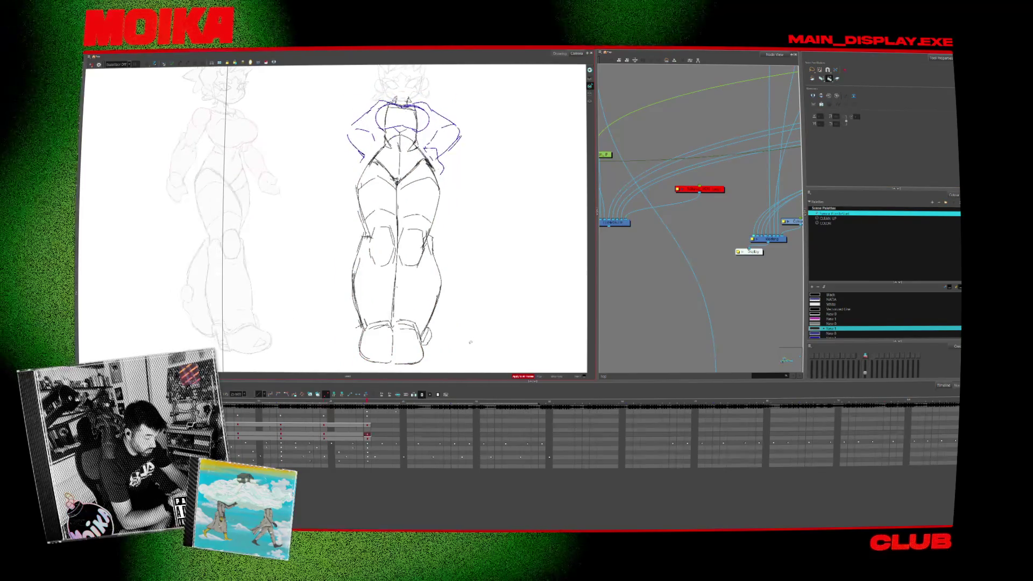
pyautogui.press('.')
pyautogui.press('.')
pyautogui.press('.')
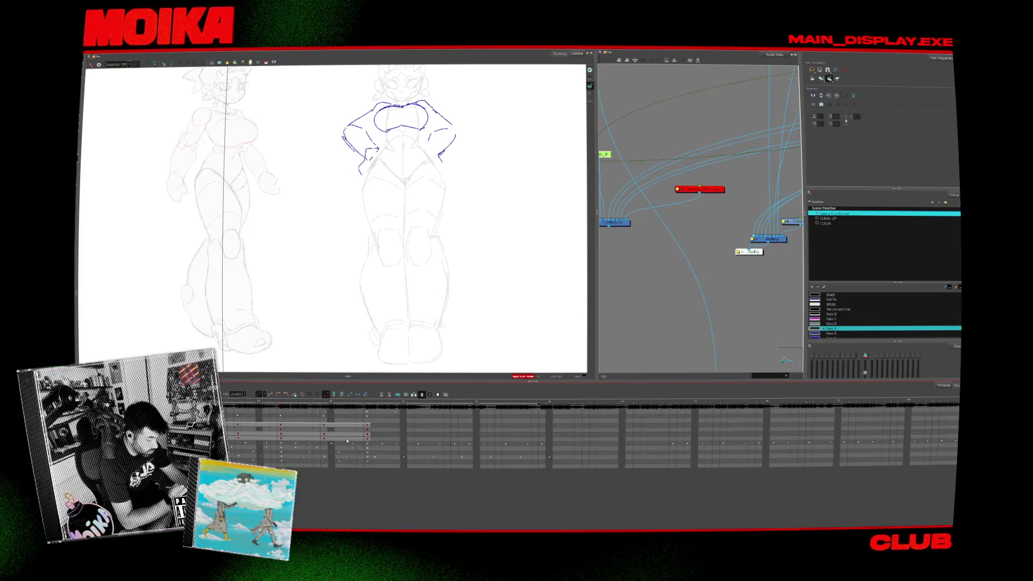
pyautogui.press(',')
pyautogui.press(',')
# Check the lower-body strokes at this frame, then scrub to a later frame and play back.
pyautogui.click(281, 438)
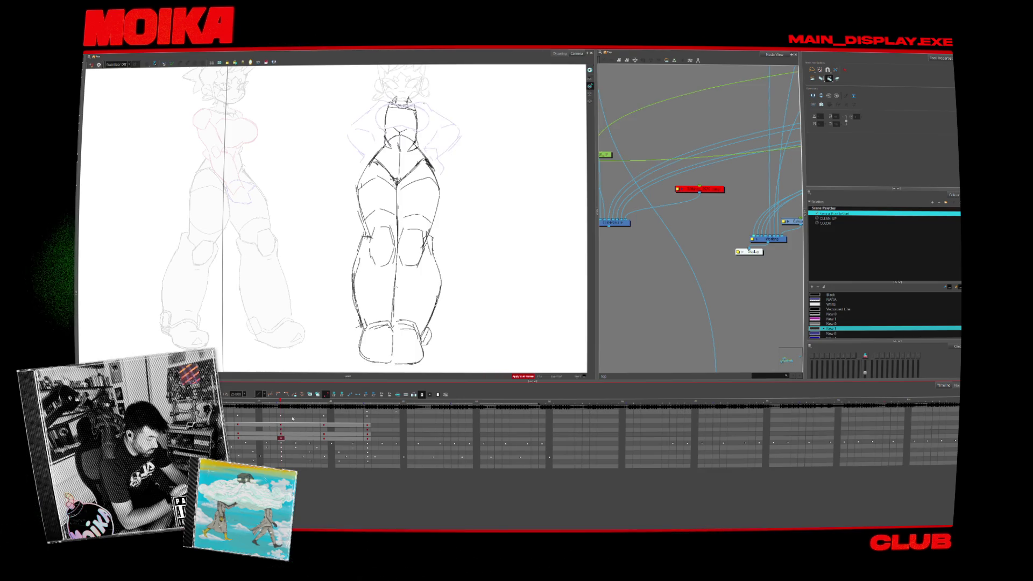
pyautogui.hotkey('ctrl', 'a')
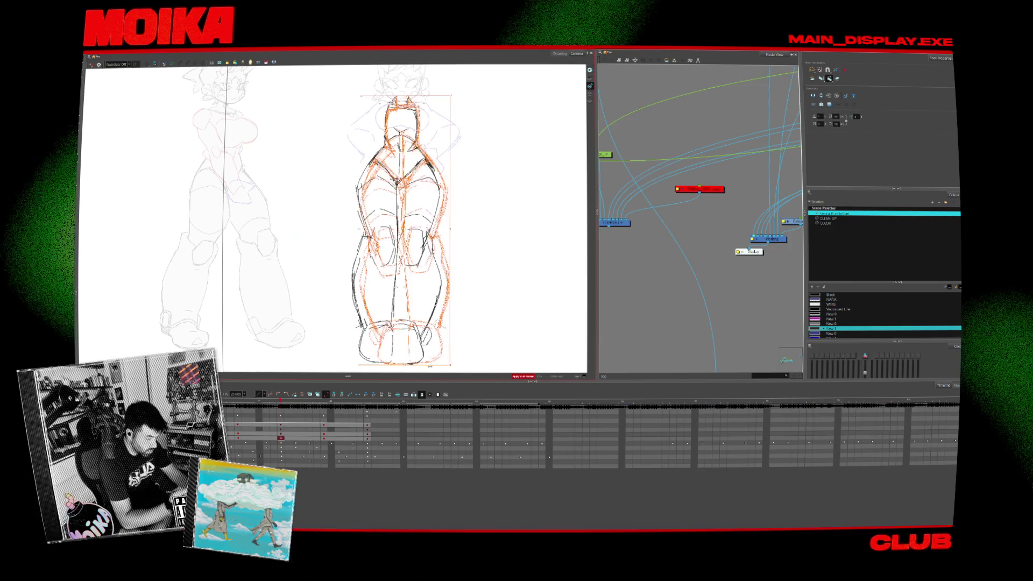
pyautogui.click(468, 343)
pyautogui.hotkey('ctrl', 'a')
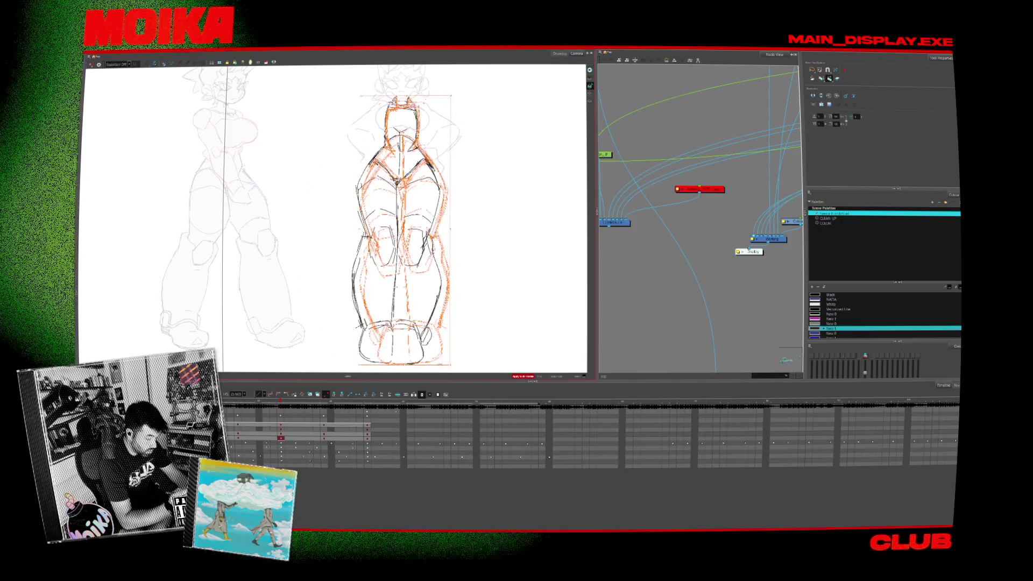
pyautogui.click(458, 357)
pyautogui.hotkey('ctrl', 'a')
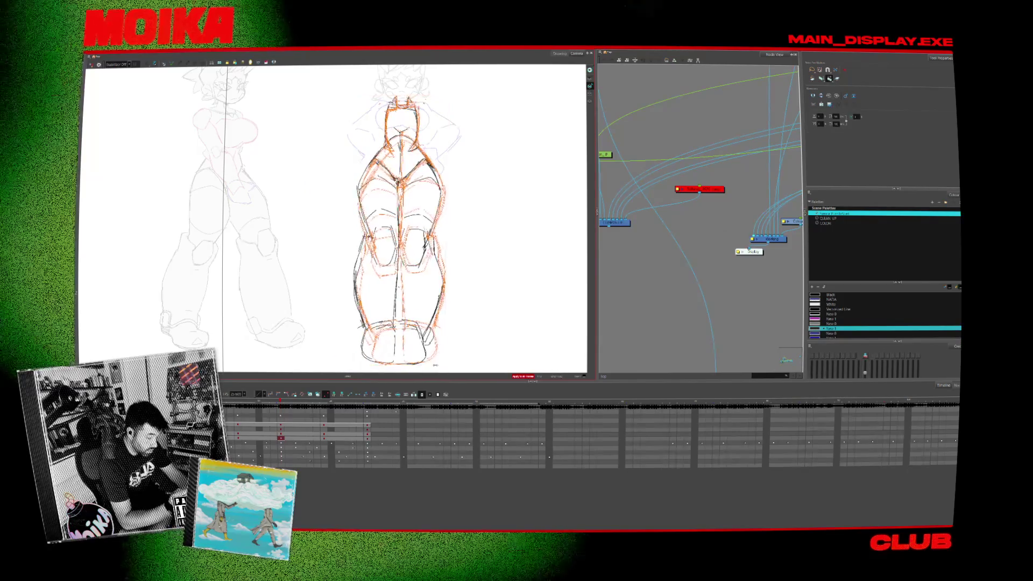
pyautogui.press('Escape')
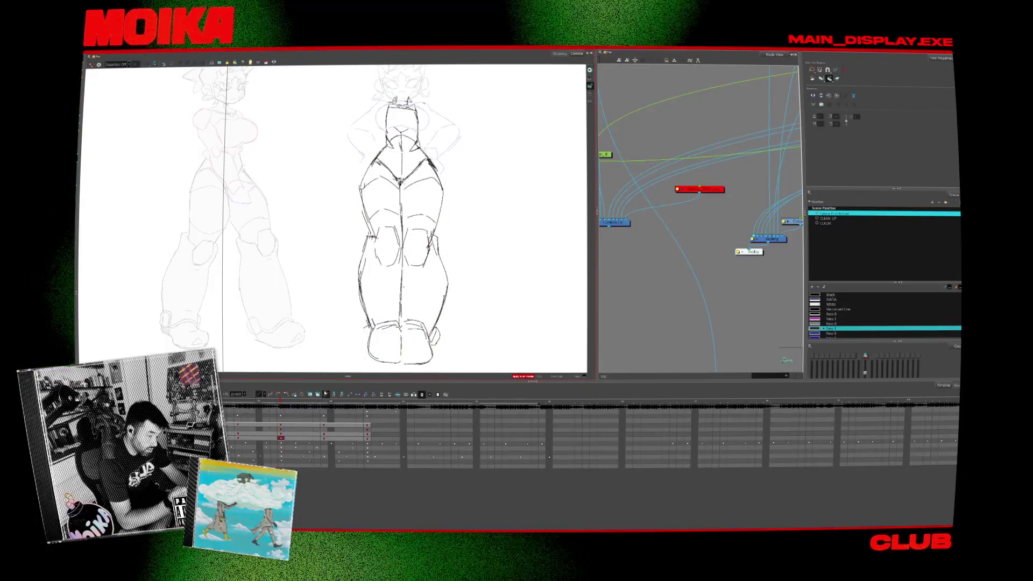
pyautogui.moveTo(280, 402); pyautogui.dragTo(331, 407)
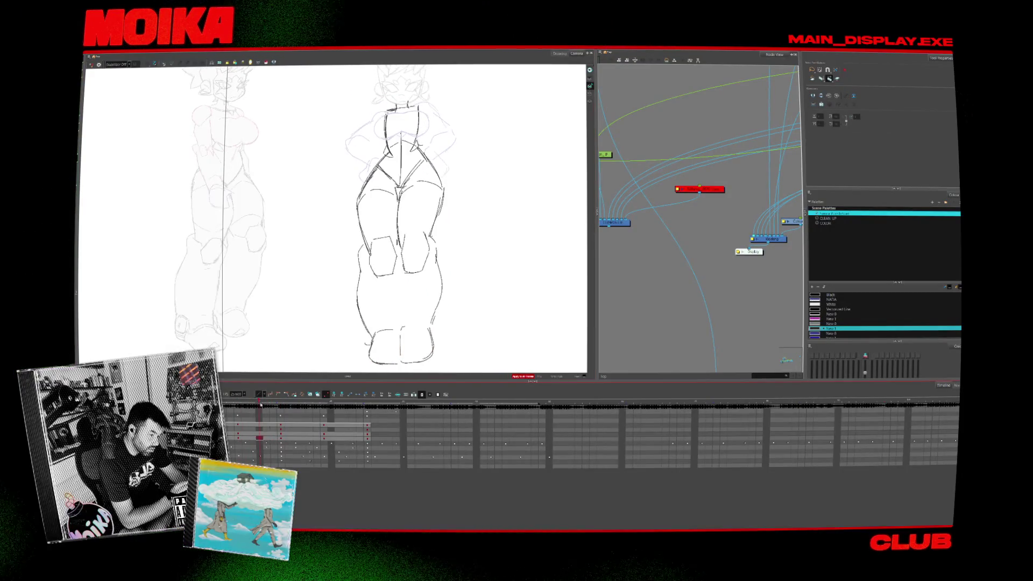
pyautogui.press('Return')
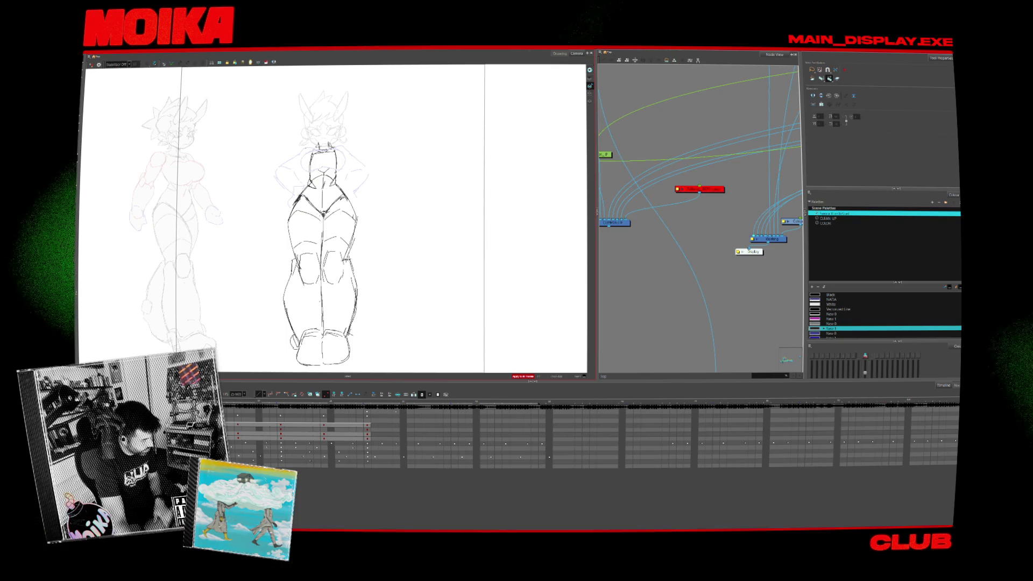
pyautogui.click(151, 351)
pyautogui.moveTo(461, 401); pyautogui.dragTo(273, 401)
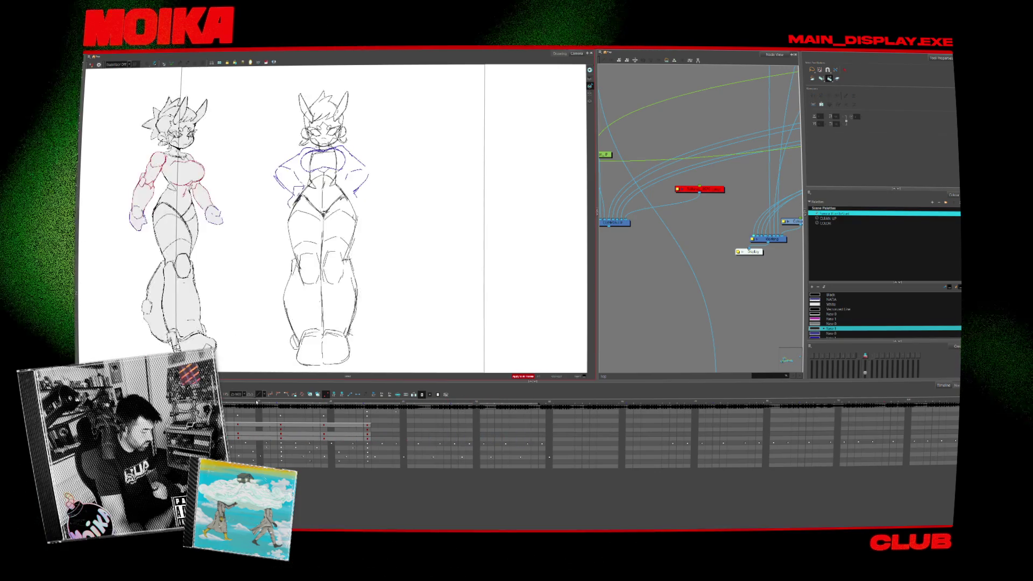
pyautogui.click(363, 403)
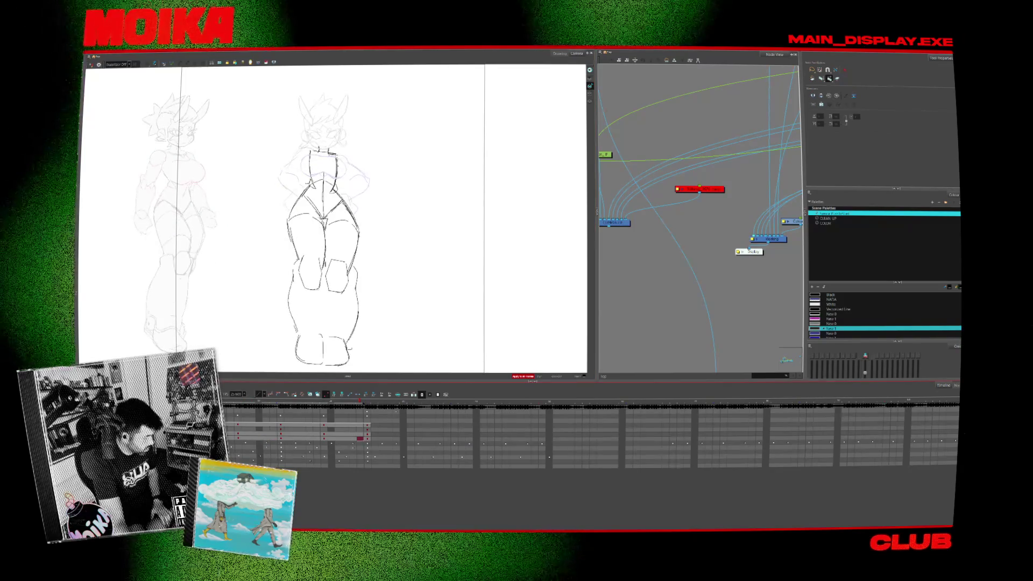
pyautogui.press('.')
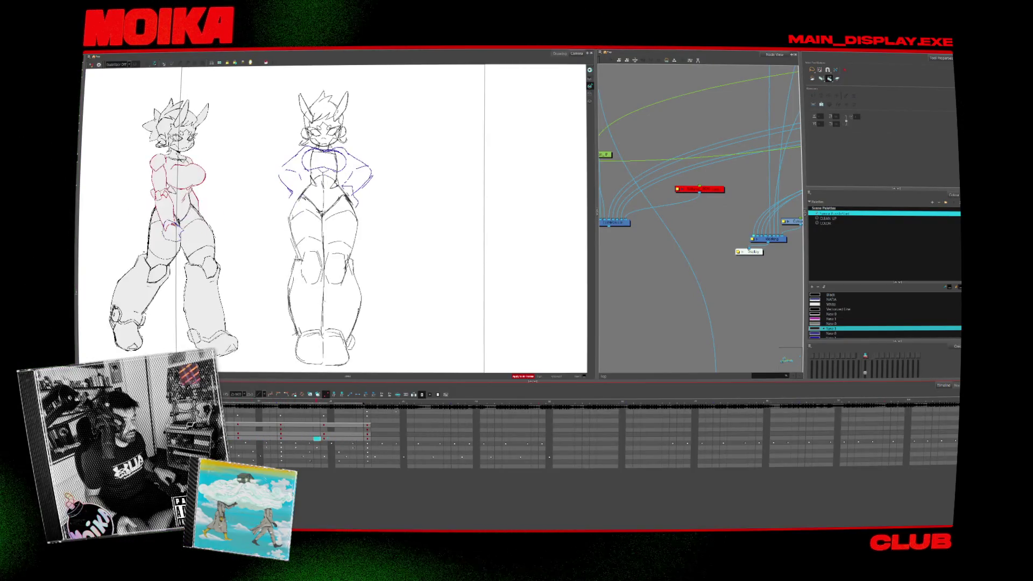
pyautogui.click(324, 439)
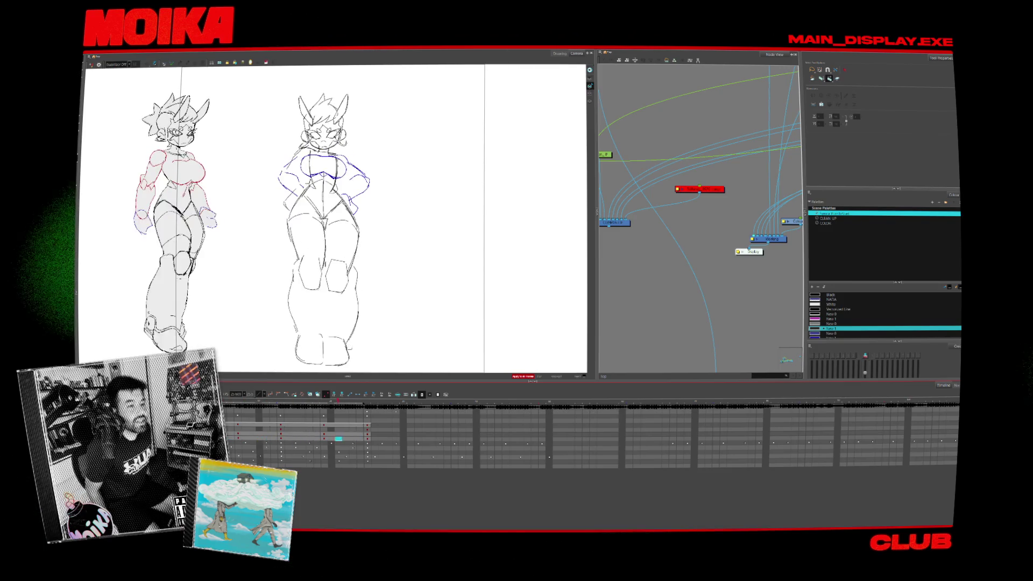
pyautogui.press('.')
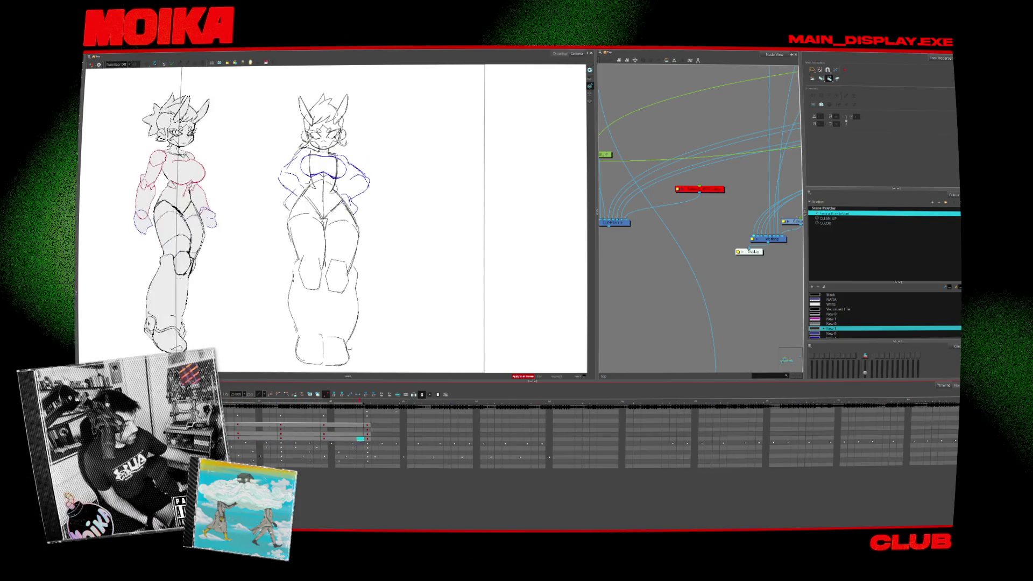
pyautogui.press('.')
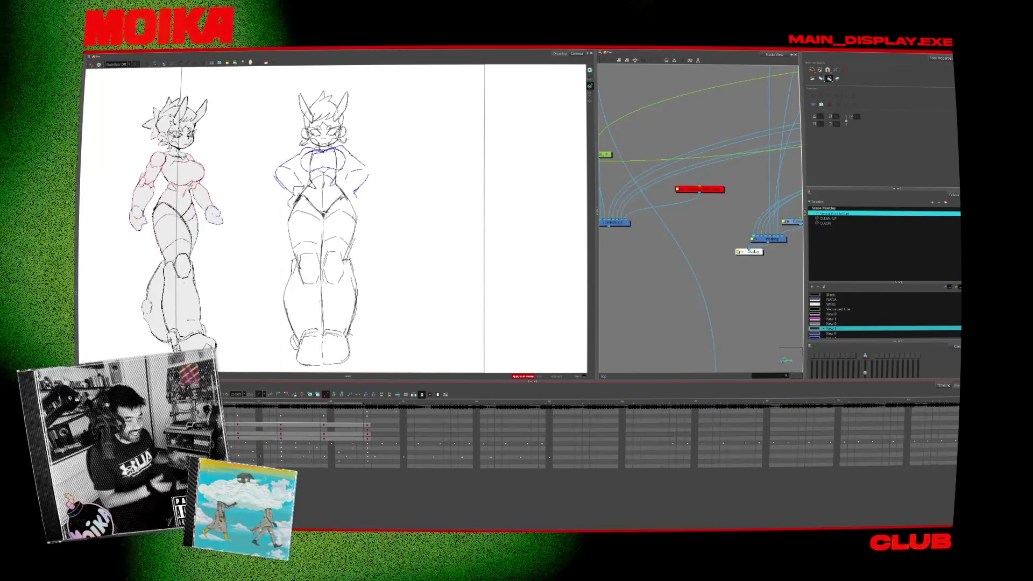
pyautogui.press('Return')
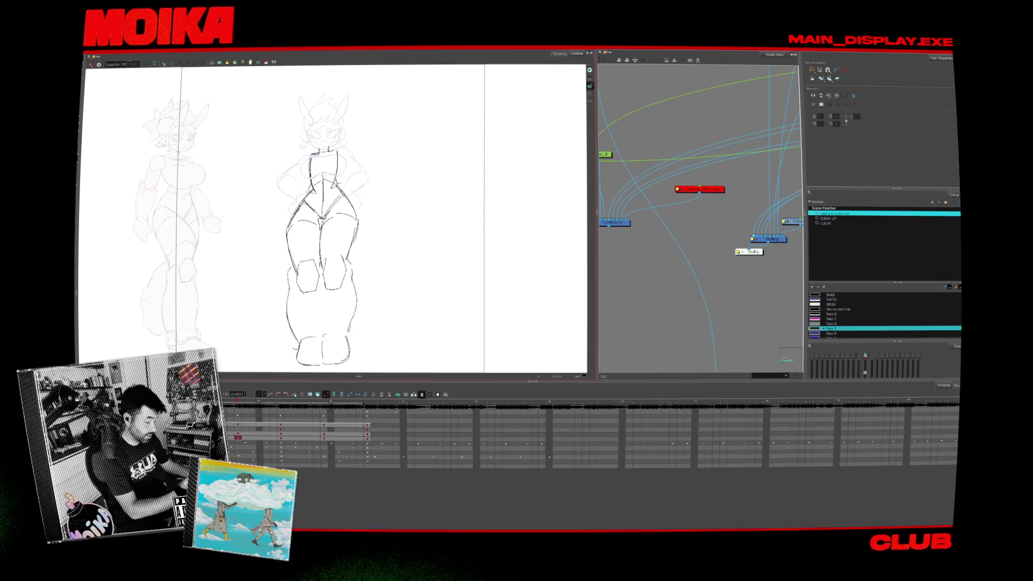
# Flip between neighbouring walk drawings to check the motion, landing on the blue-stroked front pose.
pyautogui.press('.')
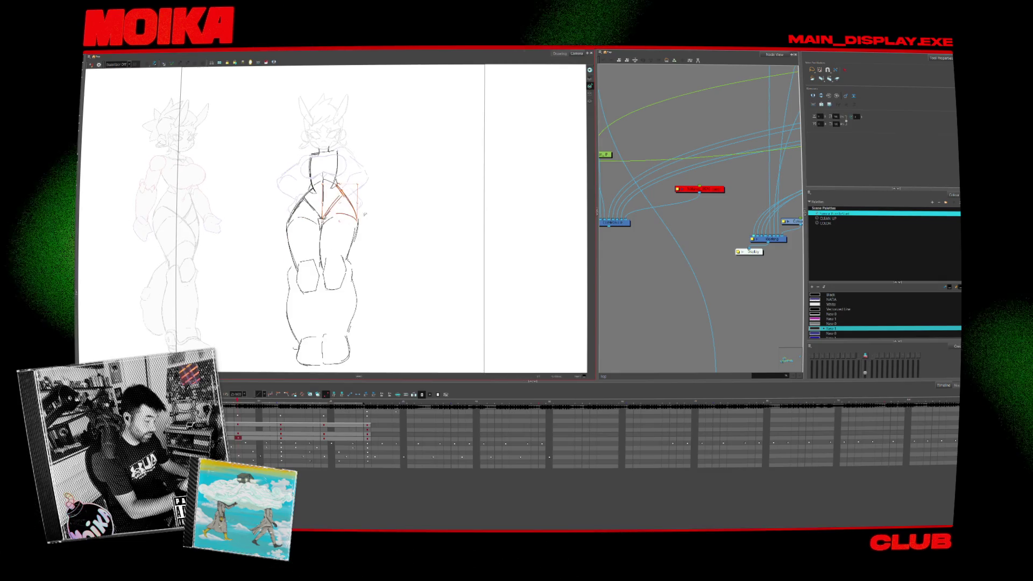
pyautogui.press('.')
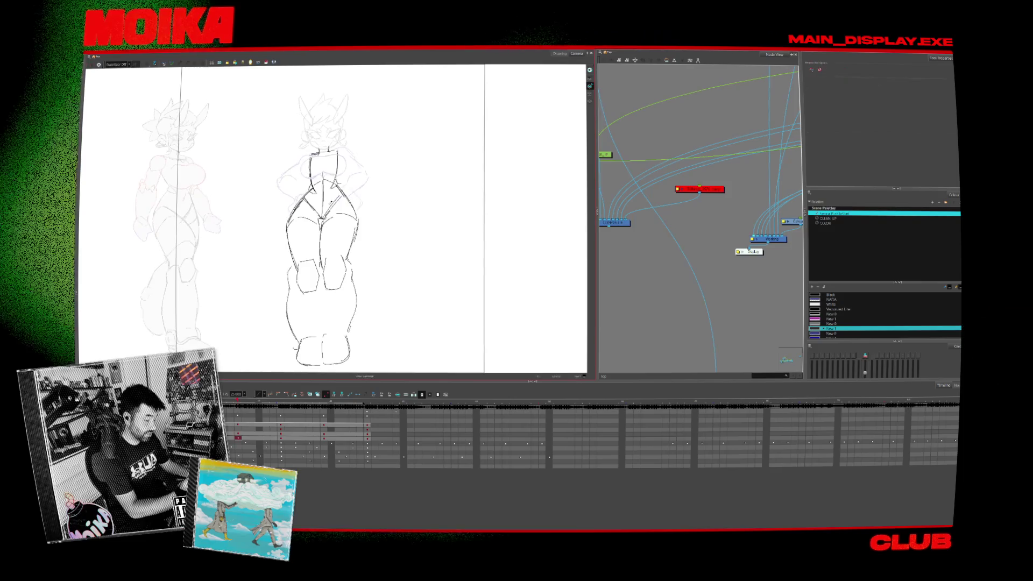
pyautogui.hotkey('alt', 'b')
pyautogui.hotkey('alt', '/')
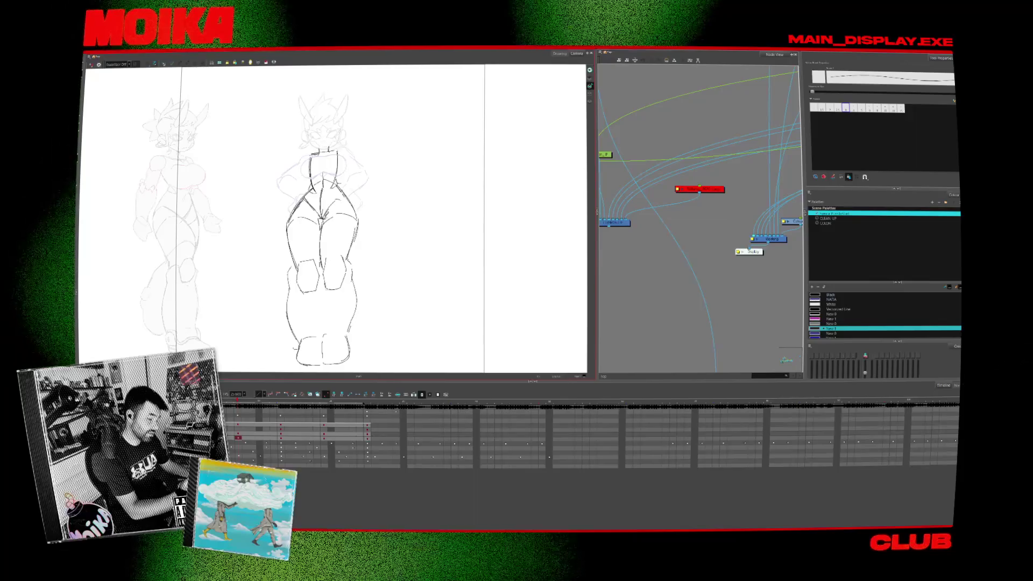
pyautogui.press('.')
pyautogui.press('.')
pyautogui.press(',')
pyautogui.press('.')
pyautogui.press(',')
pyautogui.hotkey('alt', 'b')
pyautogui.press('.')
pyautogui.press(',')
pyautogui.hotkey('alt', '/')
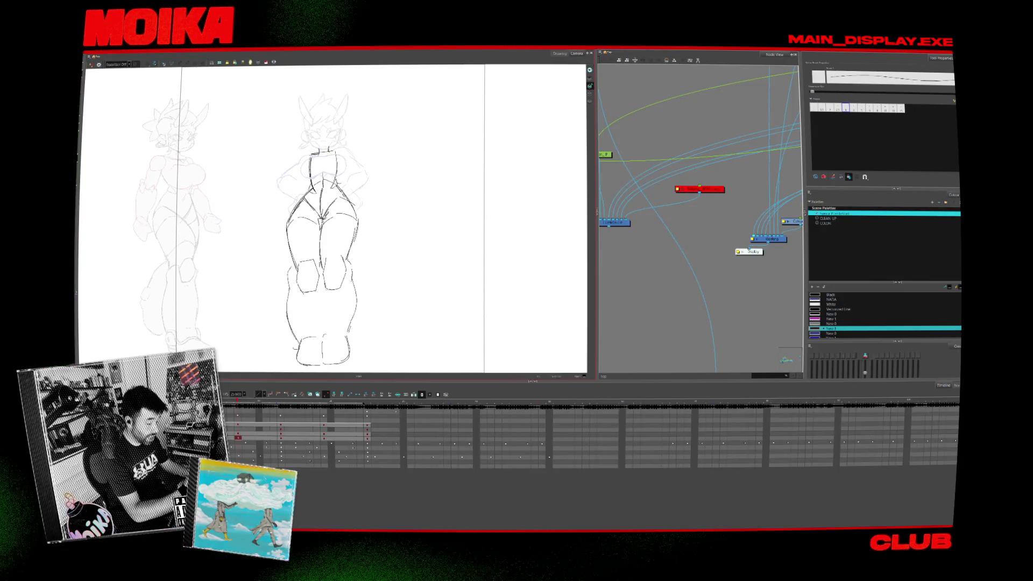
pyautogui.press('.')
pyautogui.press(',')
pyautogui.press('.')
pyautogui.press(',')
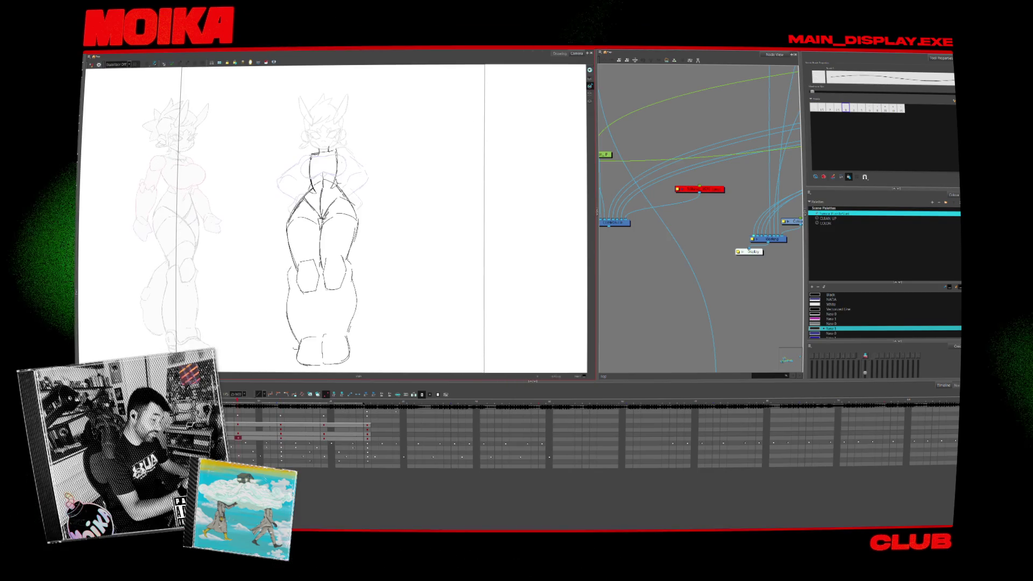
pyautogui.press('.')
pyautogui.press(',')
pyautogui.press('.')
pyautogui.press(',')
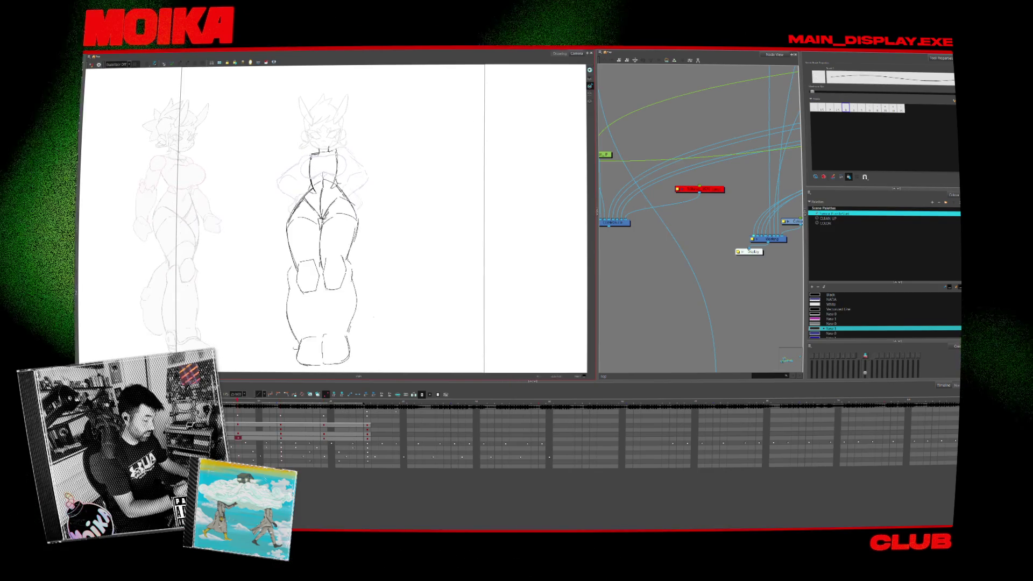
pyautogui.press('.')
pyautogui.press(',')
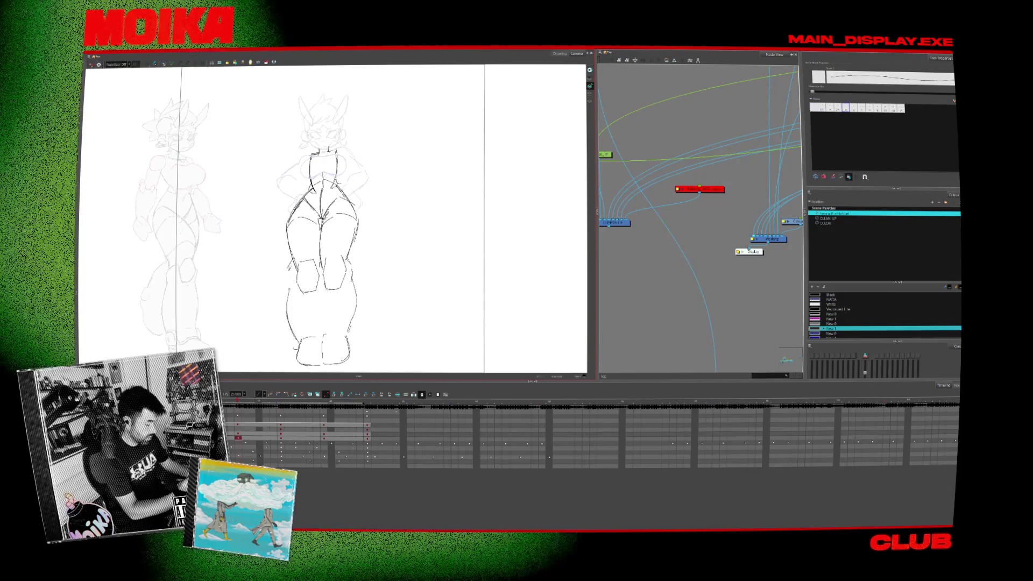
pyautogui.press('.')
pyautogui.press(',')
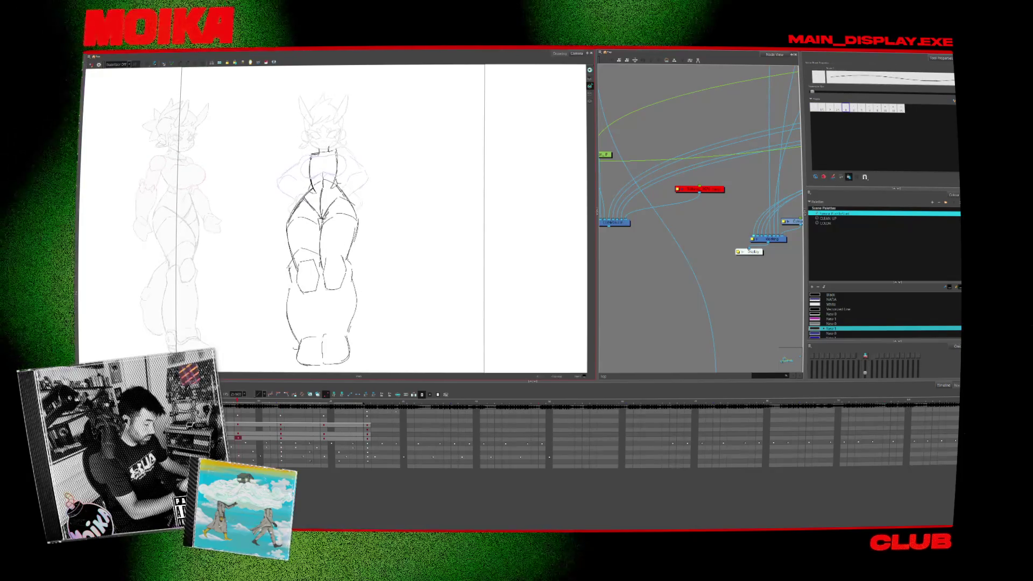
pyautogui.press('.')
pyautogui.press(',')
pyautogui.press('.')
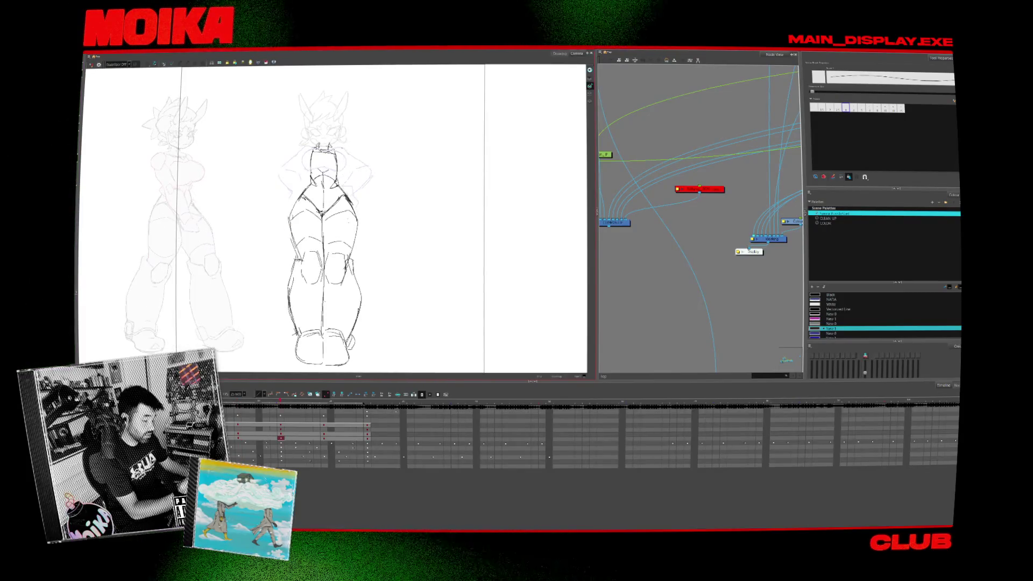
pyautogui.press(',')
pyautogui.press('.')
pyautogui.press(',')
pyautogui.press('.')
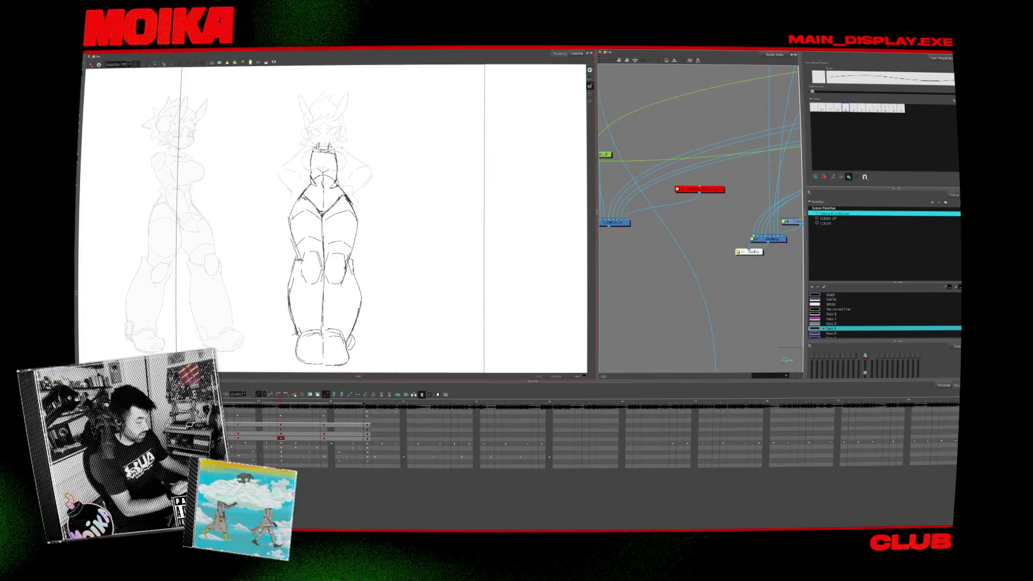
pyautogui.press('.')
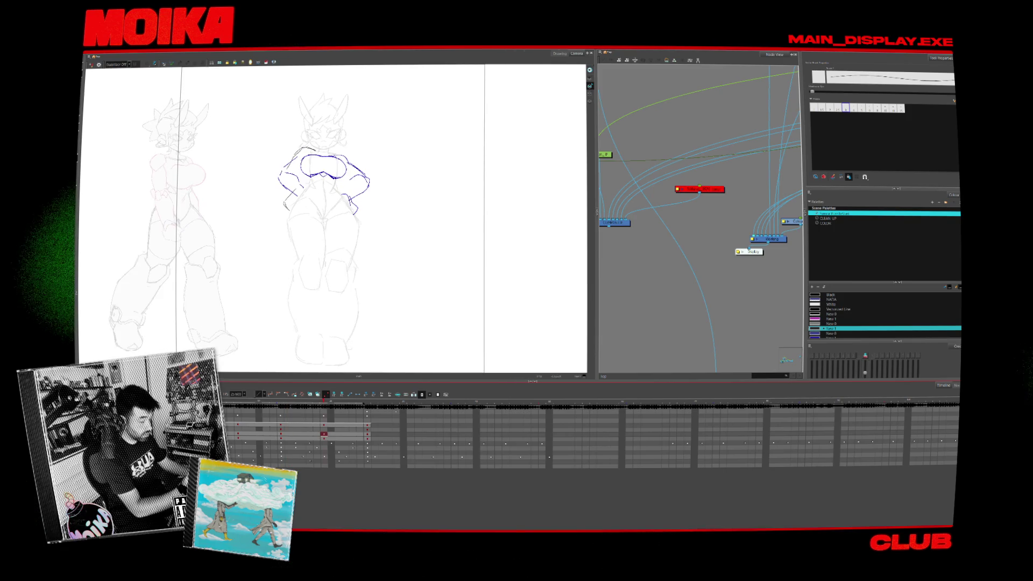
# With a blue brush, draw the arm arc over the upper torso and the left shoulder line.
pyautogui.click(831, 300)
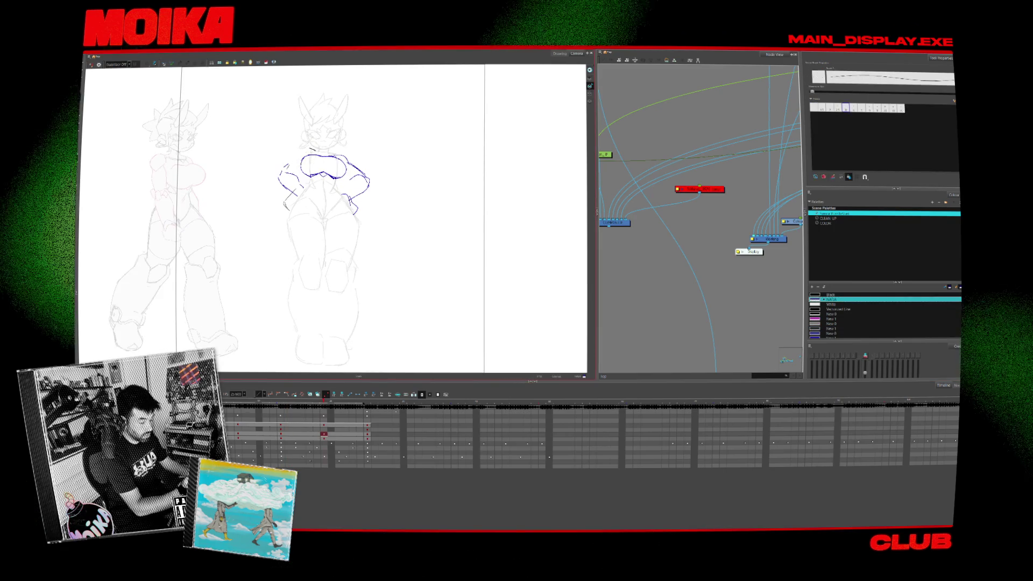
pyautogui.press('2')
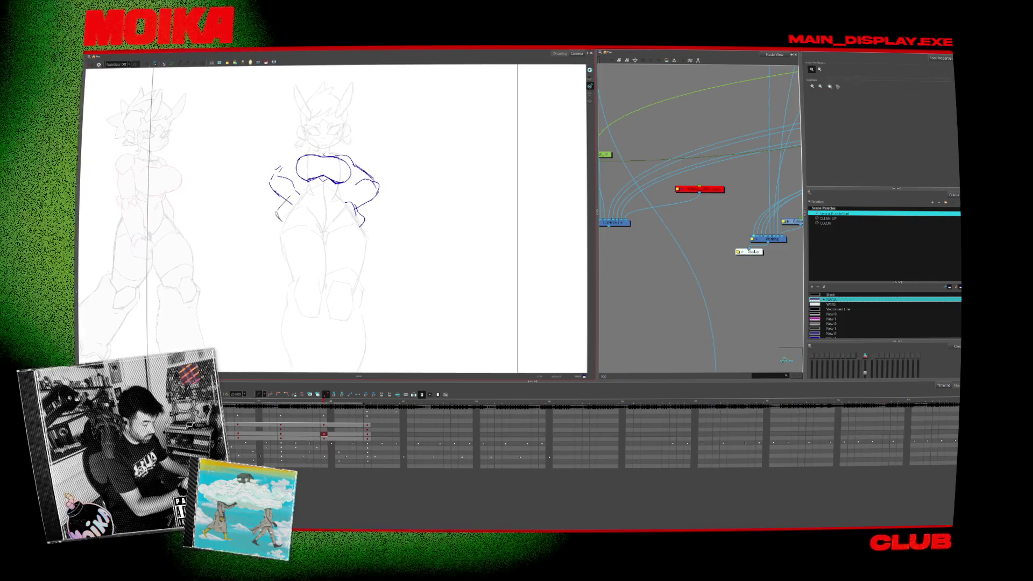
pyautogui.click(832, 333)
pyautogui.hotkey('alt', 'b')
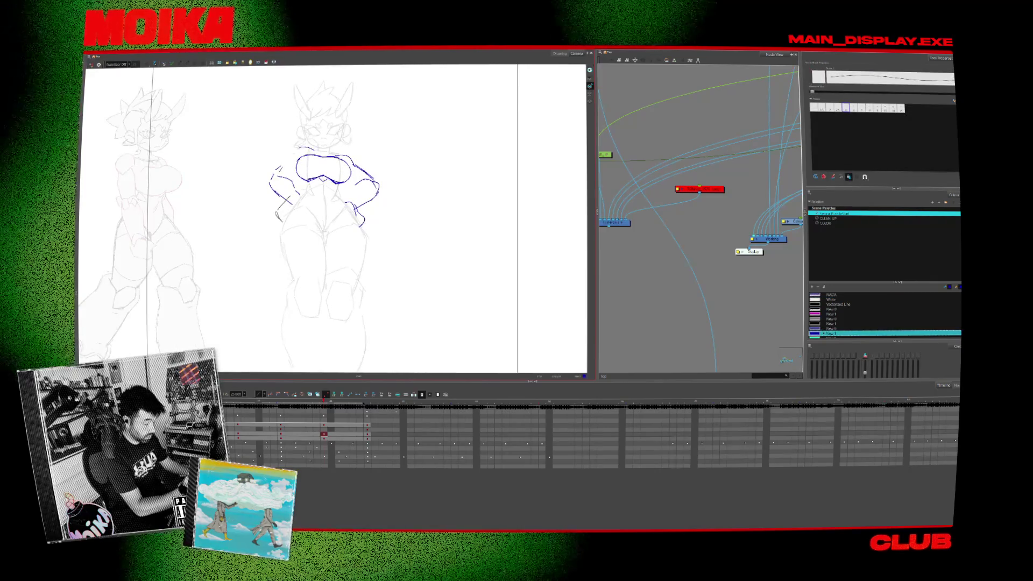
pyautogui.moveTo(270, 182); pyautogui.dragTo(347, 156)
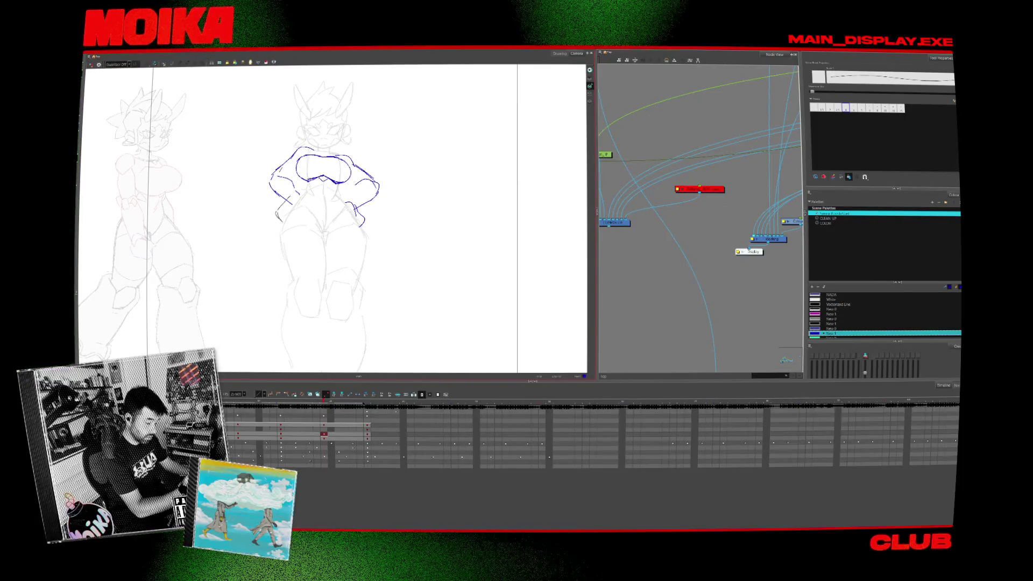
pyautogui.moveTo(272, 188); pyautogui.dragTo(280, 164)
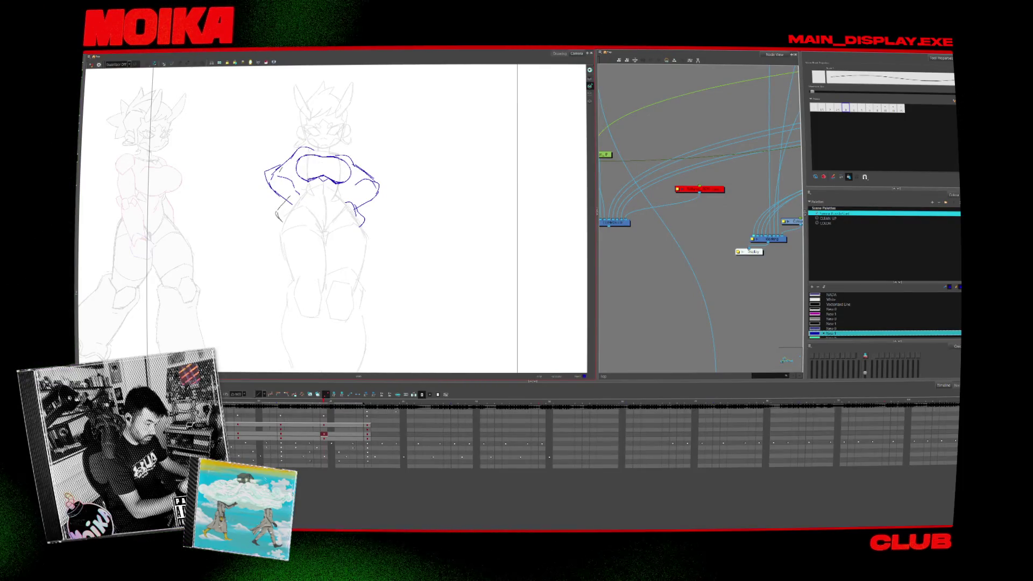
# On the next key drawing, extend the right hip outline and redraw the left arm in blue.
pyautogui.press('g')
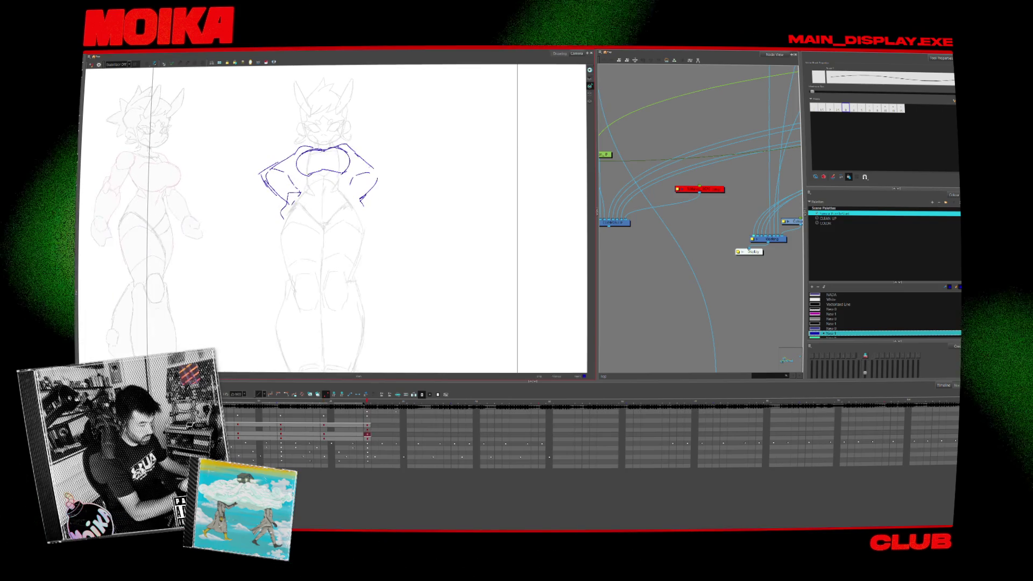
pyautogui.moveTo(380, 174); pyautogui.dragTo(384, 184)
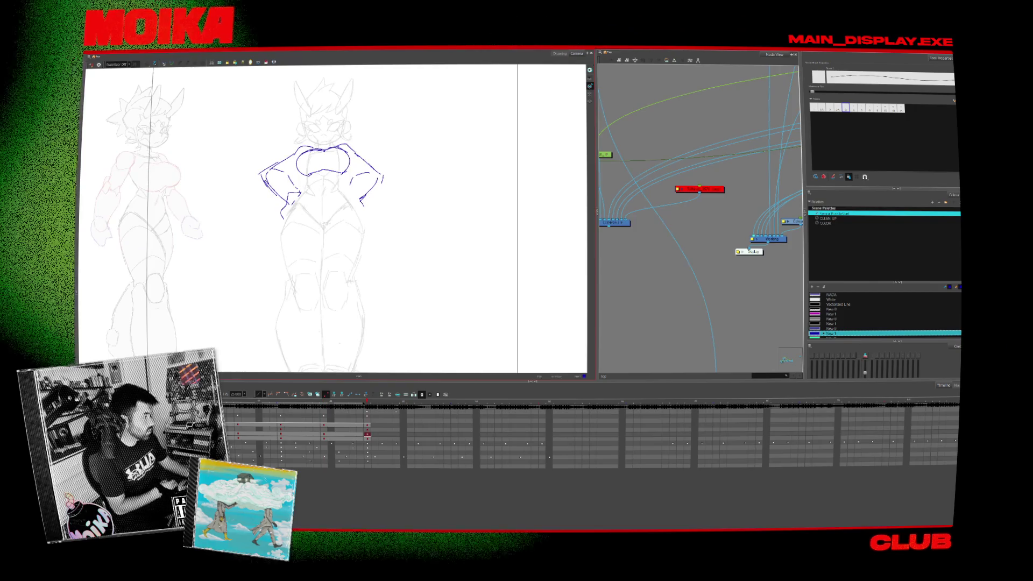
pyautogui.press('f')
pyautogui.press('g')
pyautogui.press('f')
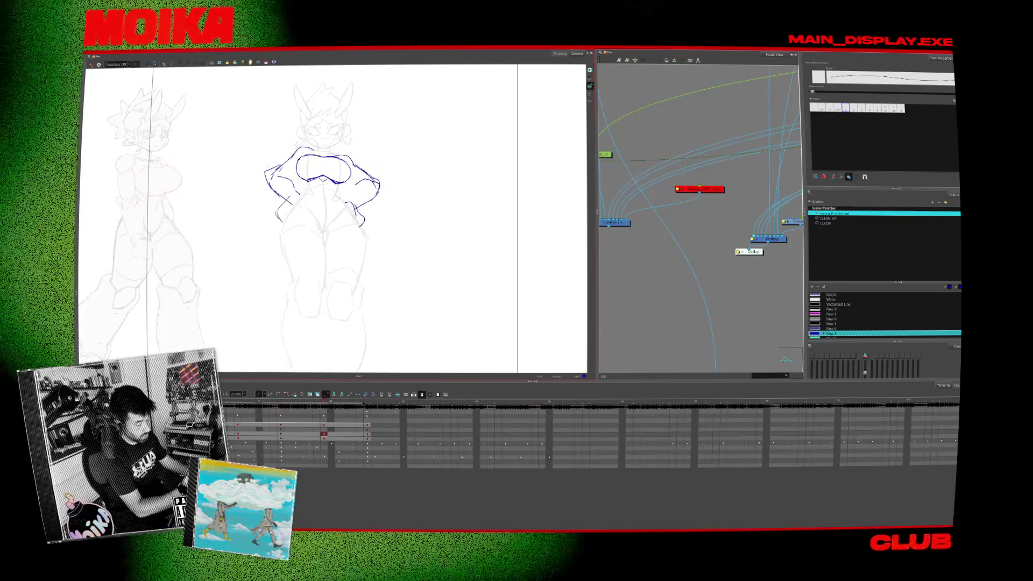
pyautogui.press('g')
pyautogui.press('f')
pyautogui.press('g')
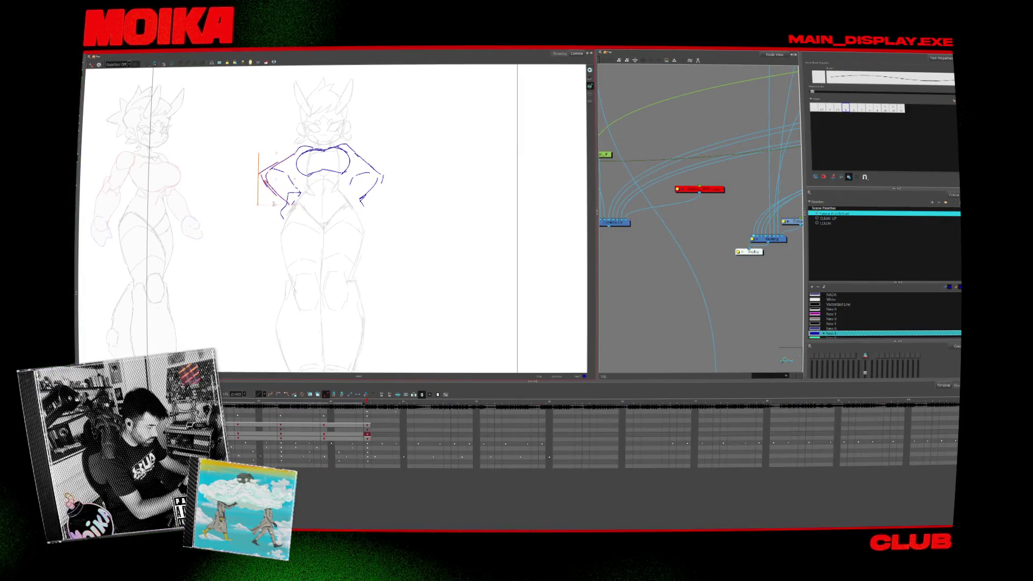
pyautogui.moveTo(262, 172); pyautogui.dragTo(293, 154)
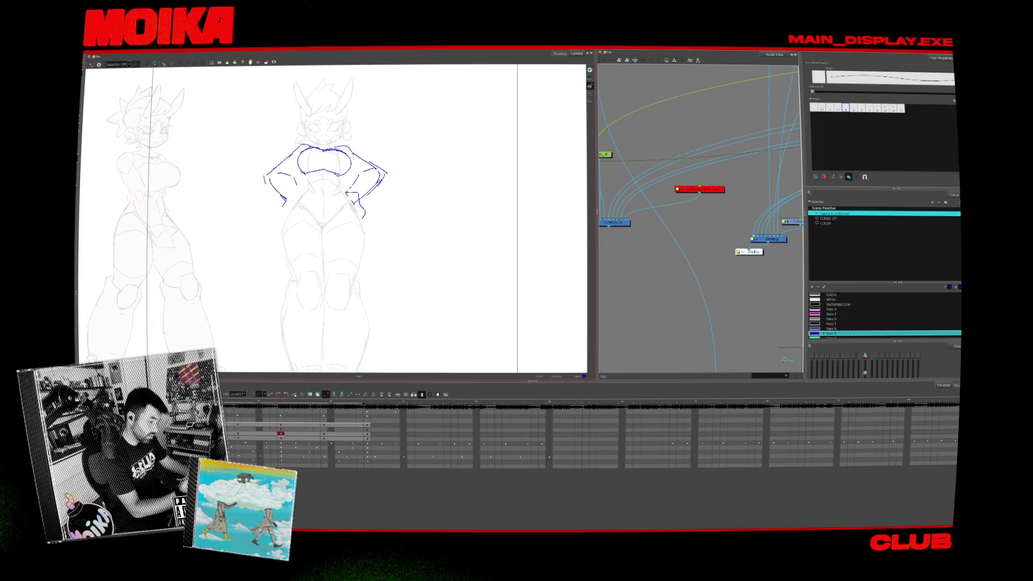
# Flip through the key drawings to check the pose, then render the scene for playback.
pyautogui.press('f')
pyautogui.press('g')
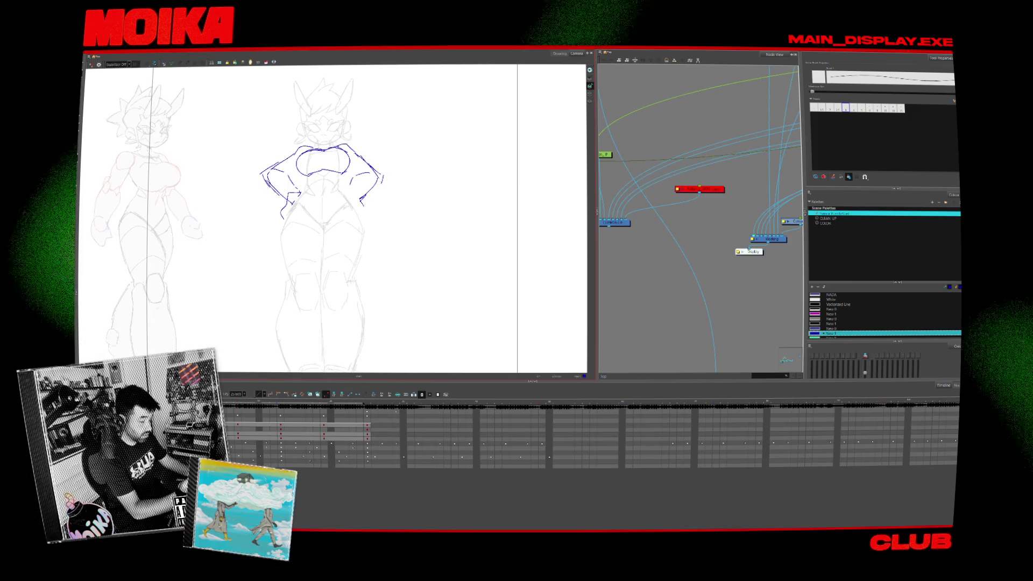
pyautogui.press('g')
pyautogui.press('g')
pyautogui.press('f')
pyautogui.press('g')
pyautogui.press('f')
pyautogui.press('g')
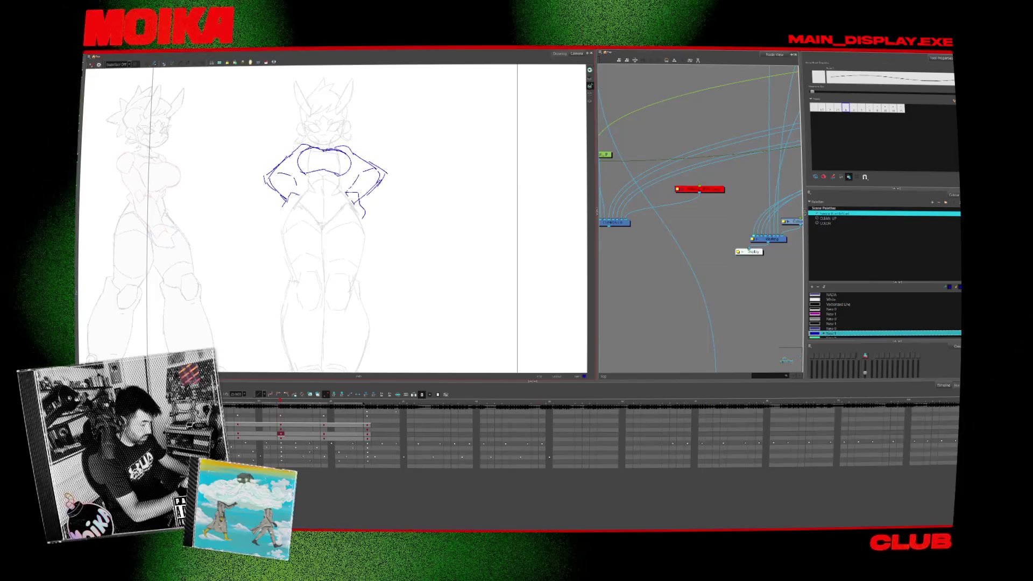
pyautogui.press('g')
pyautogui.press('g')
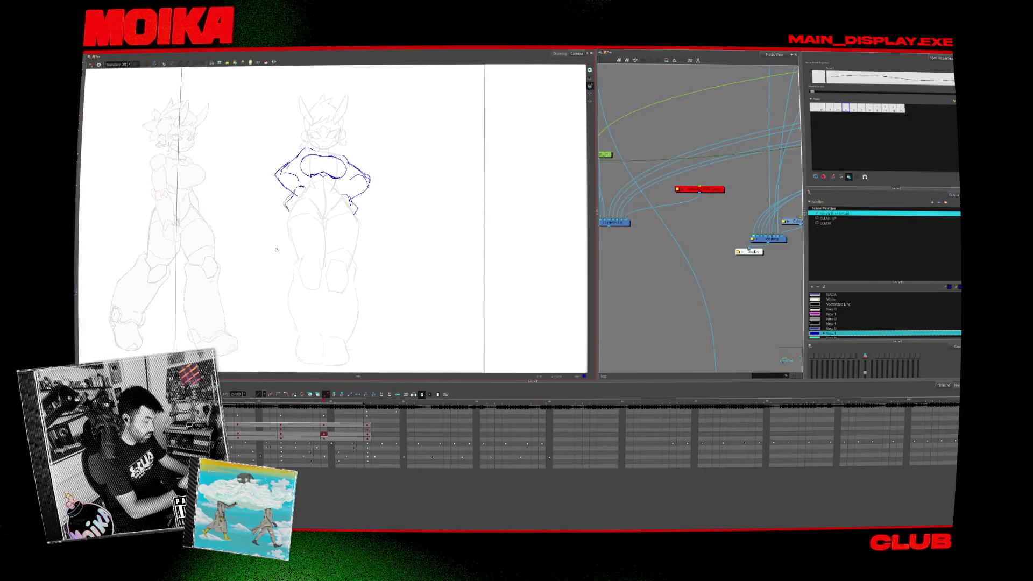
pyautogui.press('f')
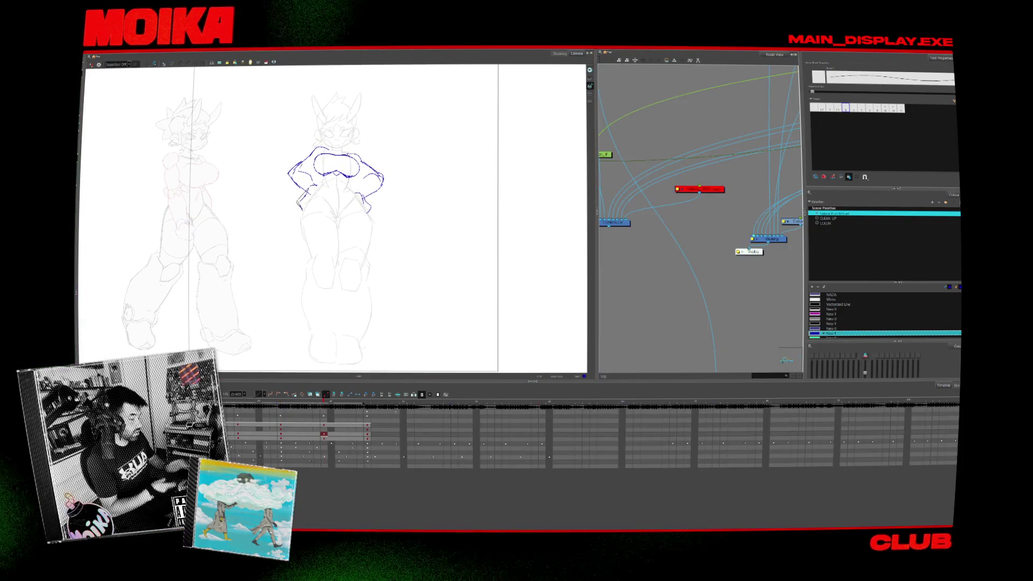
pyautogui.scroll(1, 287, 286)
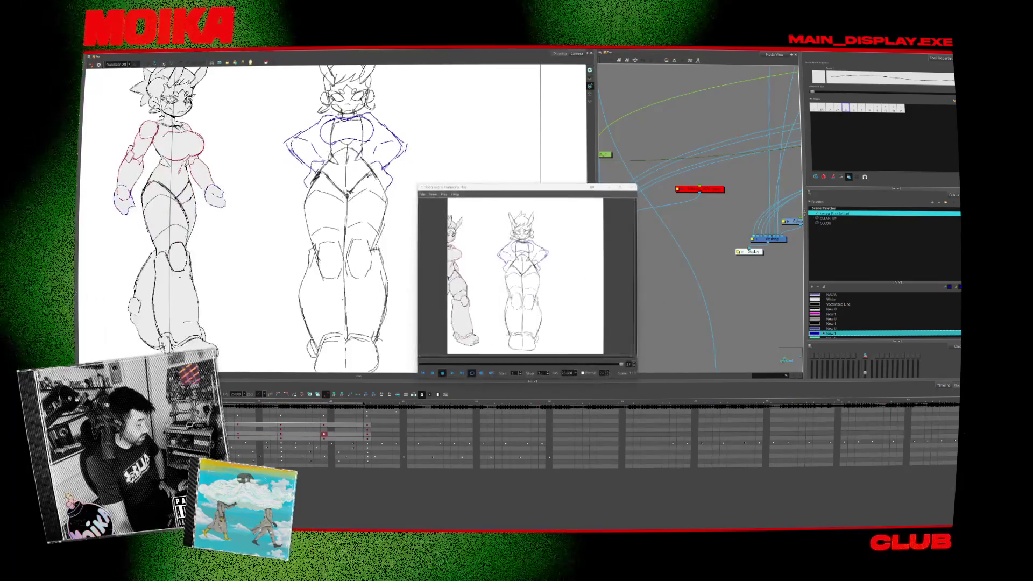
# After watching the rendered preview, click a timeline cell to bring the main window back in front.
pyautogui.click(353, 434)
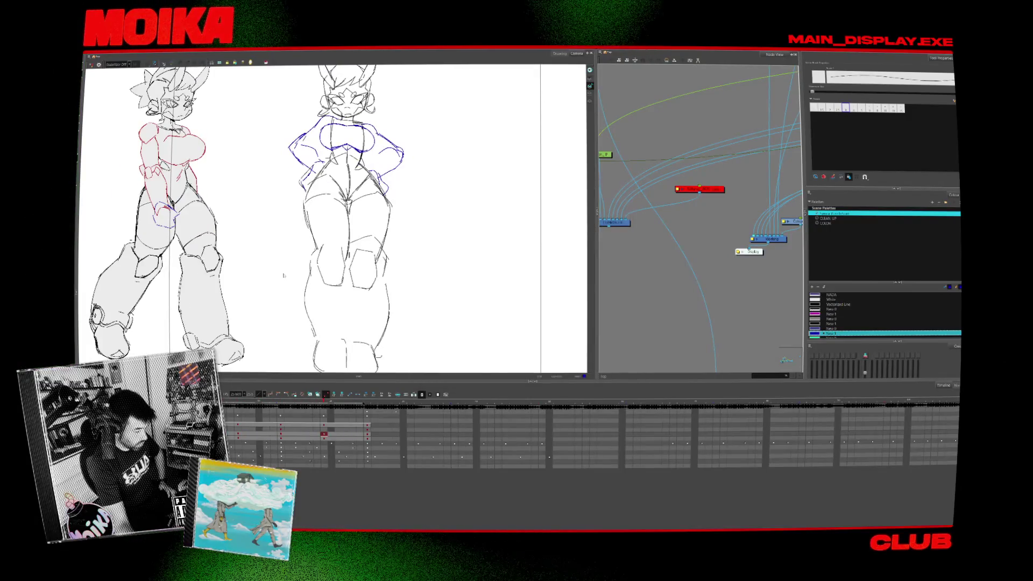
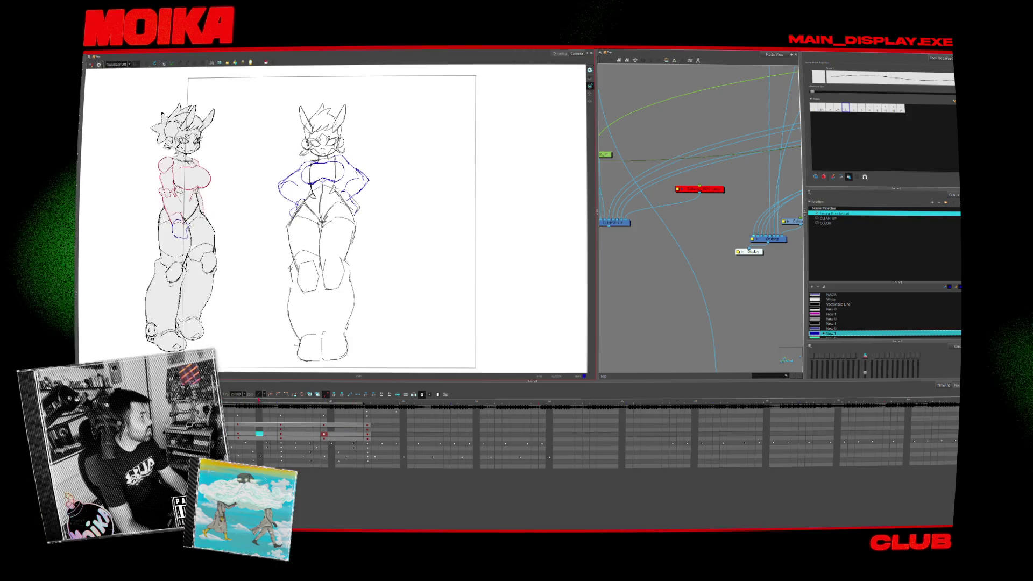
# Step forward and back through the frames to compare the walking pose with the standing pose.
pyautogui.press('.')
pyautogui.press('.')
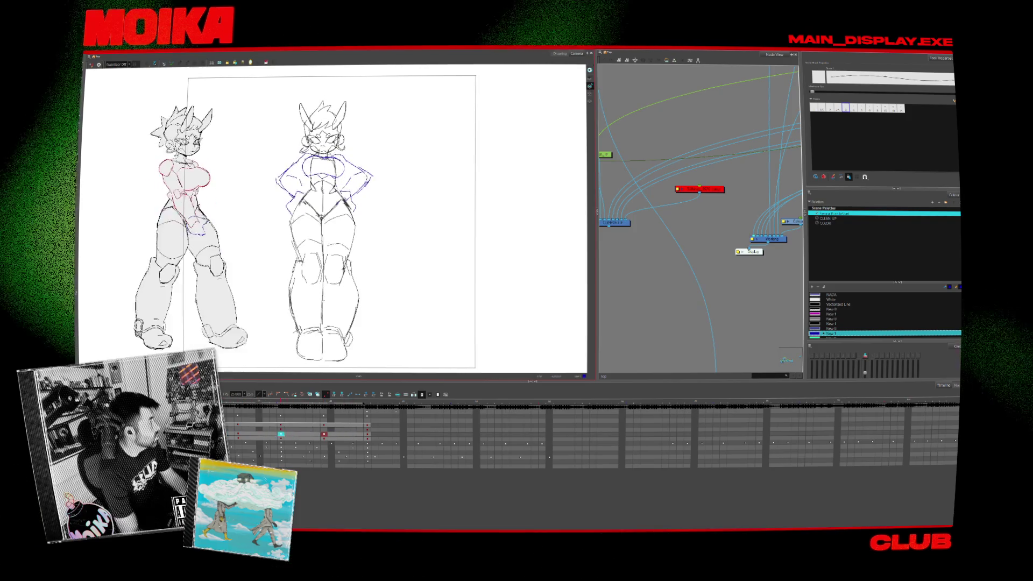
pyautogui.press('.')
pyautogui.press('.')
pyautogui.press('.')
pyautogui.press('.')
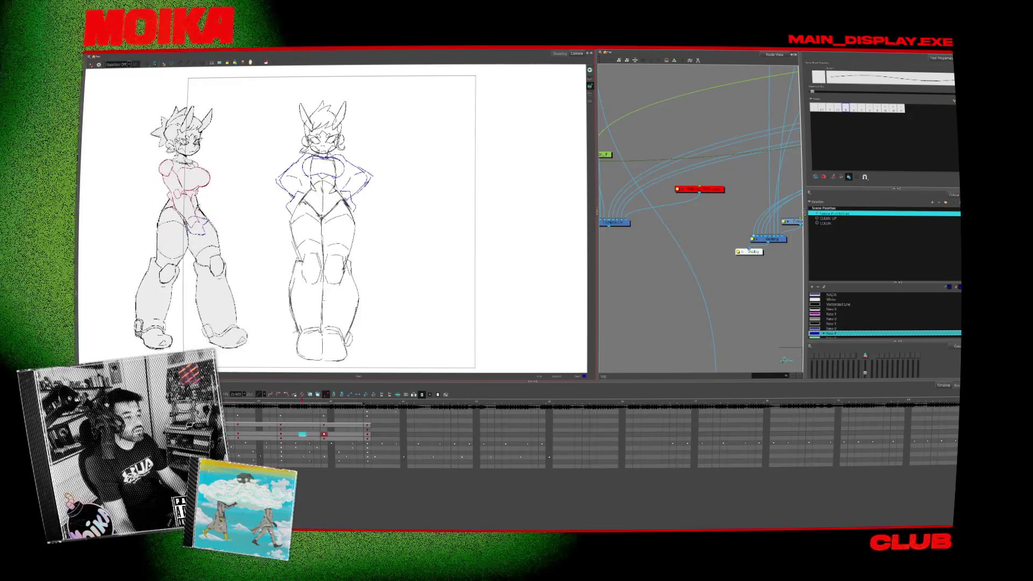
pyautogui.press('.')
pyautogui.press('.')
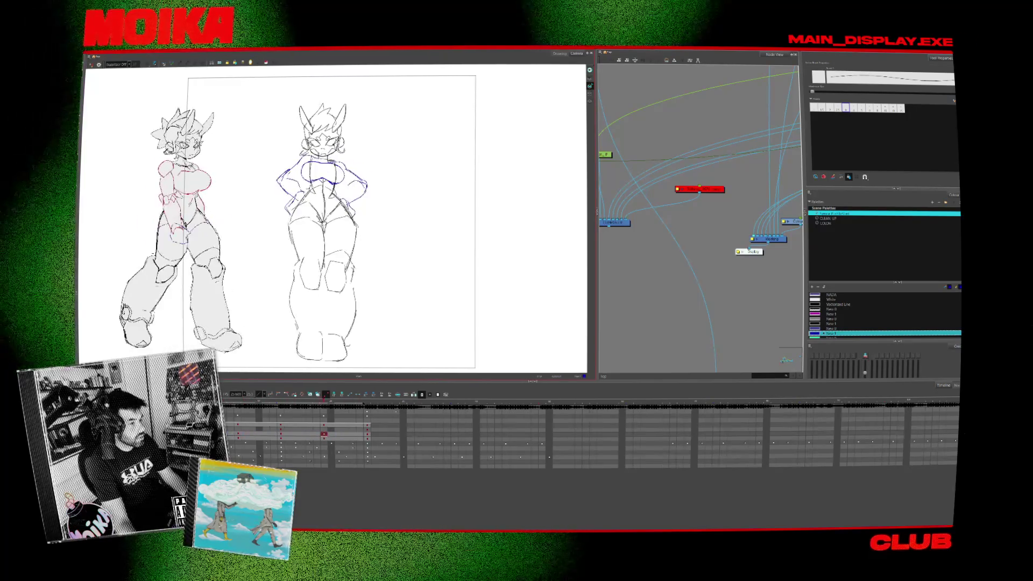
pyautogui.press('.')
pyautogui.press('.')
pyautogui.press(',')
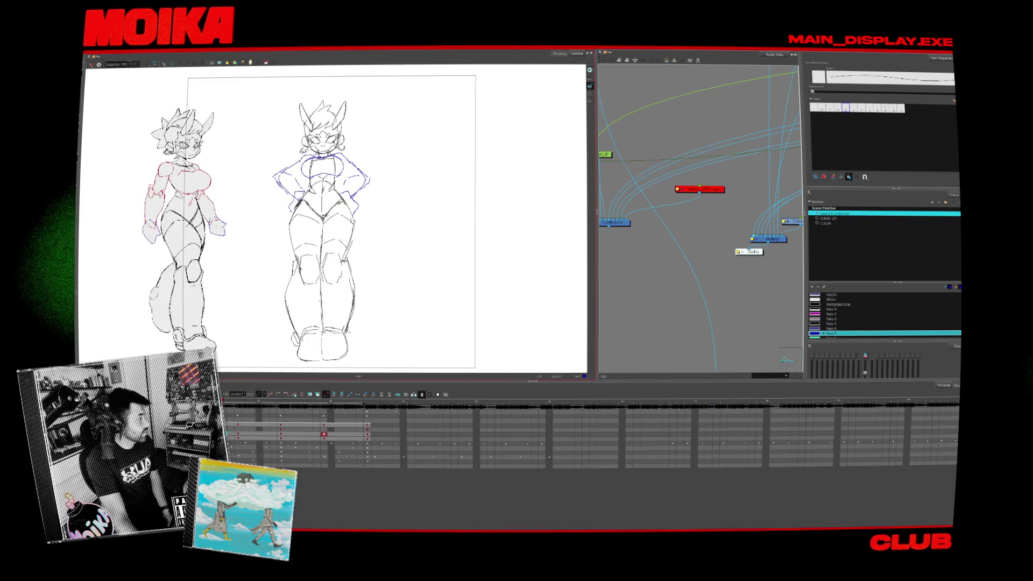
pyautogui.press('.')
pyautogui.press('.')
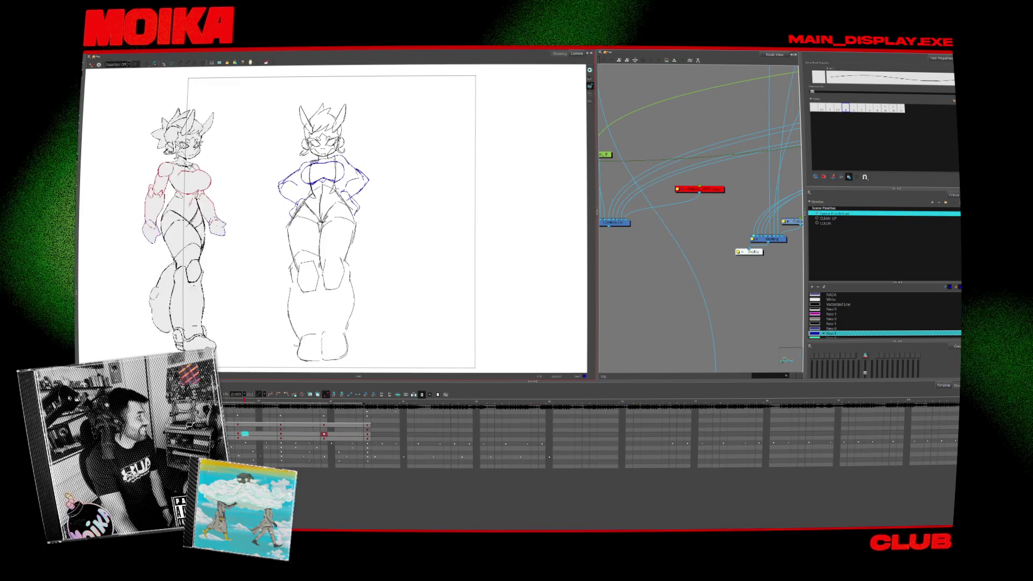
pyautogui.press('.')
pyautogui.press('.')
pyautogui.press(',')
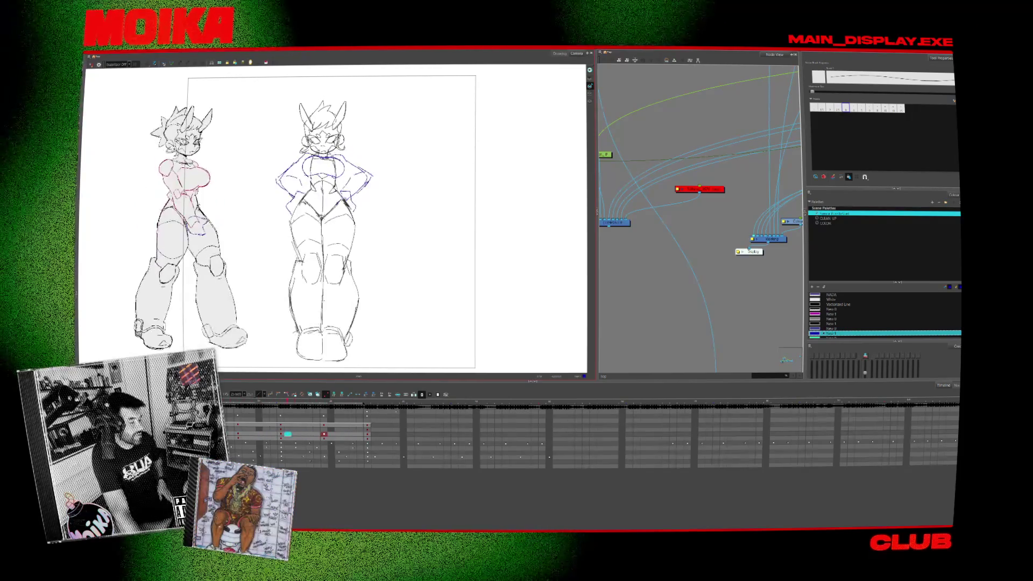
pyautogui.press(',')
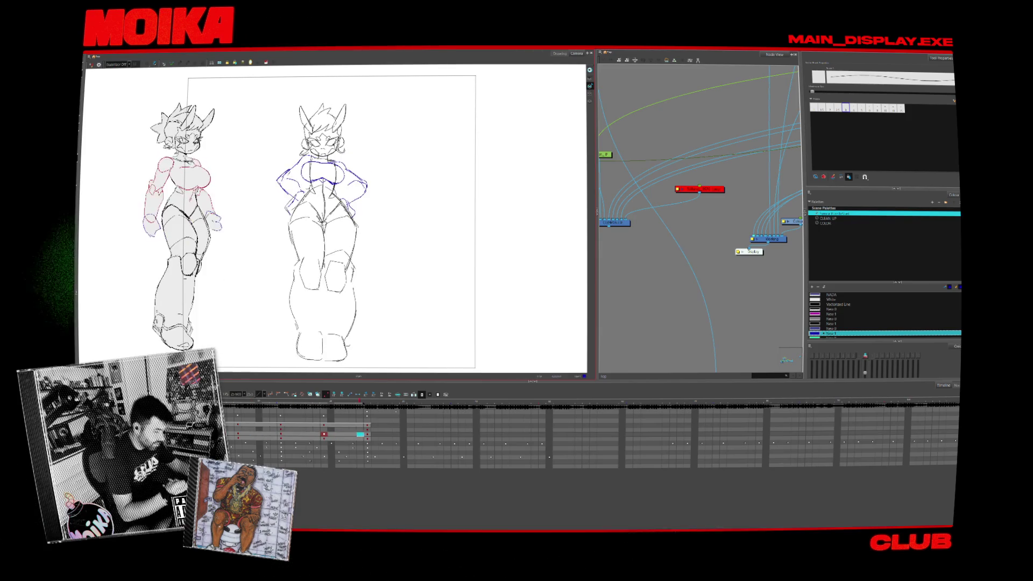
pyautogui.press(',')
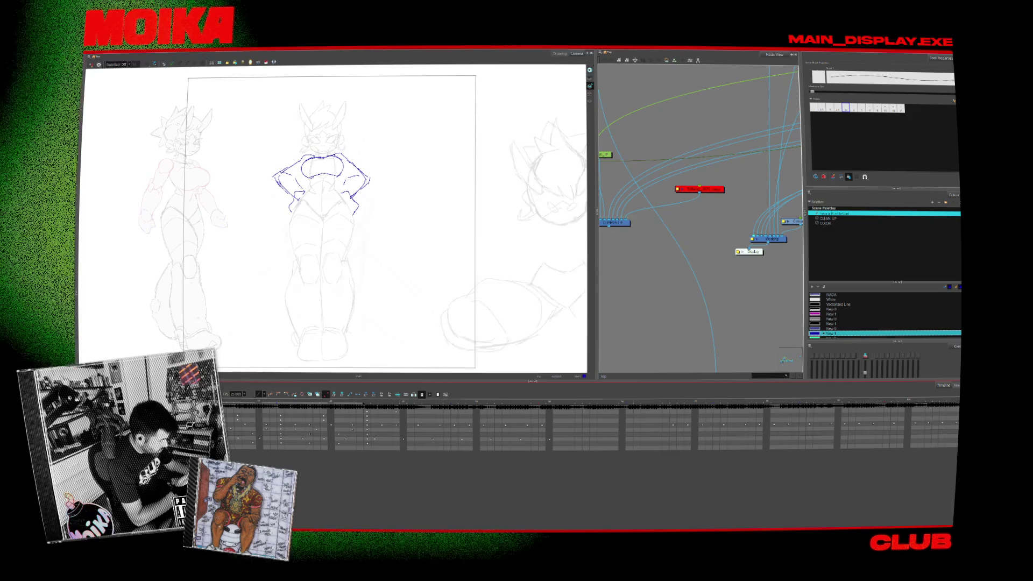
# Hide the centre blue sketch and show the left character at full opacity.
pyautogui.press('Delete')
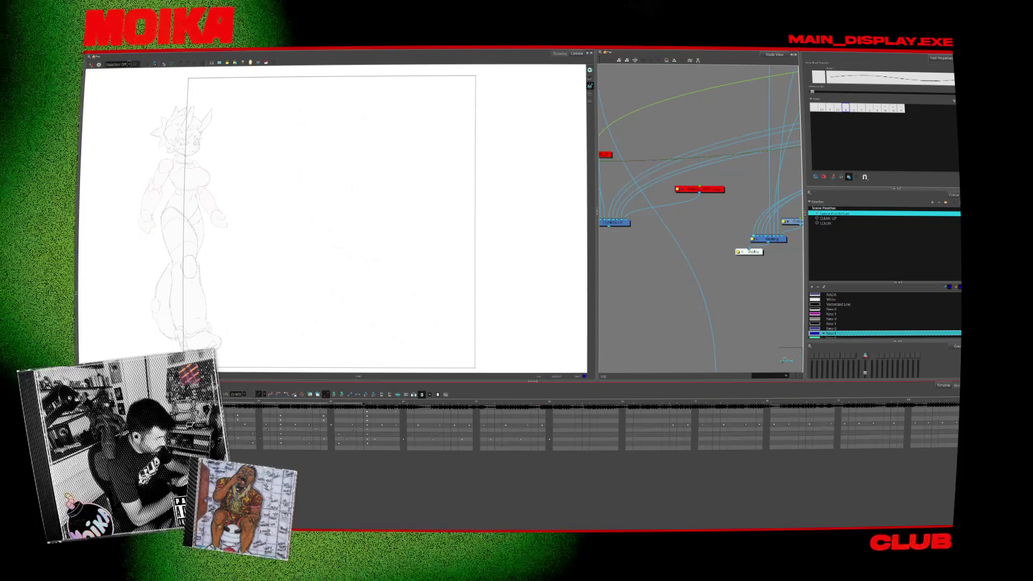
pyautogui.hotkey('shift', 'l')
pyautogui.hscroll(5, 334, 215)
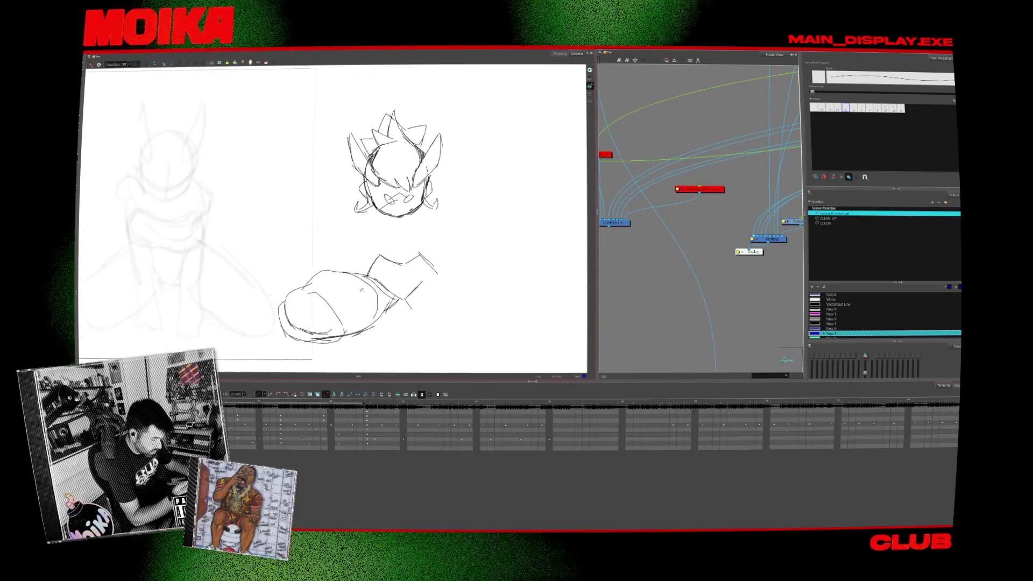
pyautogui.scroll(-2, 439, 252)
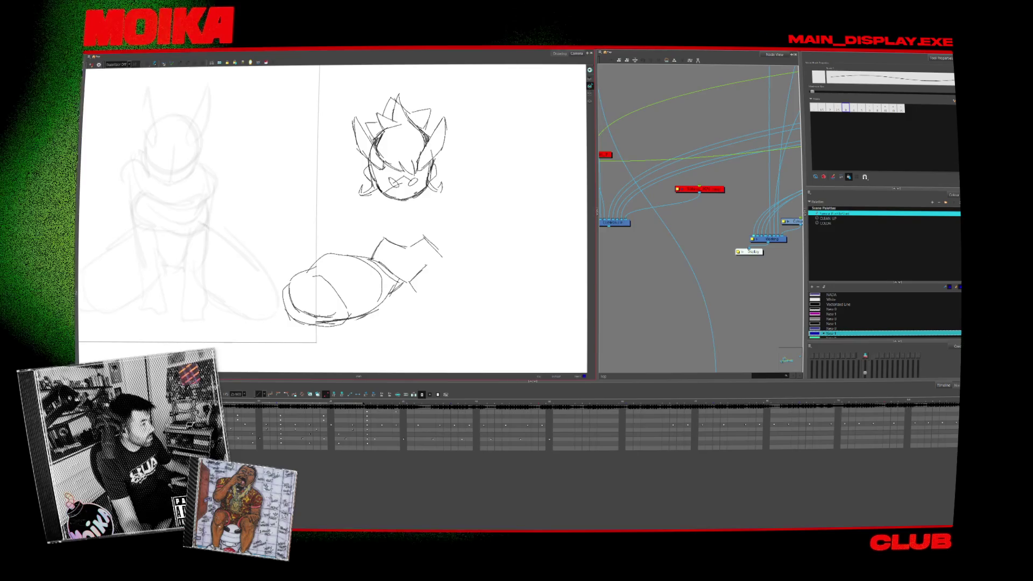
pyautogui.scroll(-3, 464, 261)
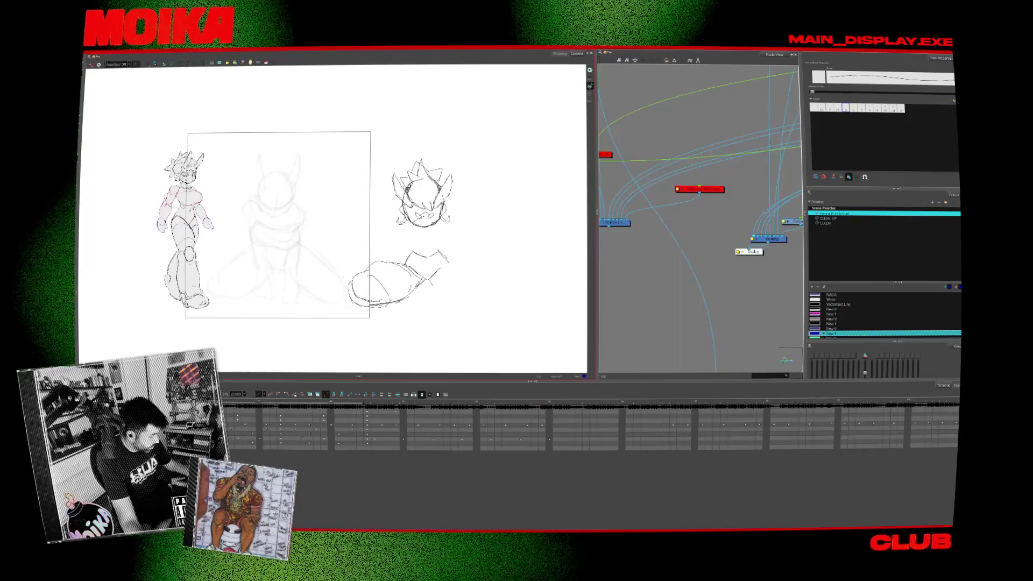
# Flip between the kneeling and standing pose drawings to compare them, then switch to Blender.
pyautogui.press('.')
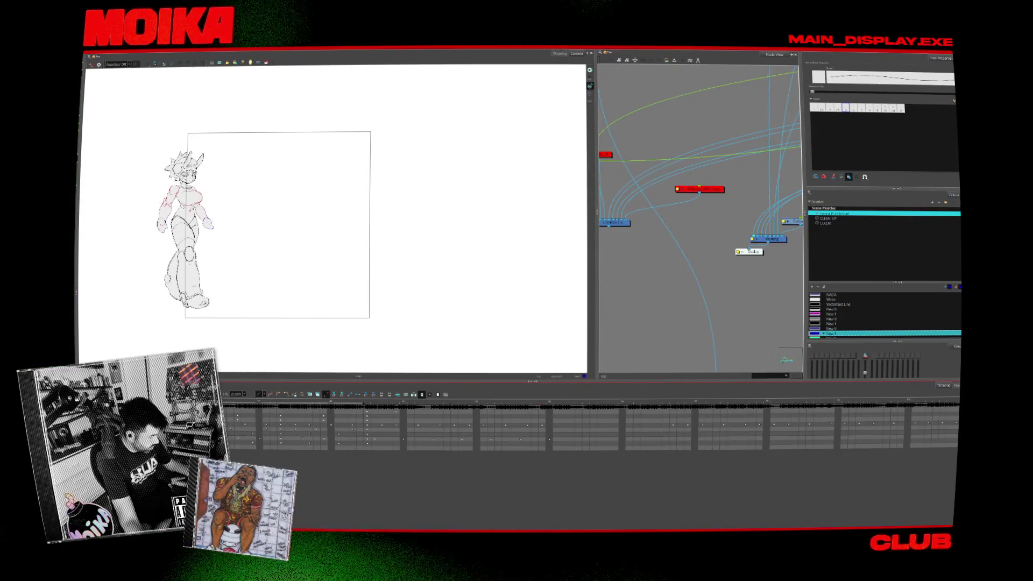
pyautogui.press('.')
pyautogui.press('.')
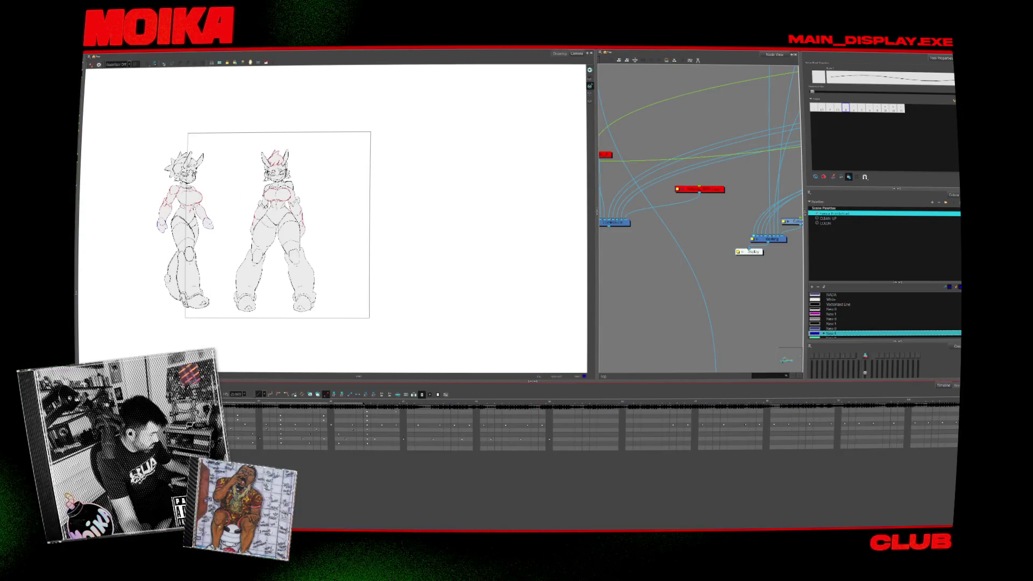
pyautogui.press('.')
pyautogui.press('.')
pyautogui.press(',')
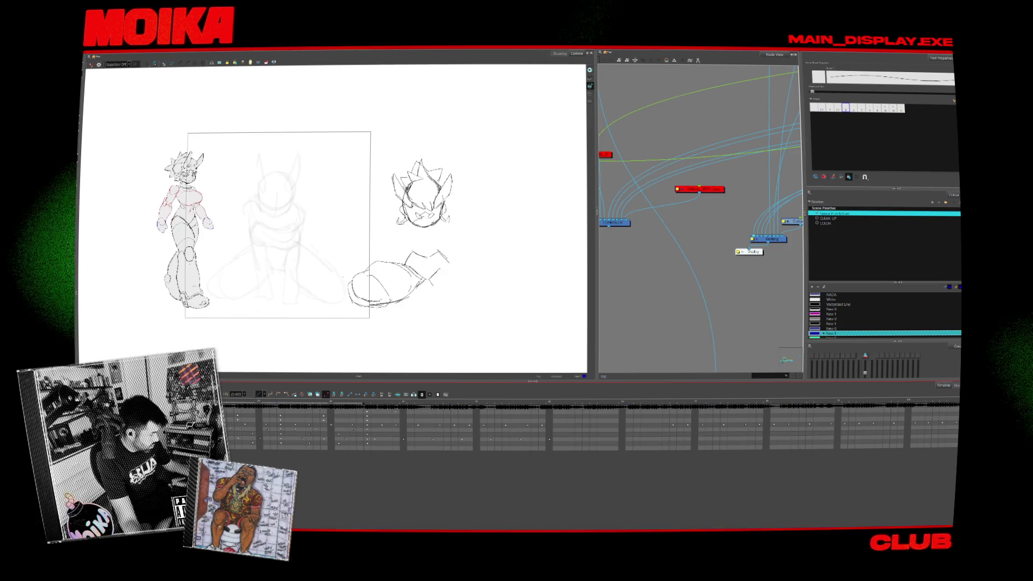
pyautogui.press('.')
pyautogui.press(',')
pyautogui.scroll(2, 235, 290)
pyautogui.press('.')
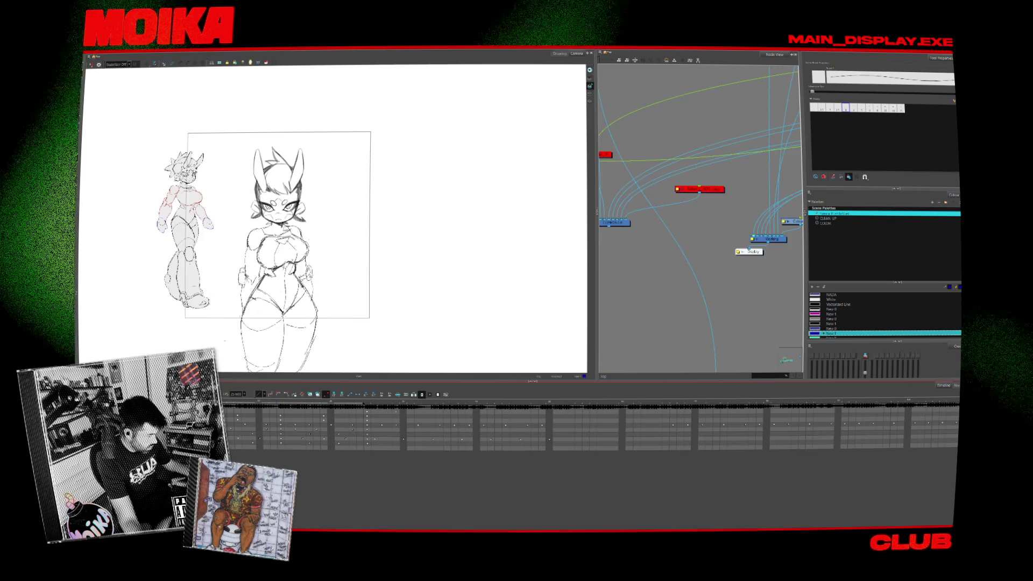
pyautogui.moveTo(210, 118); pyautogui.dragTo(226, 124)
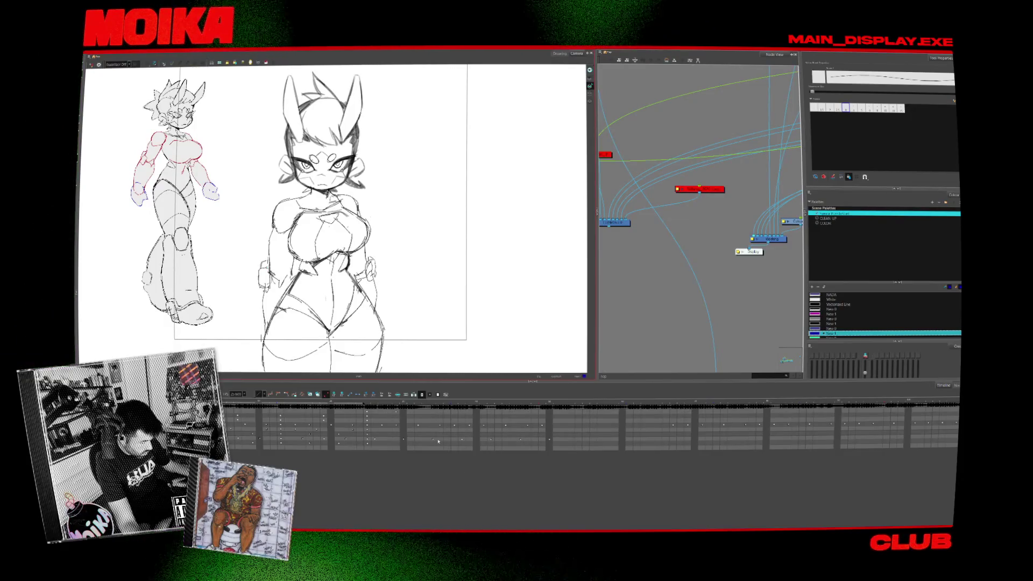
pyautogui.click(495, 523)
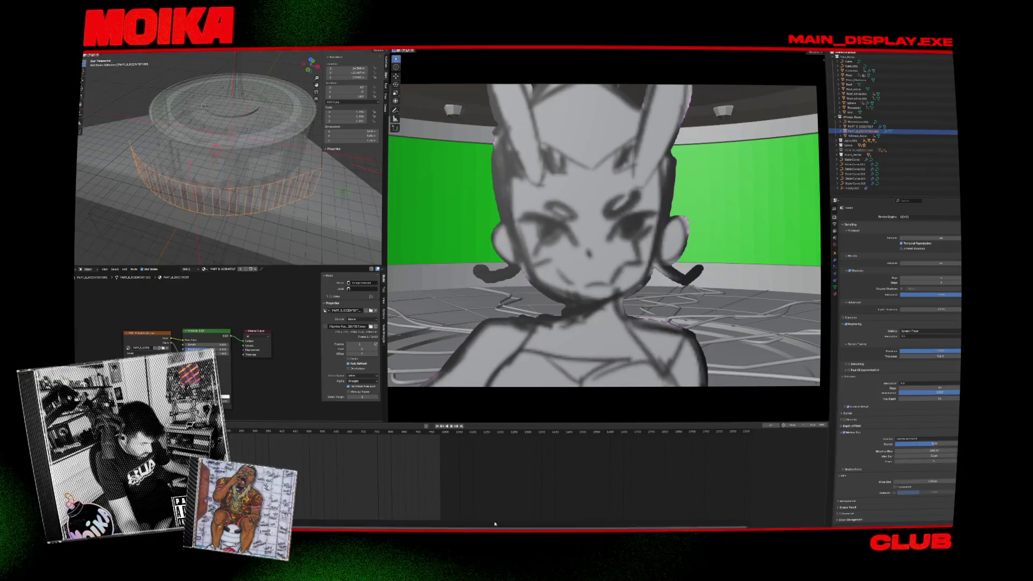
# Scrub to the wide full-body frame, then open another recent .blend project, discarding unsaved changes.
pyautogui.moveTo(221, 439)
pyautogui.mouseDown()
pyautogui.moveTo(421, 449)
pyautogui.moveTo(357, 447)
pyautogui.mouseUp()
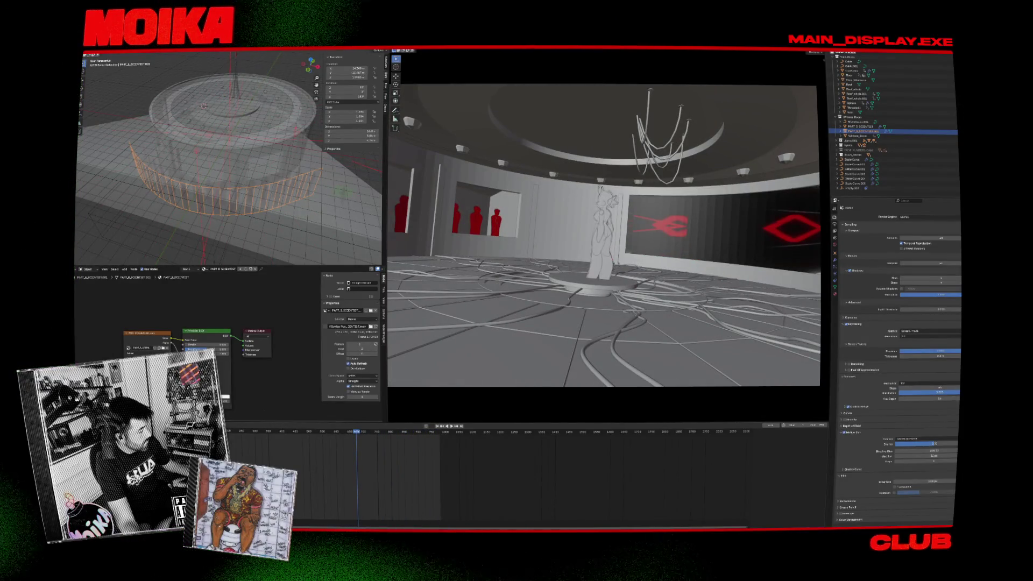
pyautogui.click(88, 54)
pyautogui.moveTo(92, 57)
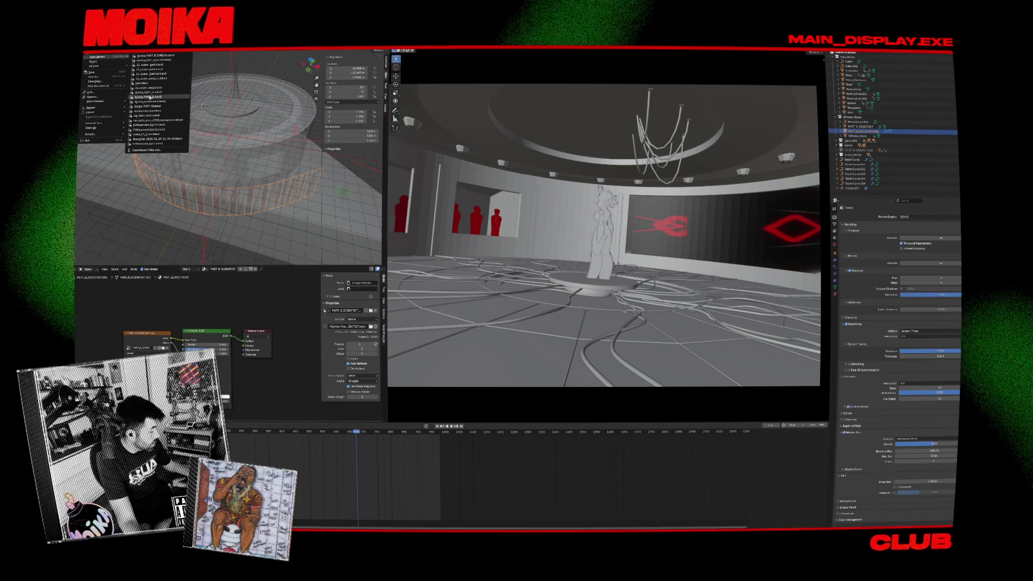
pyautogui.click(154, 93)
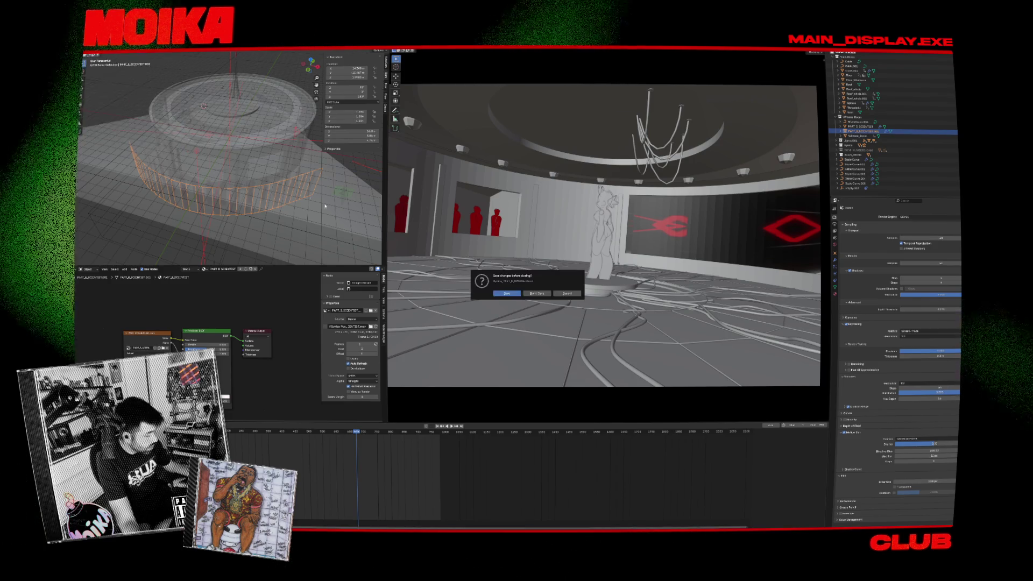
pyautogui.click(534, 293)
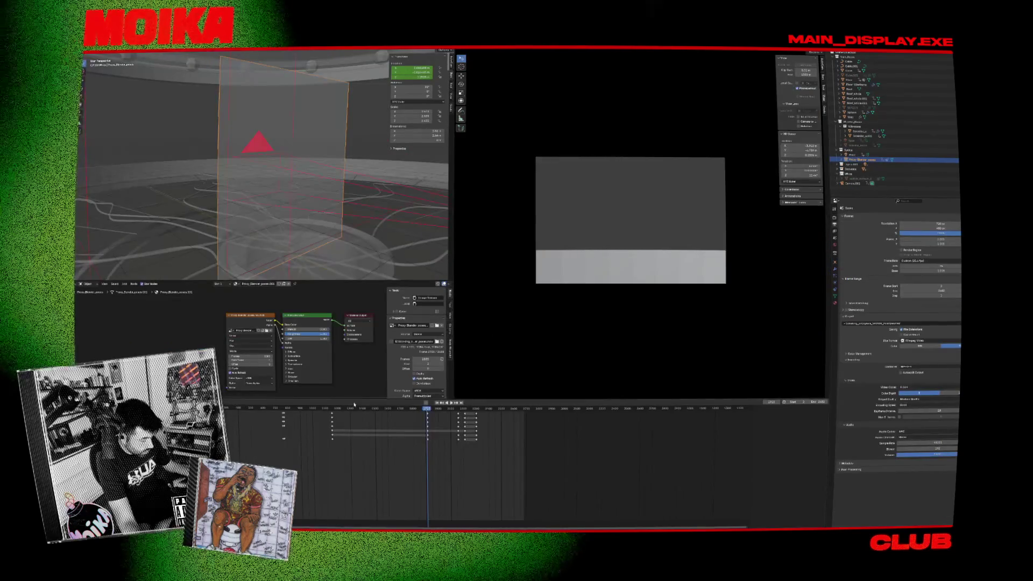
# Scrub the timeline to a later frame and enlarge the camera preview area.
pyautogui.press('Down')
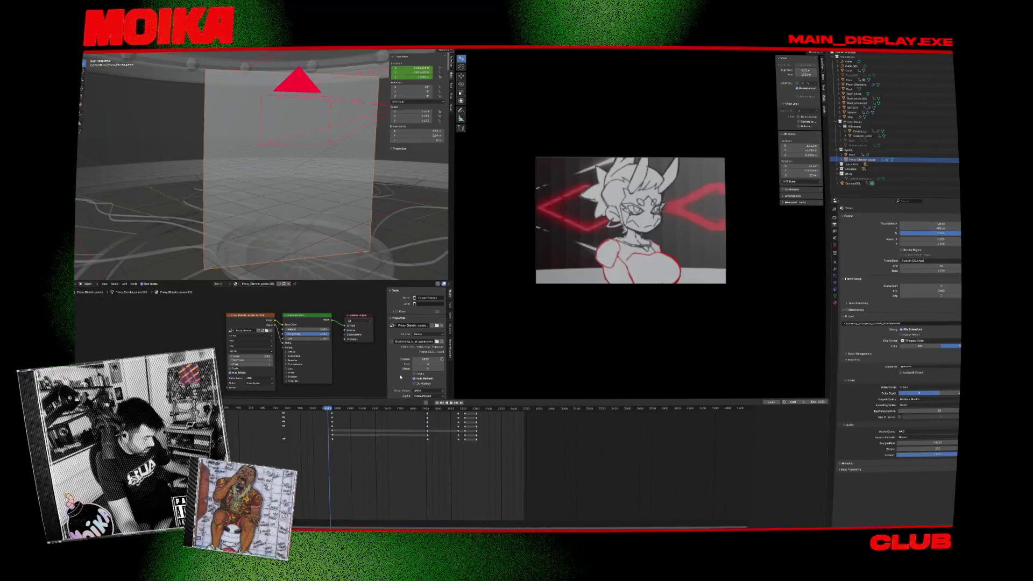
pyautogui.click(399, 409)
pyautogui.moveTo(418, 416); pyautogui.dragTo(475, 425)
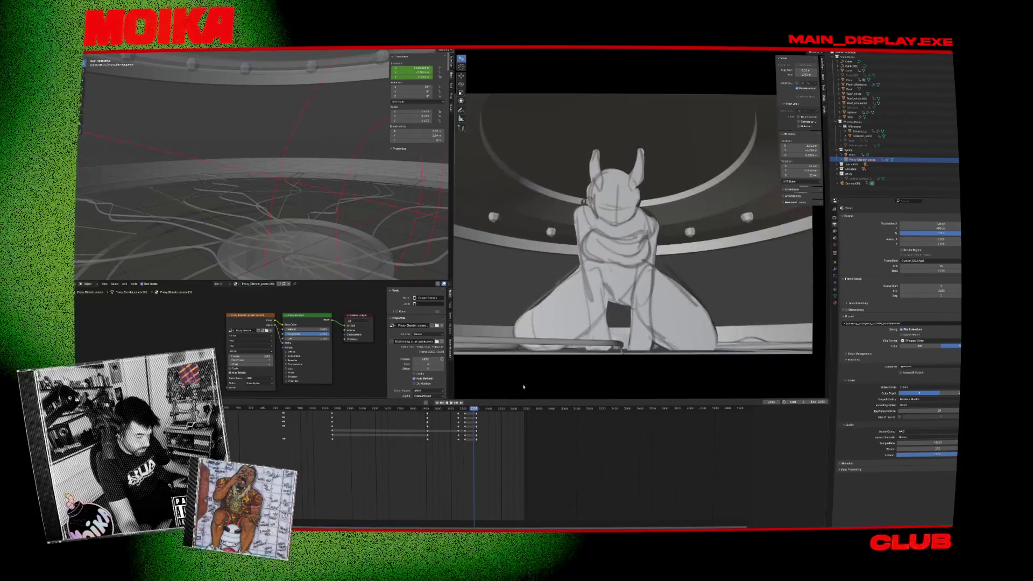
pyautogui.moveTo(473, 412)
pyautogui.mouseDown()
pyautogui.moveTo(510, 413)
pyautogui.moveTo(472, 413)
pyautogui.mouseUp()
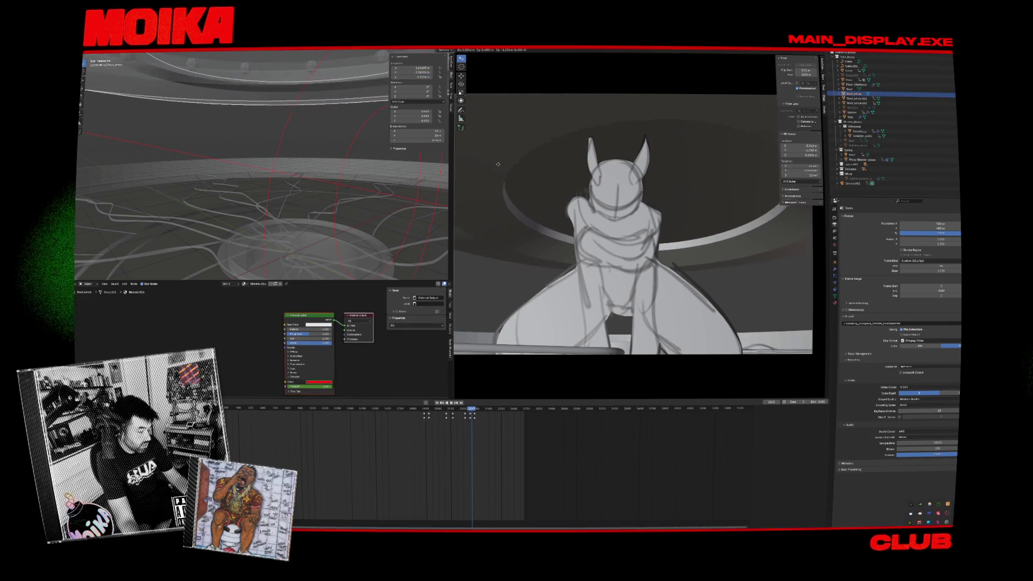
# Reposition the kneeling sketch plane and capture the camera view as a region screenshot.
pyautogui.press('g')
pyautogui.click(535, 111)
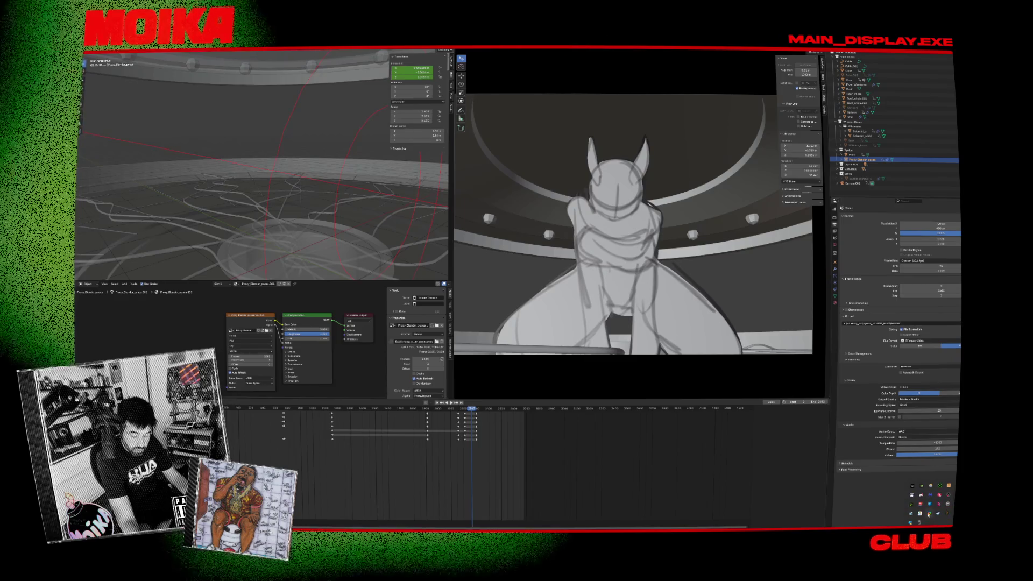
pyautogui.click(929, 514)
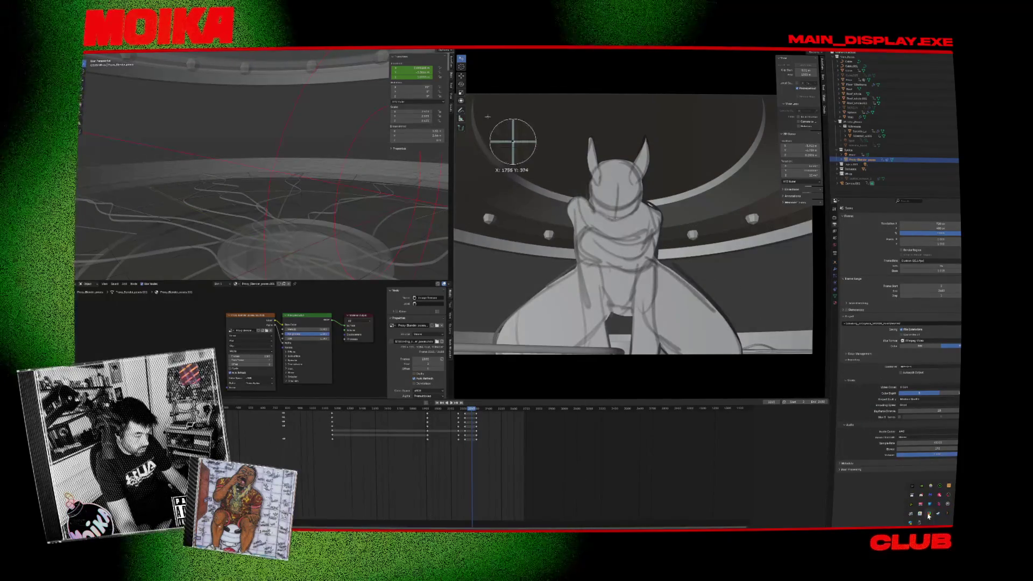
pyautogui.moveTo(474, 95); pyautogui.dragTo(761, 385)
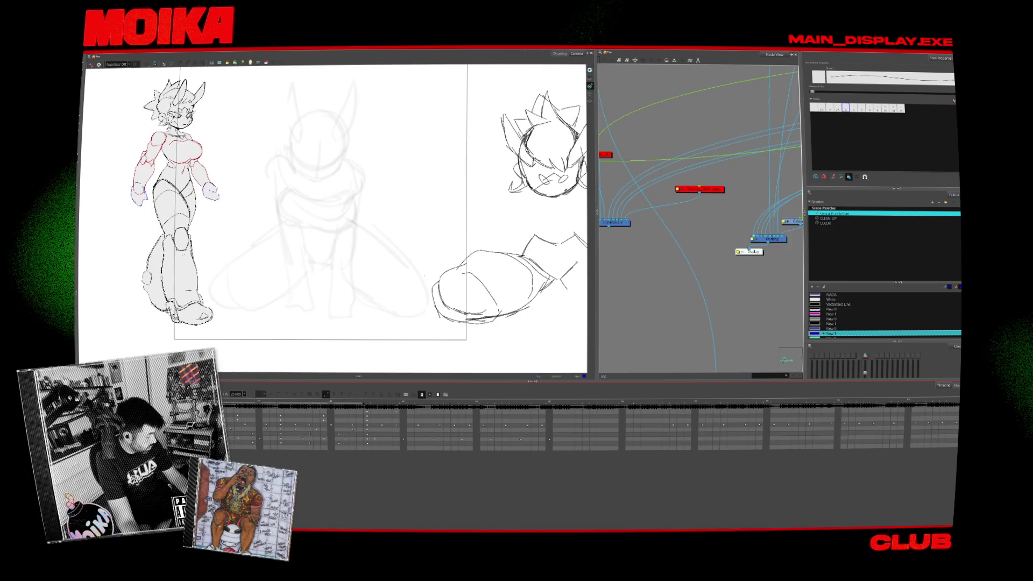
# Select the drawing layer, dim the left character for reference, pick a colour and centre the sketches.
pyautogui.click(296, 419)
pyautogui.hotkey('shift', 'l')
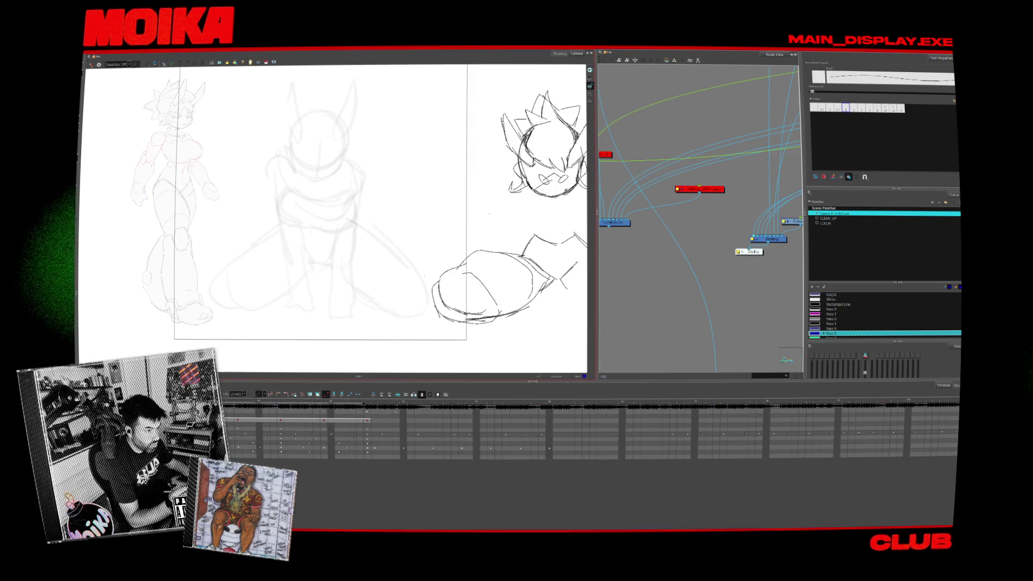
pyautogui.moveTo(333, 215); pyautogui.dragTo(276, 206)
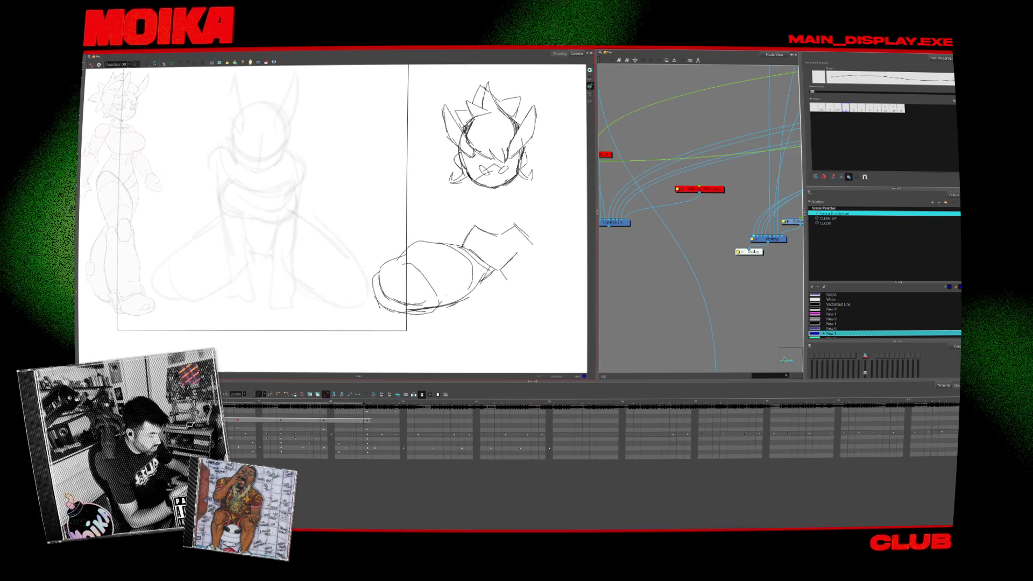
pyautogui.press('d')
pyautogui.click(472, 242)
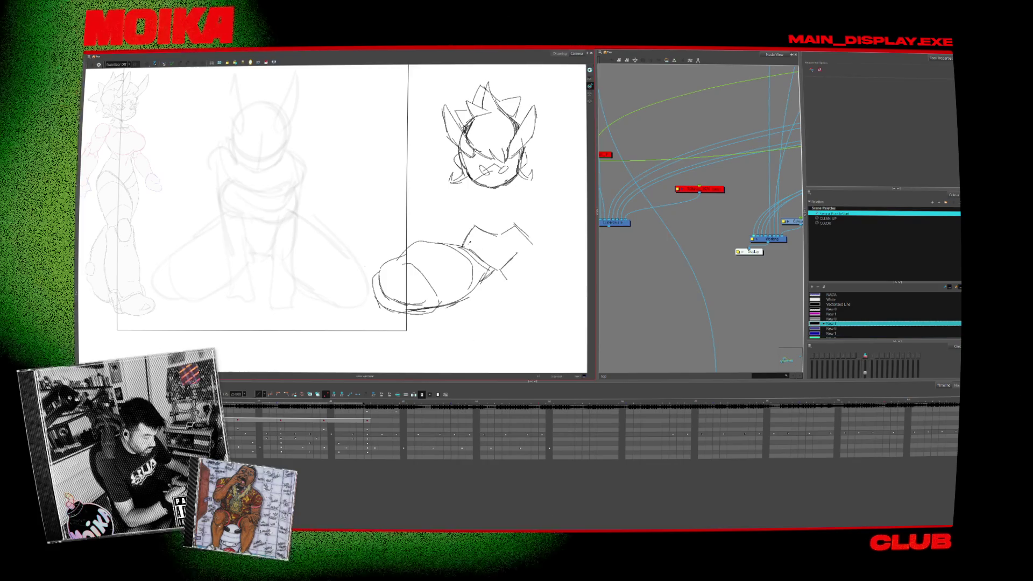
pyautogui.moveTo(472, 241); pyautogui.dragTo(415, 277)
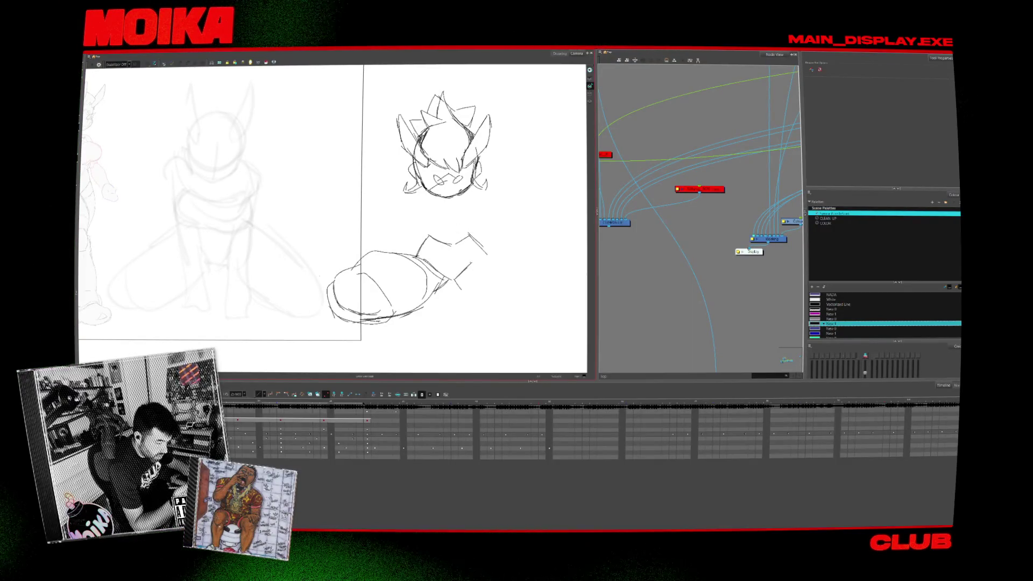
pyautogui.hotkey('alt', 'b')
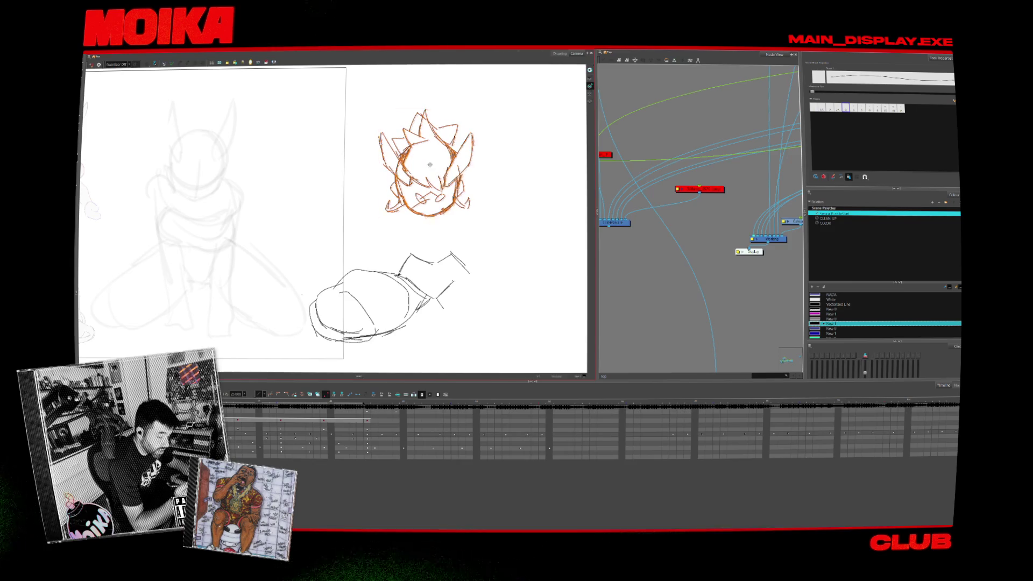
# Lower the head sketch slightly and sketch an arc around its top-left, undoing a stray line.
pyautogui.moveTo(429, 163); pyautogui.dragTo(429, 175)
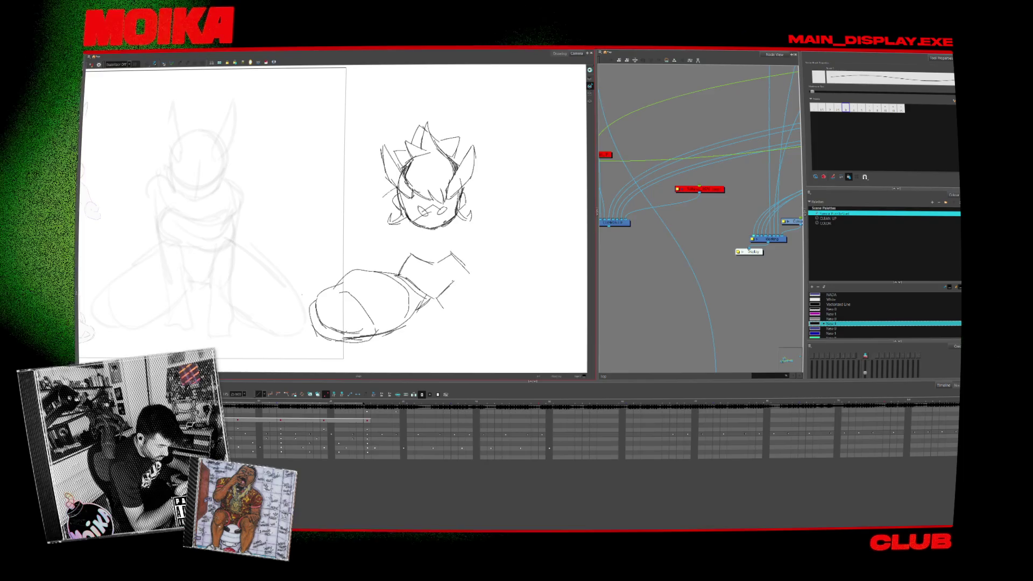
pyautogui.moveTo(382, 195)
pyautogui.mouseDown()
pyautogui.moveTo(385, 251)
pyautogui.moveTo(413, 252)
pyautogui.mouseUp()
pyautogui.hotkey('ctrl', 'z')
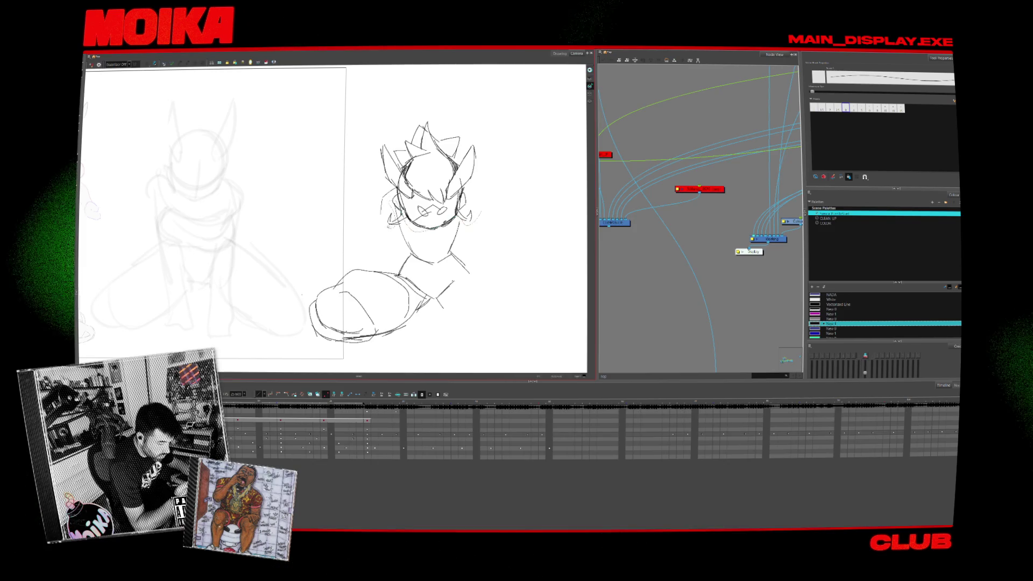
pyautogui.moveTo(379, 167); pyautogui.dragTo(435, 111)
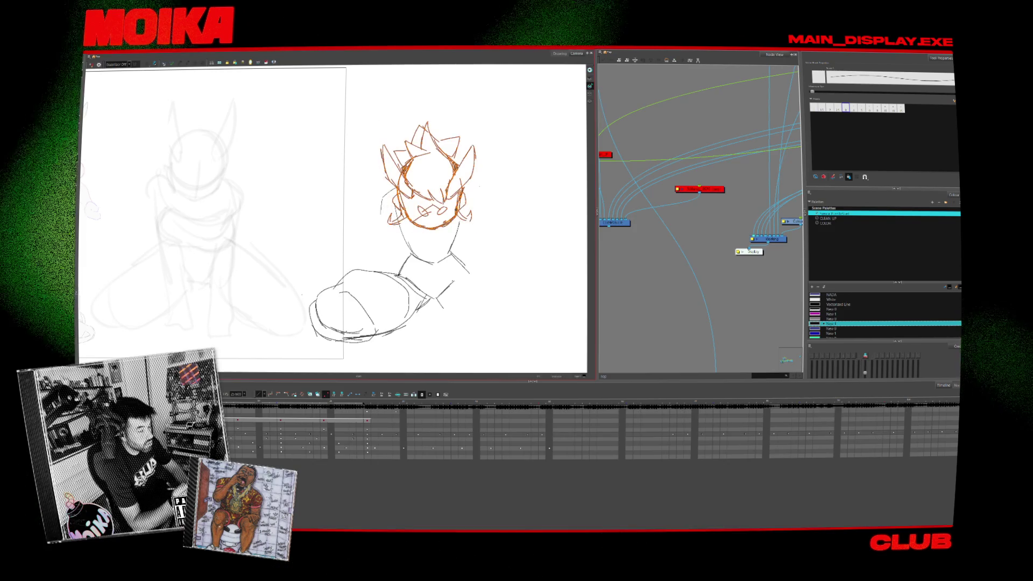
pyautogui.hotkey('ctrl', 'a')
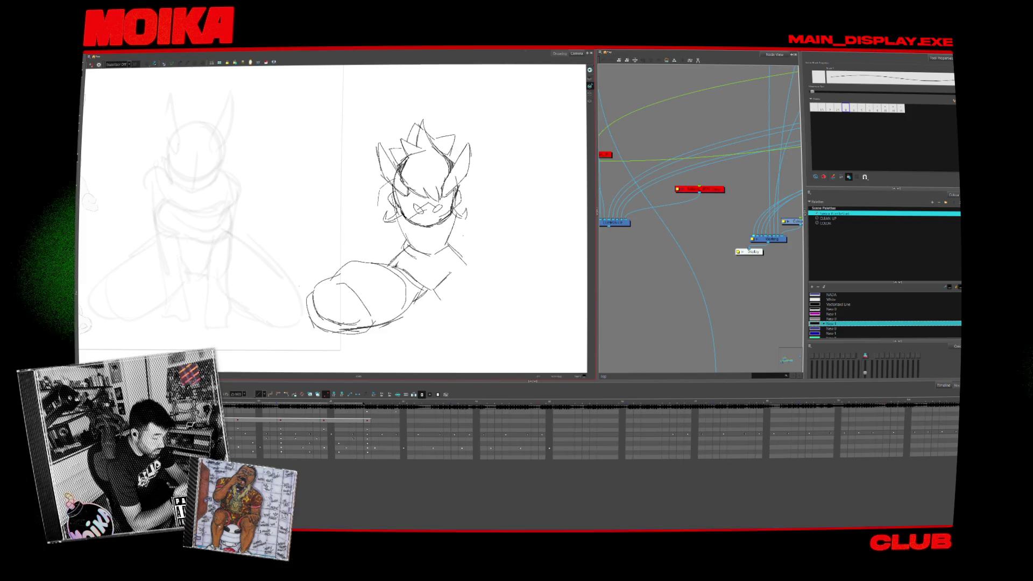
pyautogui.click(854, 108)
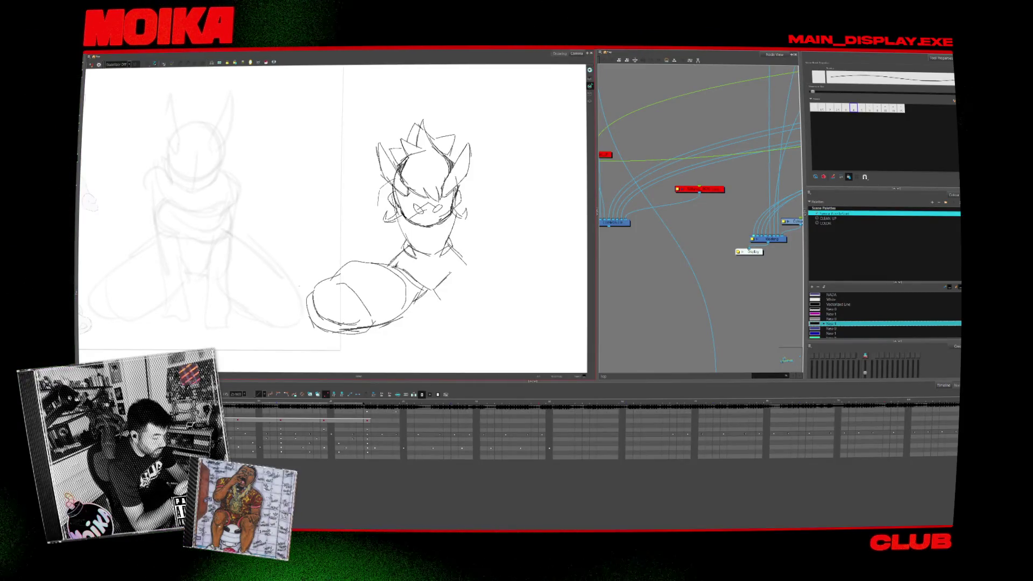
# Sketch blue collar strokes under the chin and enlarge them slightly.
pyautogui.moveTo(484, 237); pyautogui.dragTo(446, 250)
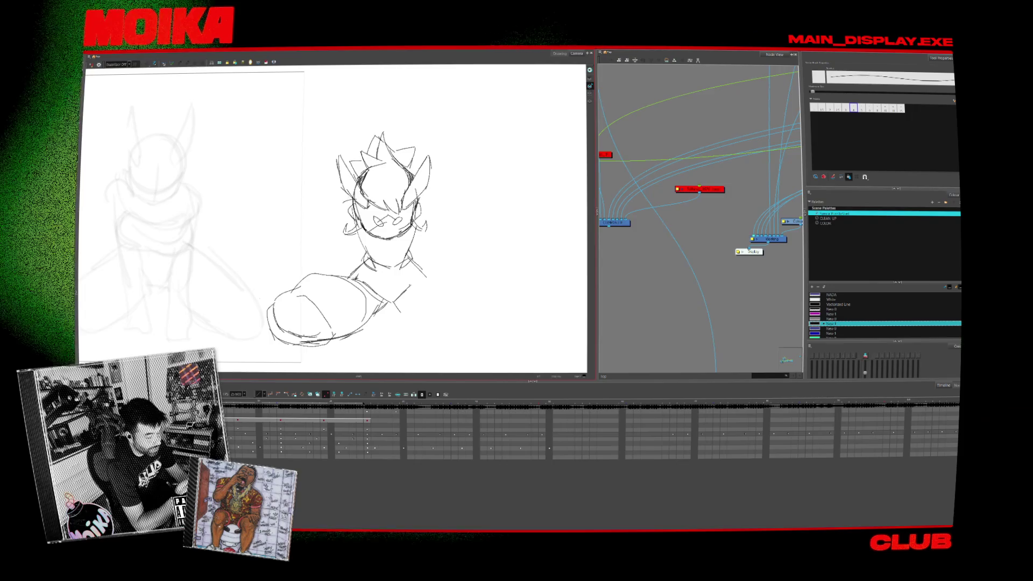
pyautogui.moveTo(341, 197); pyautogui.dragTo(343, 221)
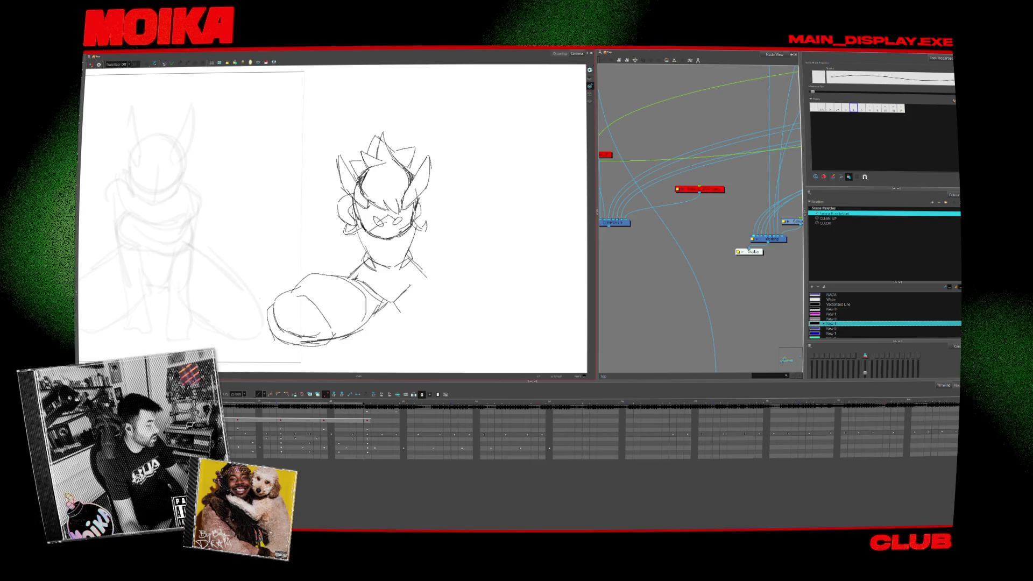
pyautogui.moveTo(328, 189); pyautogui.dragTo(347, 231)
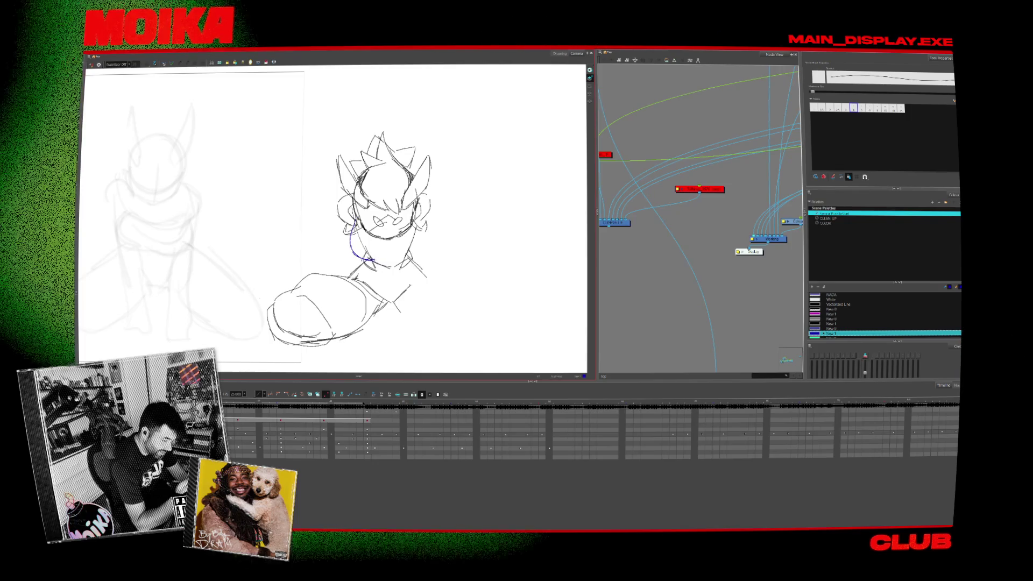
pyautogui.moveTo(354, 229)
pyautogui.mouseDown()
pyautogui.moveTo(347, 253)
pyautogui.moveTo(386, 245)
pyautogui.moveTo(408, 265)
pyautogui.mouseUp()
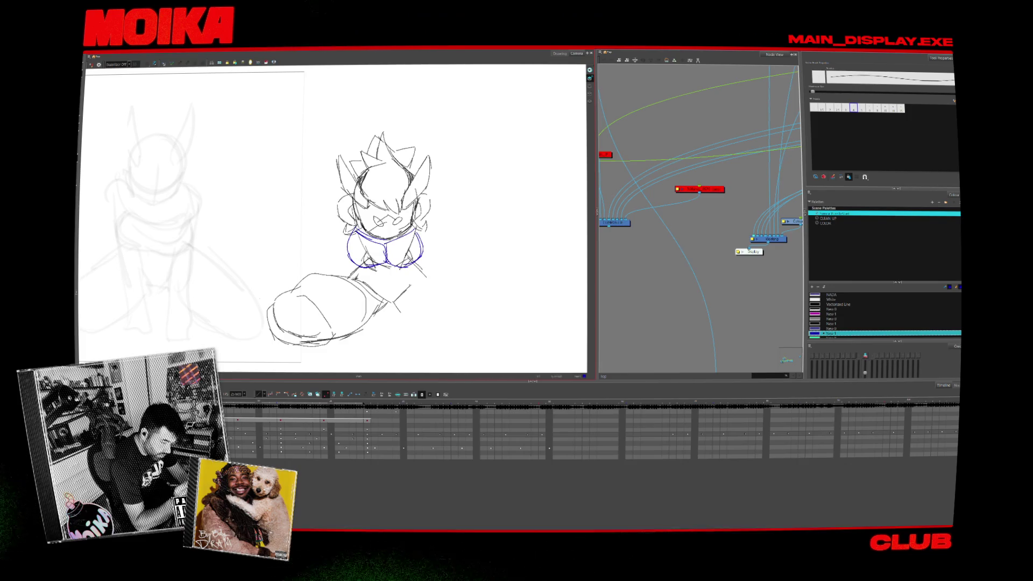
pyautogui.moveTo(349, 231)
pyautogui.mouseDown()
pyautogui.moveTo(344, 270)
pyautogui.moveTo(466, 243)
pyautogui.mouseUp()
pyautogui.moveTo(350, 231); pyautogui.dragTo(345, 226)
pyautogui.click(437, 251)
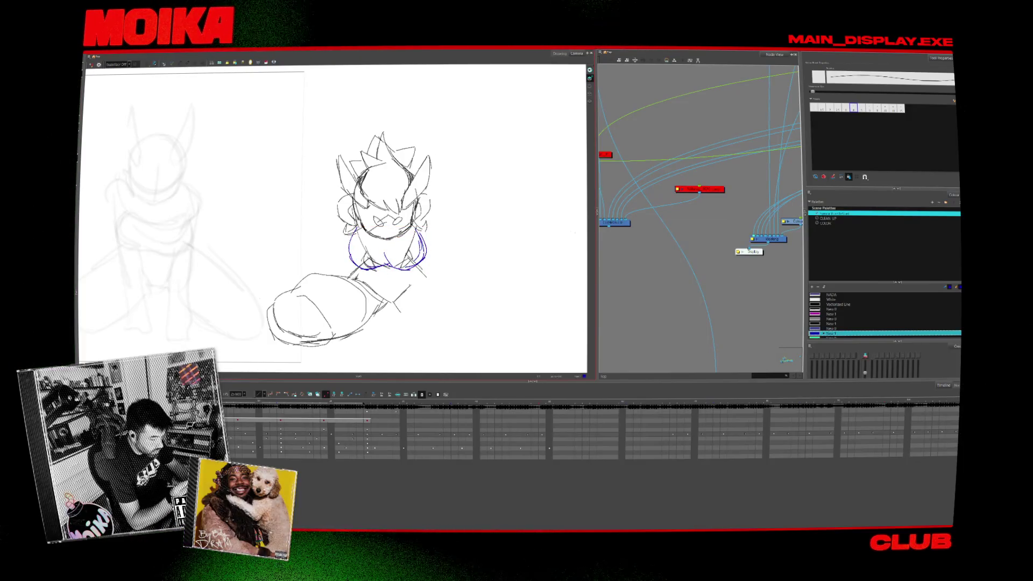
# Erase the old leg oval and draw a new curved body line from the shoulder.
pyautogui.click(831, 324)
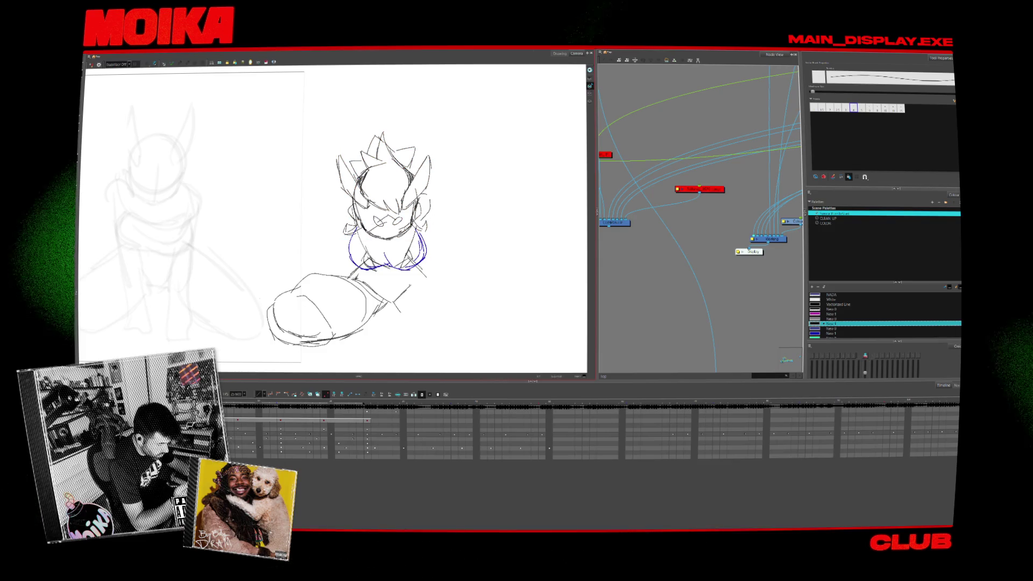
pyautogui.moveTo(333, 129); pyautogui.dragTo(447, 251)
pyautogui.click(511, 216)
pyautogui.scroll(-1, 334, 215)
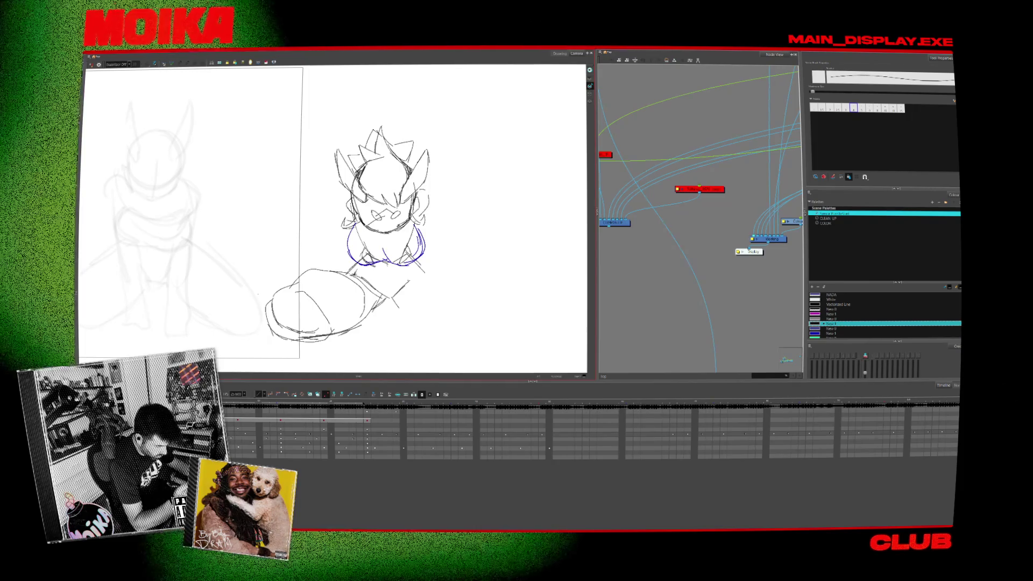
pyautogui.hotkey('alt', 'b')
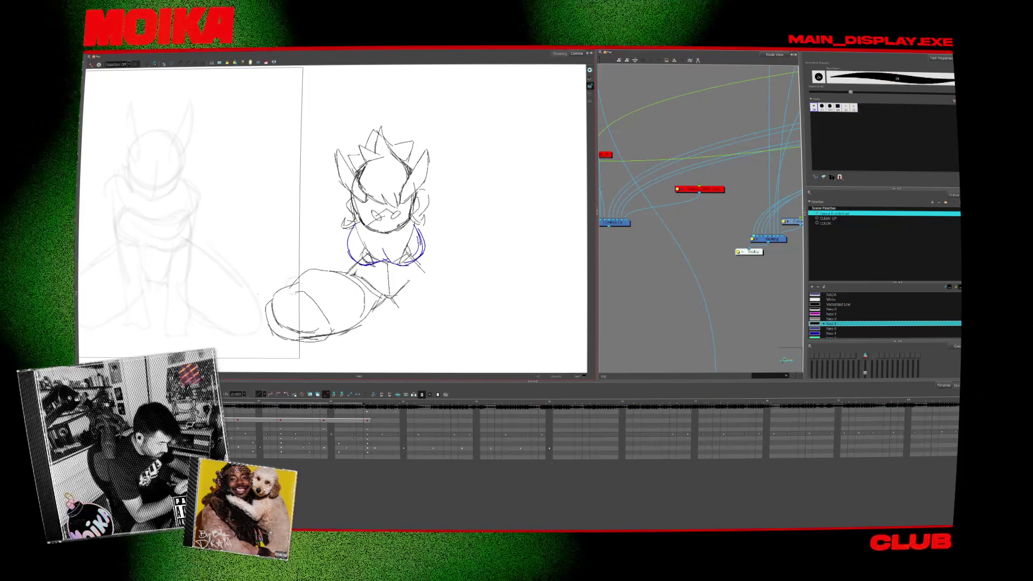
pyautogui.moveTo(293, 280); pyautogui.dragTo(317, 269)
pyautogui.moveTo(260, 344)
pyautogui.mouseDown()
pyautogui.moveTo(342, 286)
pyautogui.moveTo(385, 293)
pyautogui.mouseUp()
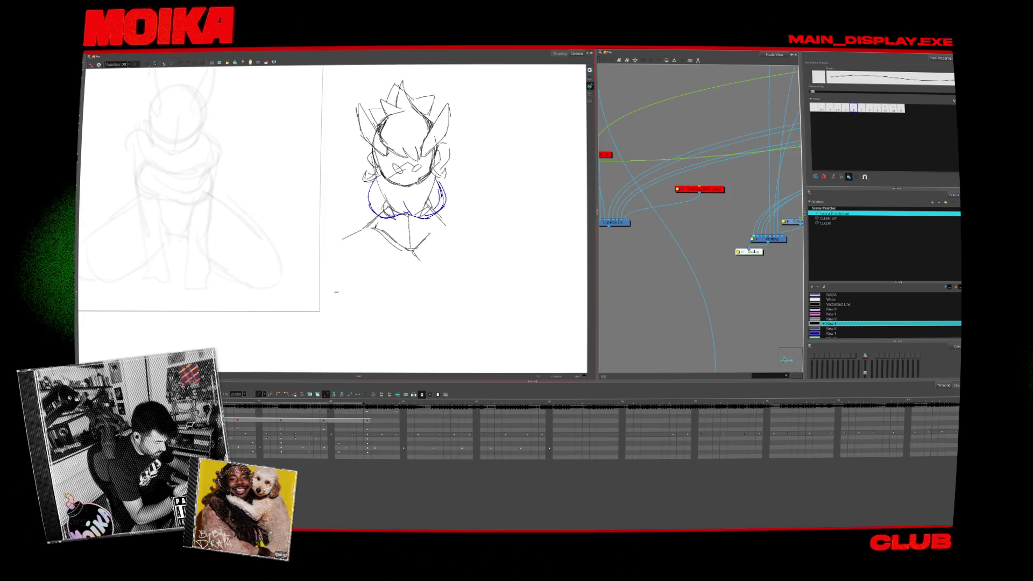
pyautogui.moveTo(370, 227)
pyautogui.mouseDown()
pyautogui.moveTo(307, 262)
pyautogui.moveTo(338, 321)
pyautogui.mouseUp()
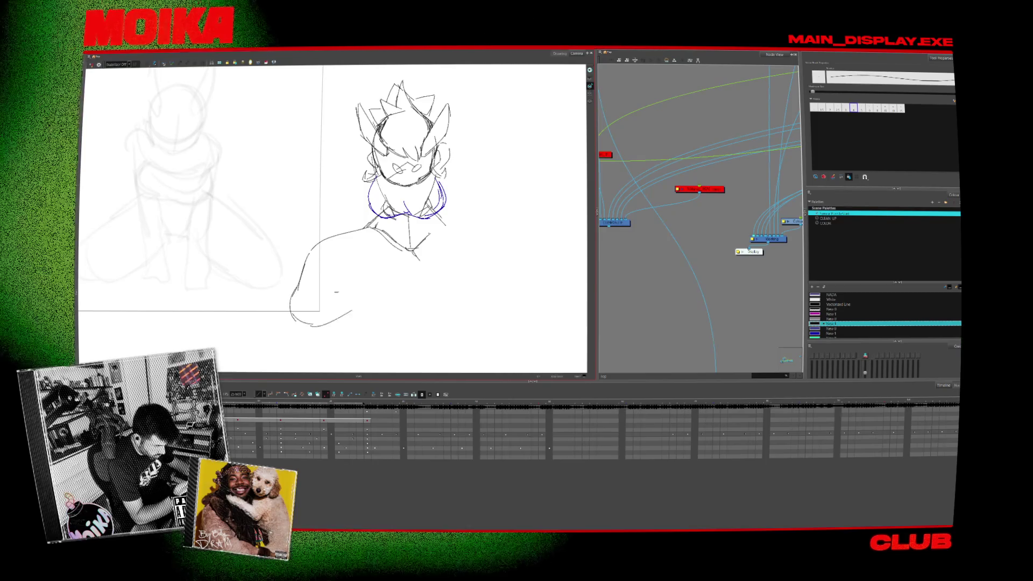
# Redraw the body curve and left leg strokes, adding a small stroke right of the body.
pyautogui.hotkey('ctrl', 'z')
pyautogui.moveTo(401, 250); pyautogui.dragTo(329, 315)
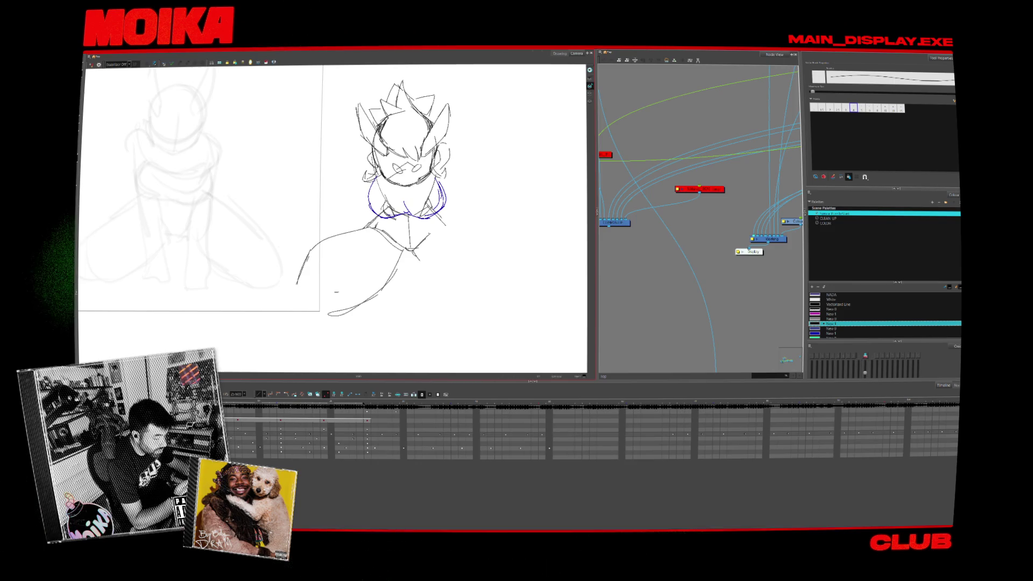
pyautogui.moveTo(312, 245); pyautogui.dragTo(420, 260)
pyautogui.hotkey('alt', 'e')
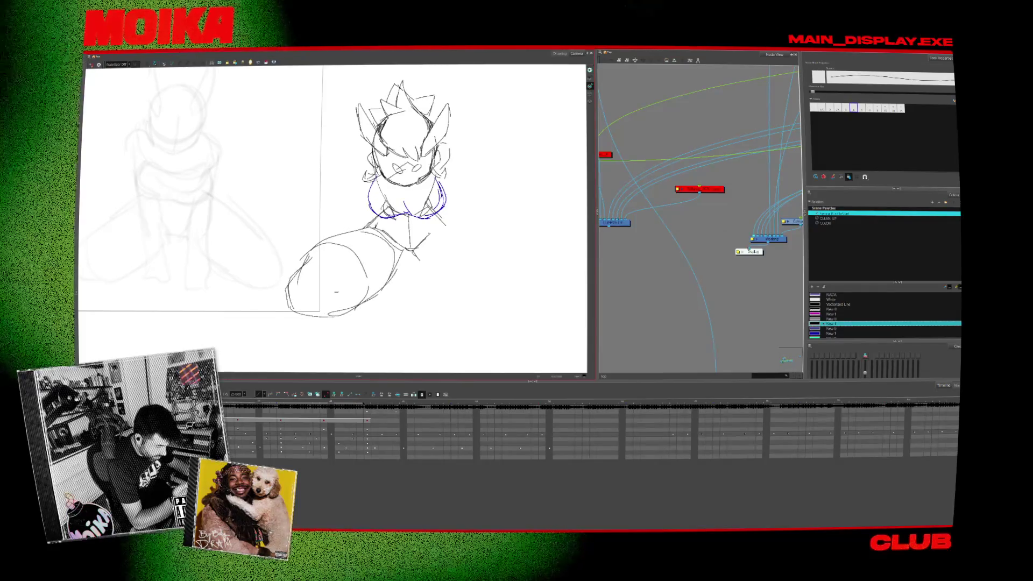
pyautogui.hotkey('alt', 'b')
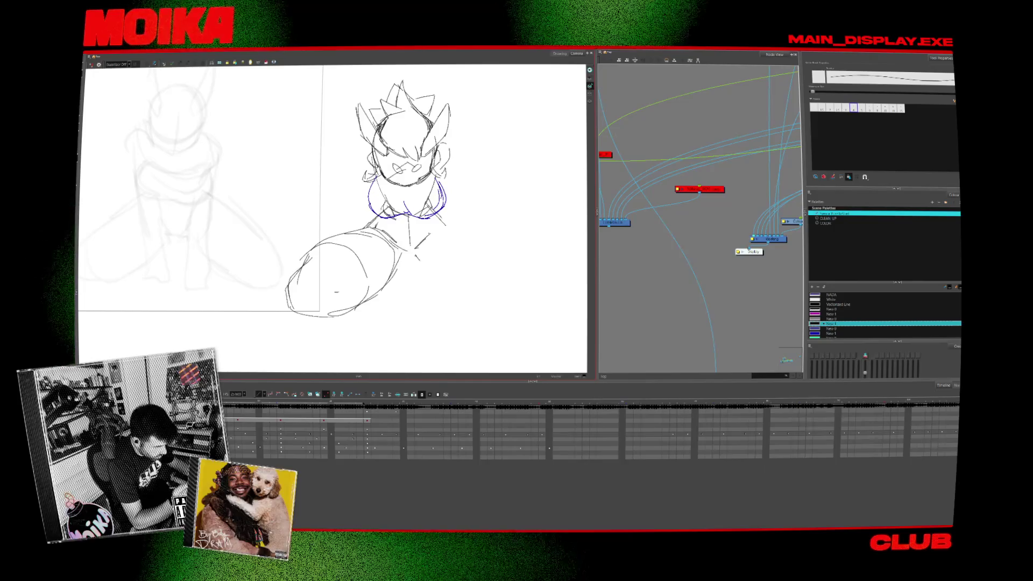
pyautogui.moveTo(386, 237); pyautogui.dragTo(419, 251)
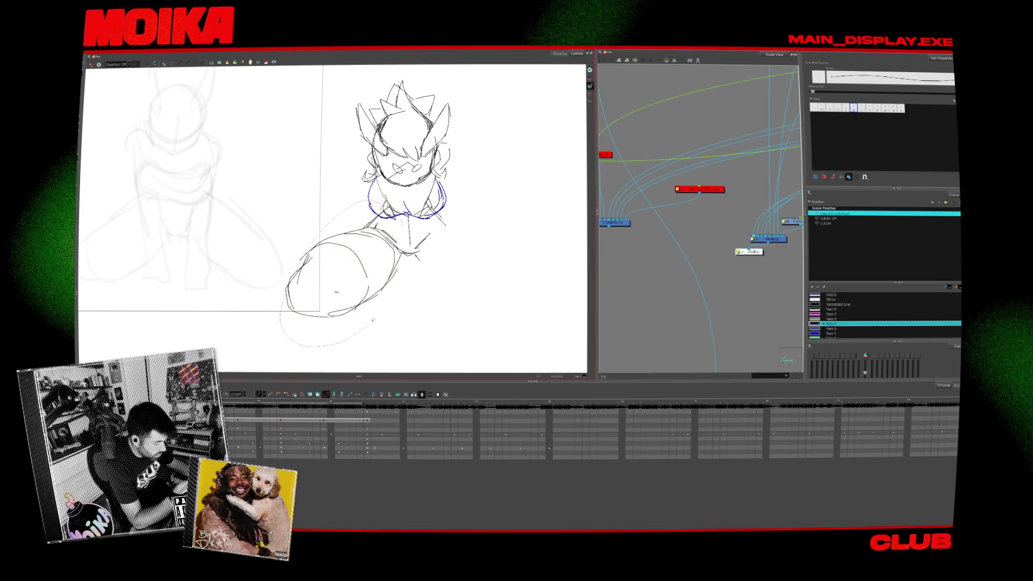
pyautogui.moveTo(283, 216); pyautogui.dragTo(414, 320)
pyautogui.click(453, 243)
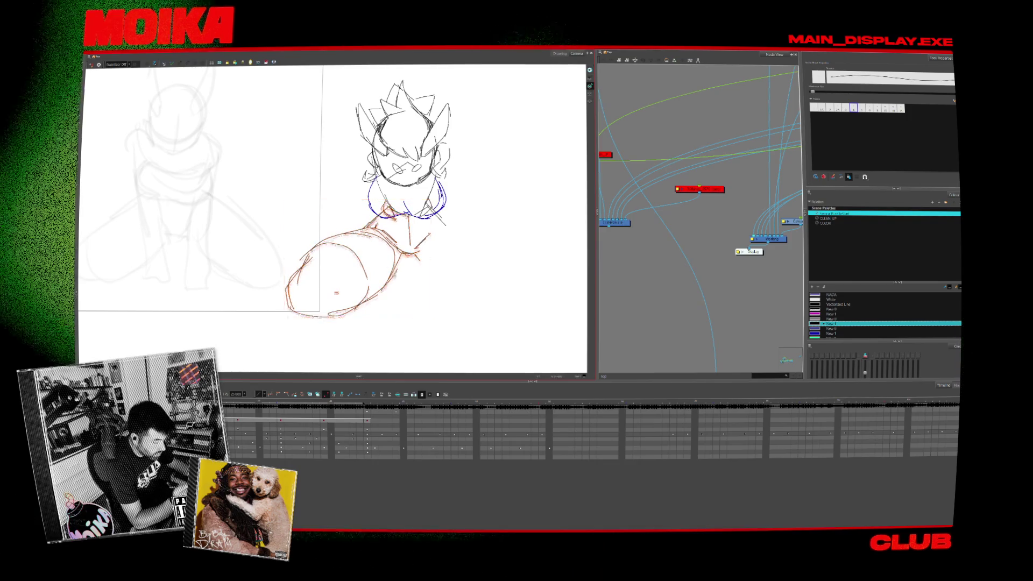
pyautogui.hotkey('alt', 'e')
pyautogui.hotkey('alt', '/')
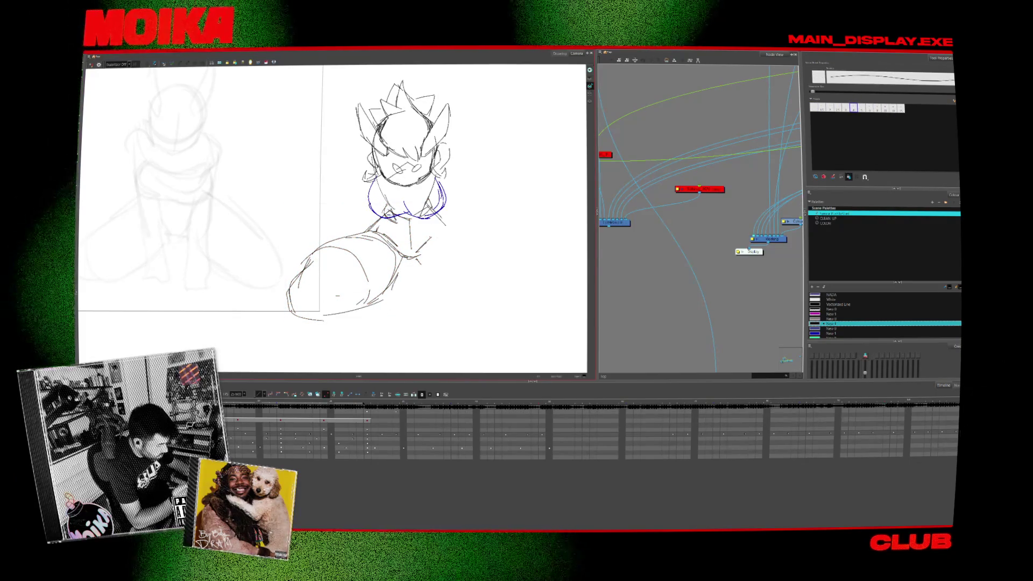
pyautogui.moveTo(439, 281); pyautogui.dragTo(438, 286)
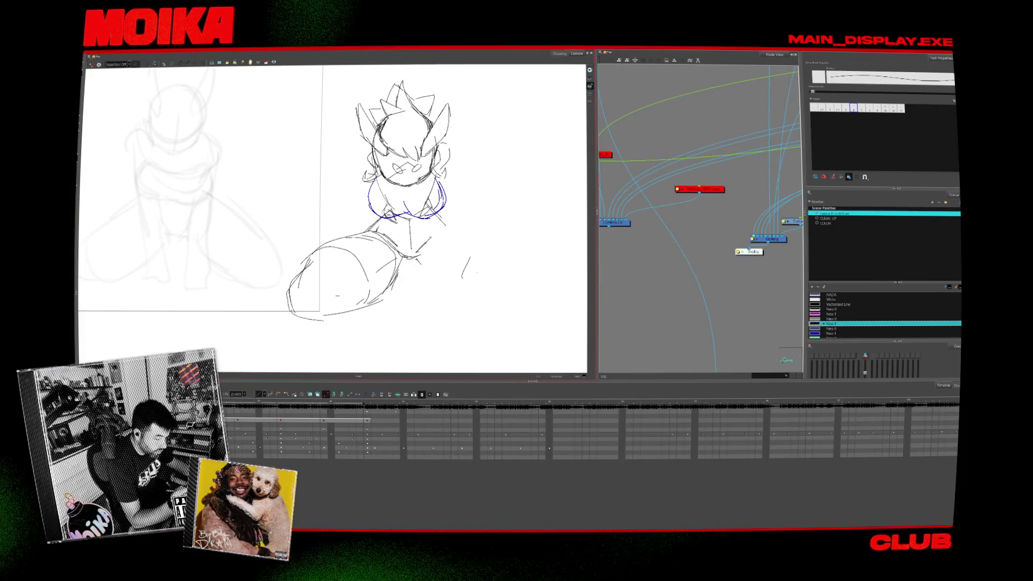
pyautogui.moveTo(477, 278); pyautogui.dragTo(495, 260)
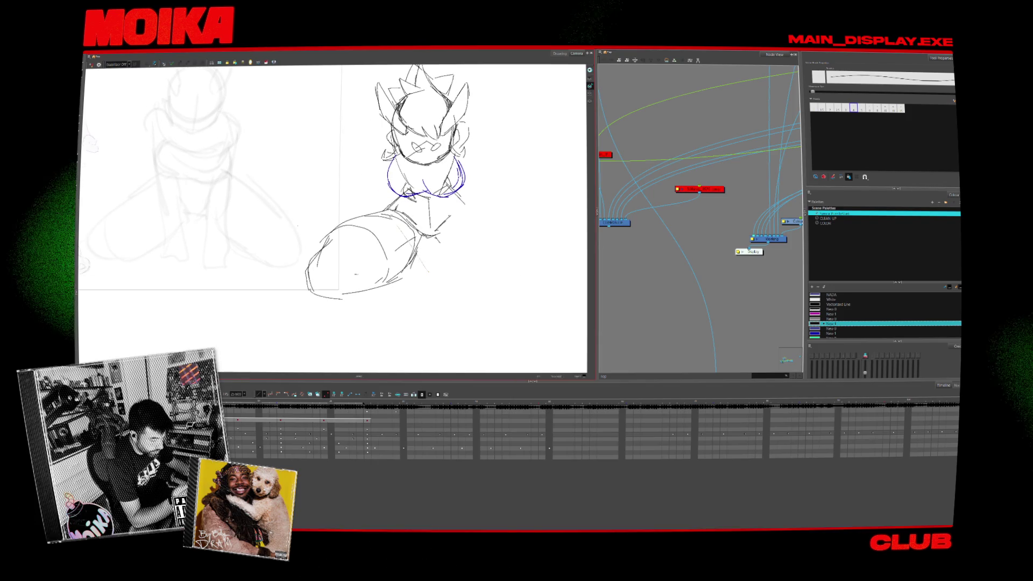
# Copy the left leg, flip the copy horizontally, and move it to form the right leg.
pyautogui.moveTo(299, 207); pyautogui.dragTo(428, 304)
pyautogui.hotkey('ctrl', 'c')
pyautogui.hotkey('ctrl', 'v')
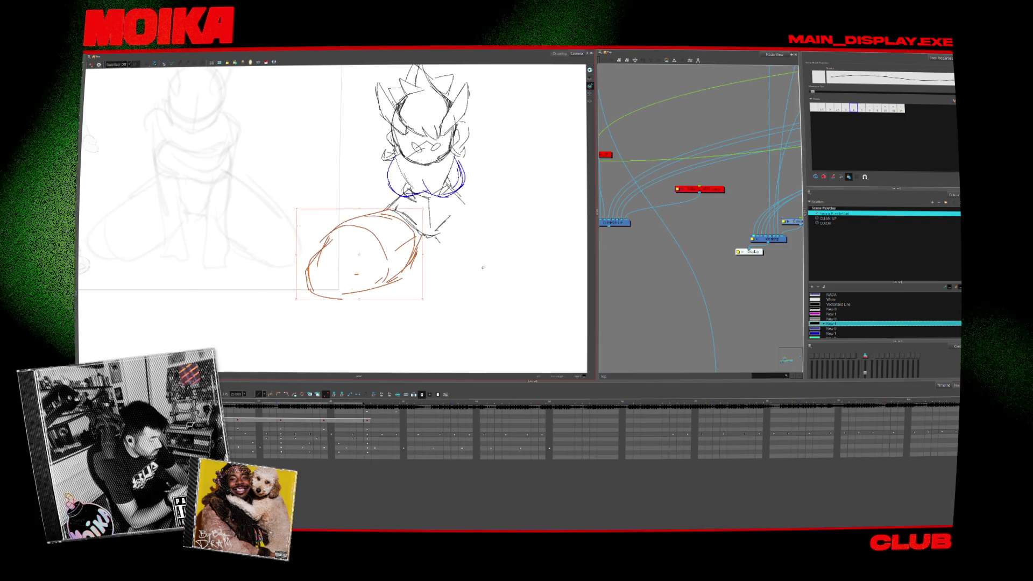
pyautogui.press('4')
pyautogui.moveTo(360, 256); pyautogui.dragTo(495, 256)
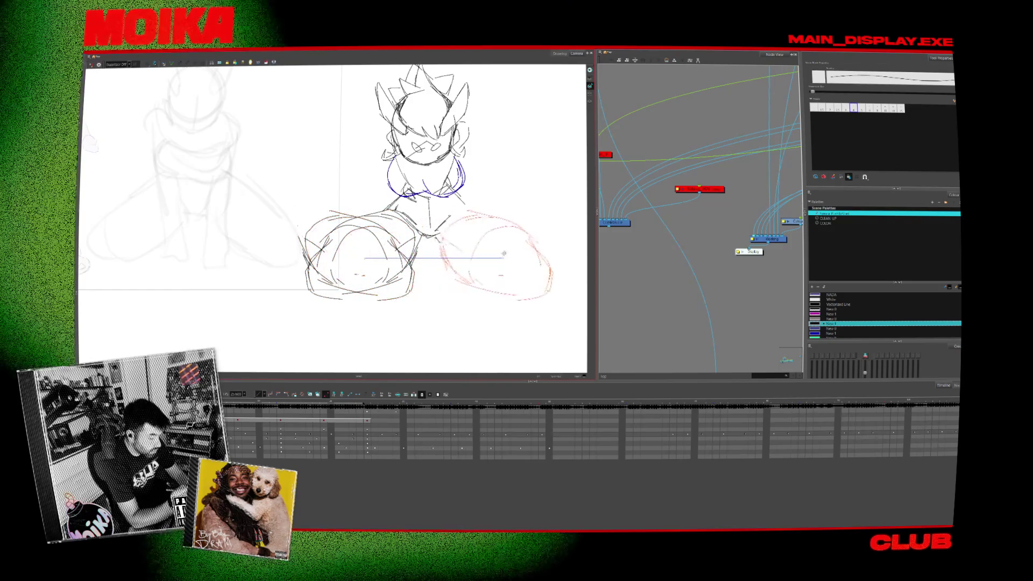
pyautogui.press('Escape')
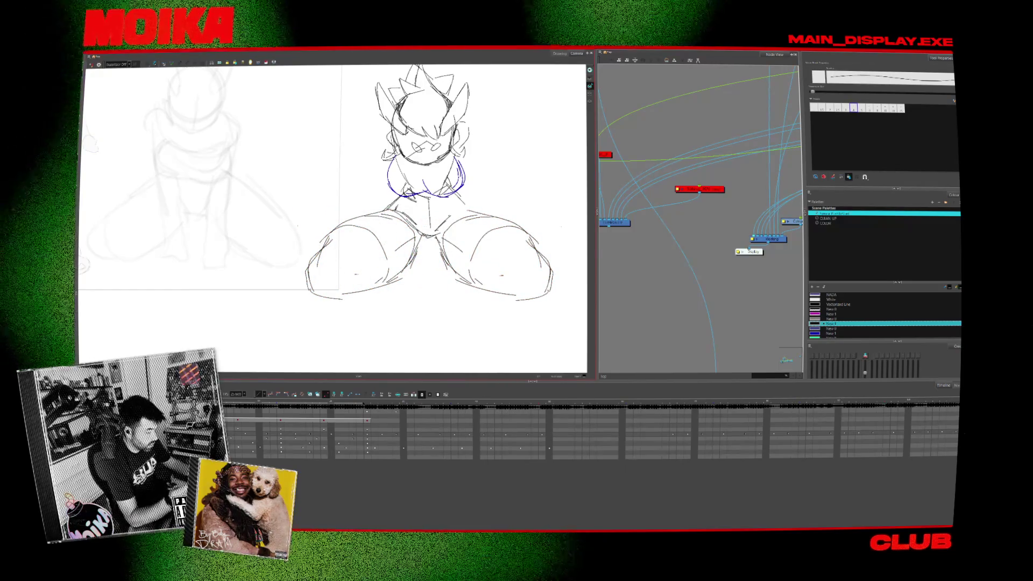
pyautogui.moveTo(404, 232); pyautogui.dragTo(389, 249)
pyautogui.moveTo(401, 323); pyautogui.dragTo(380, 223)
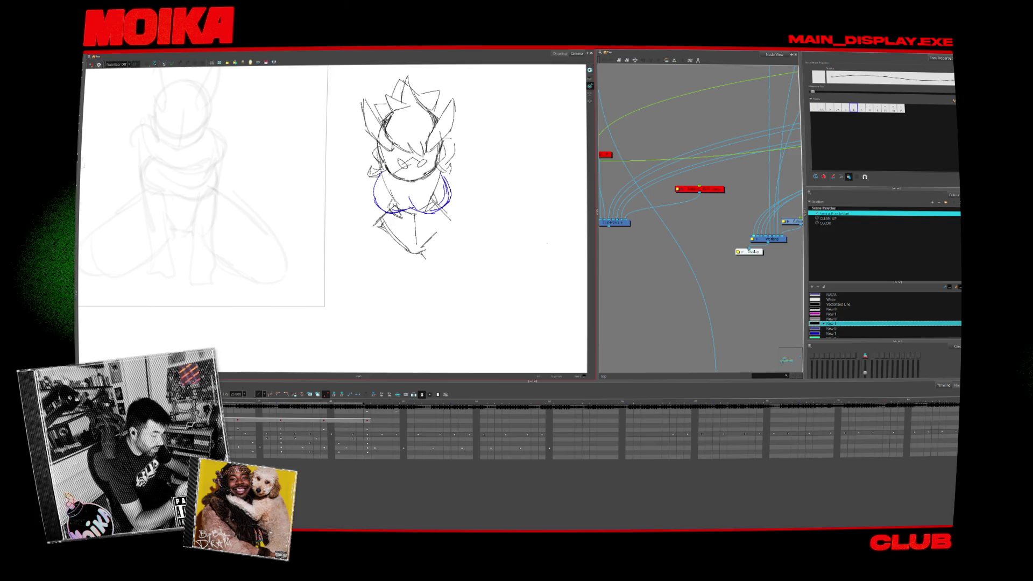
# Nudge the leg strokes and sketch a leg line, then undo the long stray stroke.
pyautogui.moveTo(463, 280); pyautogui.dragTo(469, 269)
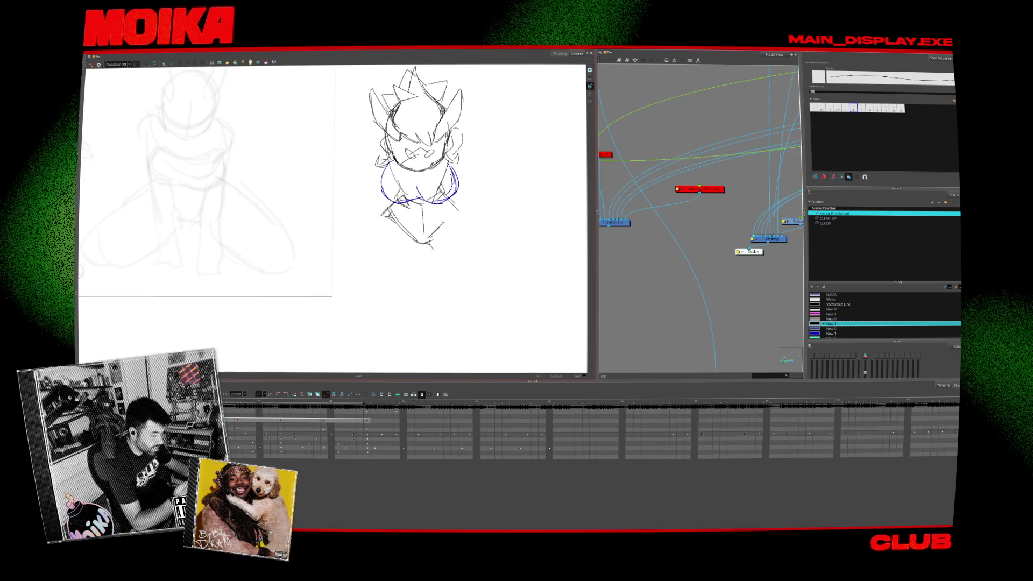
pyautogui.moveTo(371, 218)
pyautogui.mouseDown()
pyautogui.moveTo(380, 215)
pyautogui.moveTo(319, 257)
pyautogui.mouseUp()
pyautogui.moveTo(423, 280); pyautogui.dragTo(449, 315)
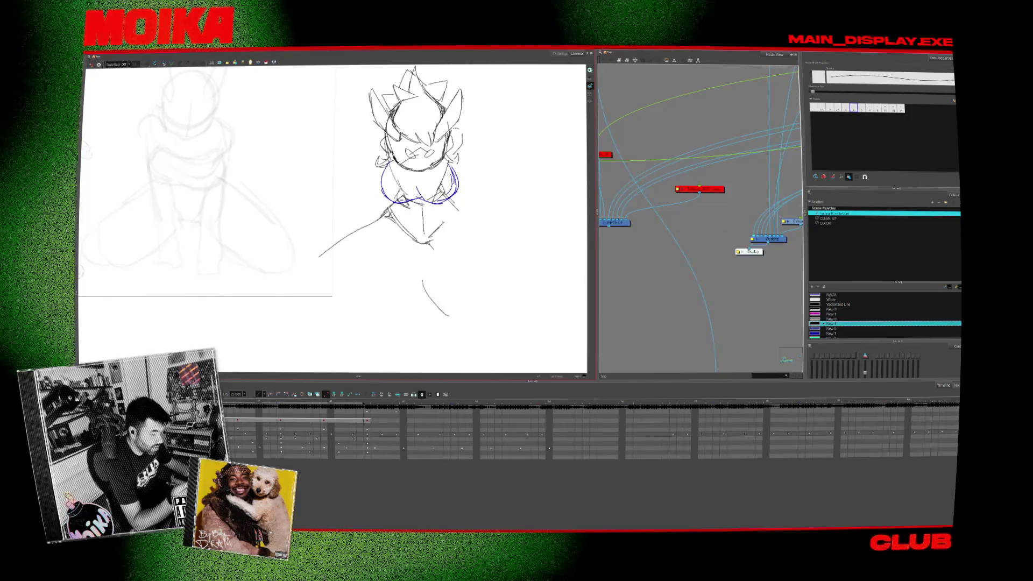
pyautogui.moveTo(430, 215); pyautogui.dragTo(438, 222)
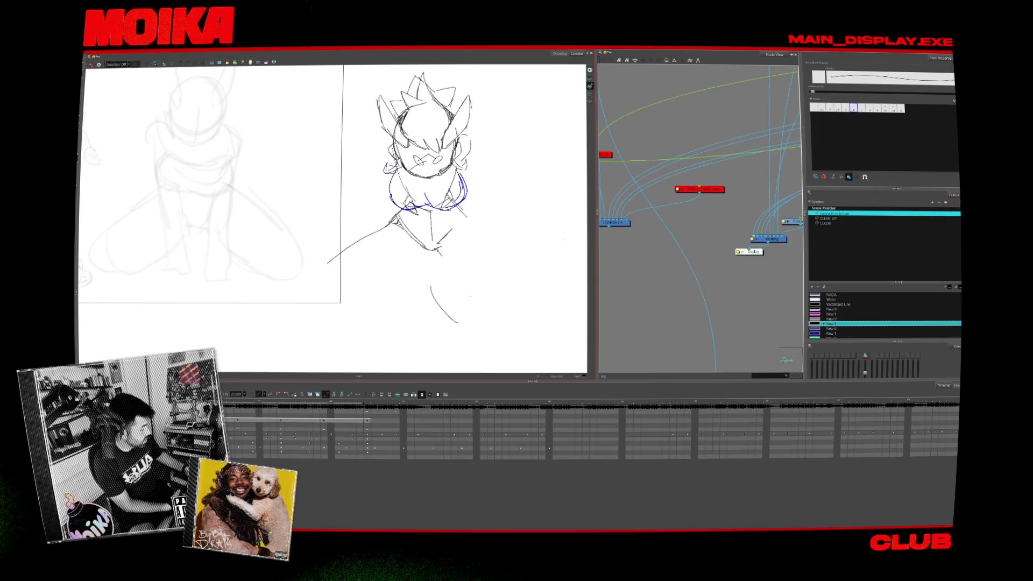
pyautogui.moveTo(425, 215)
pyautogui.mouseDown()
pyautogui.moveTo(392, 254)
pyautogui.moveTo(411, 198)
pyautogui.mouseUp()
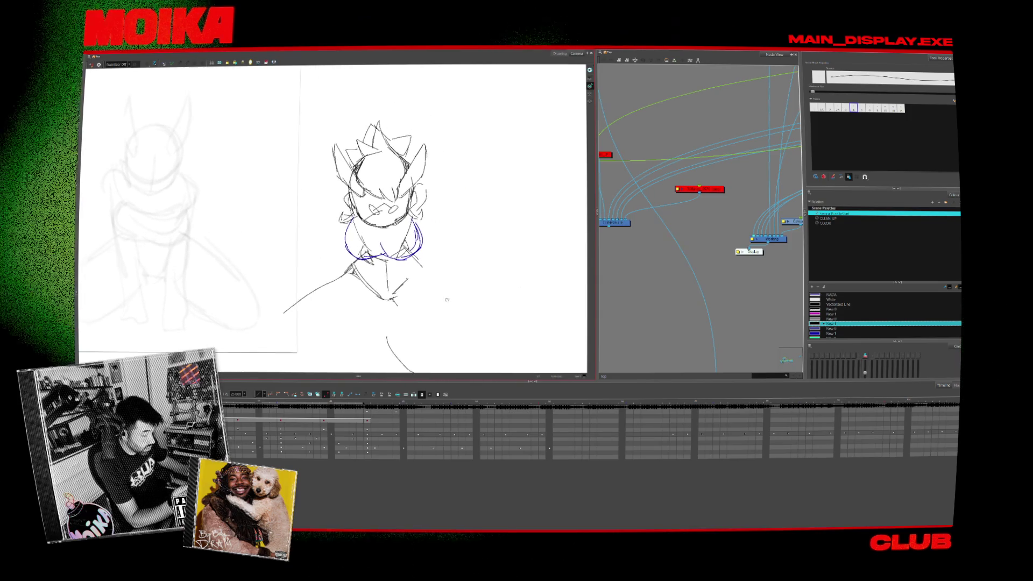
pyautogui.hotkey('ctrl', 'z')
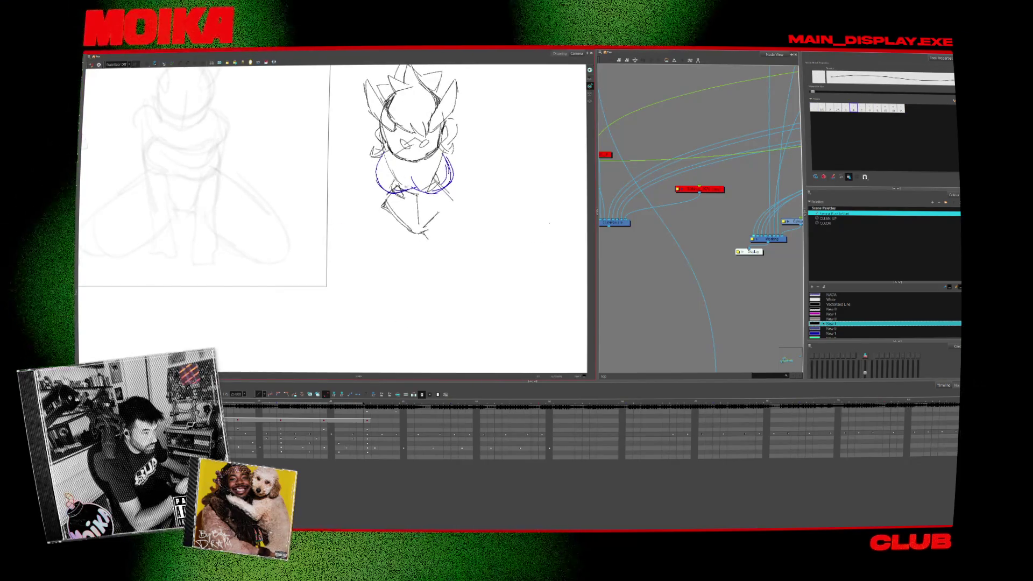
pyautogui.moveTo(411, 198); pyautogui.dragTo(413, 240)
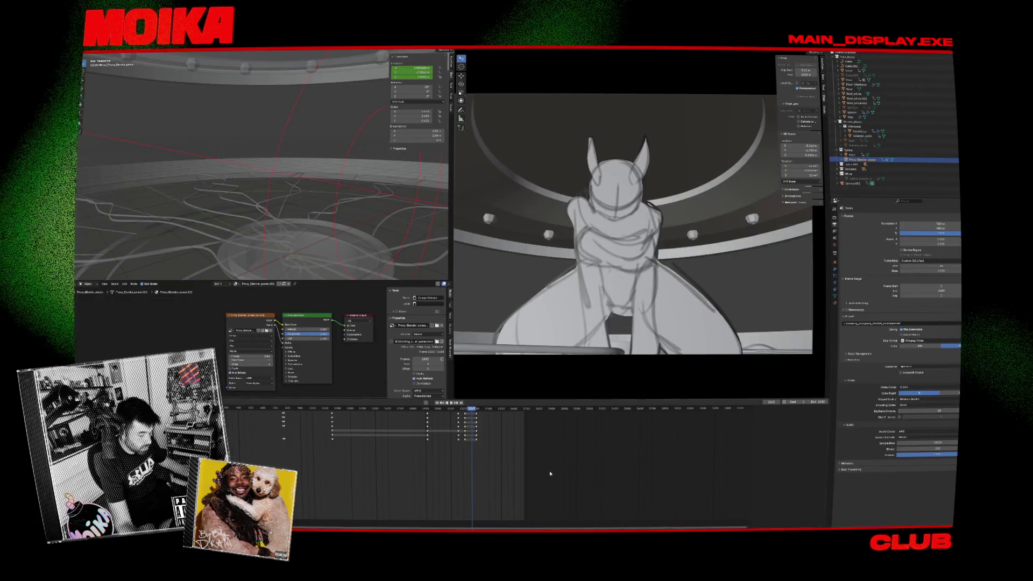
# Play the animatic from about frame 2170 through the kneeling frames, then return to Harmony.
pyautogui.click(460, 410)
pyautogui.press('space')
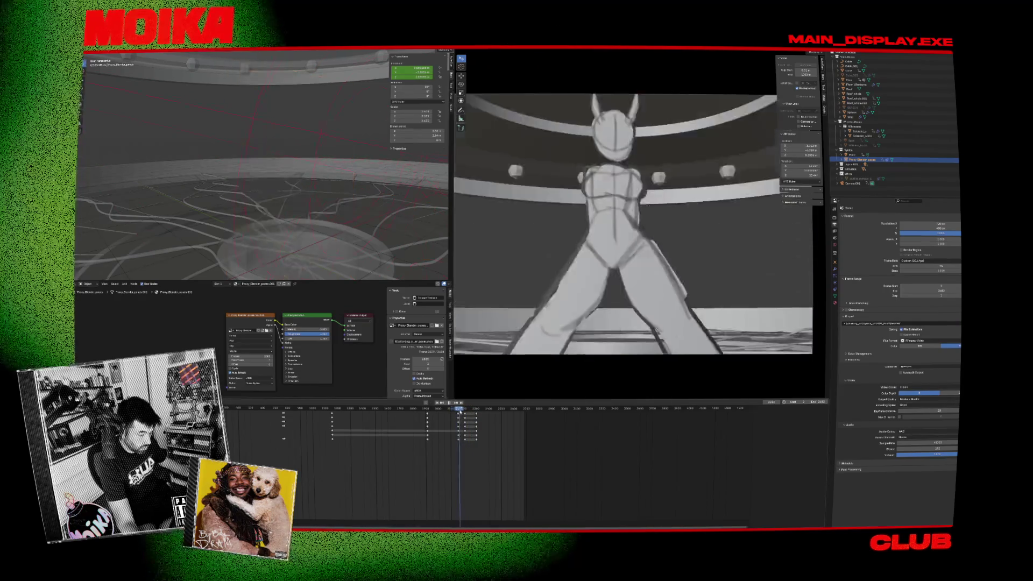
pyautogui.moveTo(473, 416)
pyautogui.mouseDown()
pyautogui.moveTo(530, 429)
pyautogui.moveTo(475, 422)
pyautogui.mouseUp()
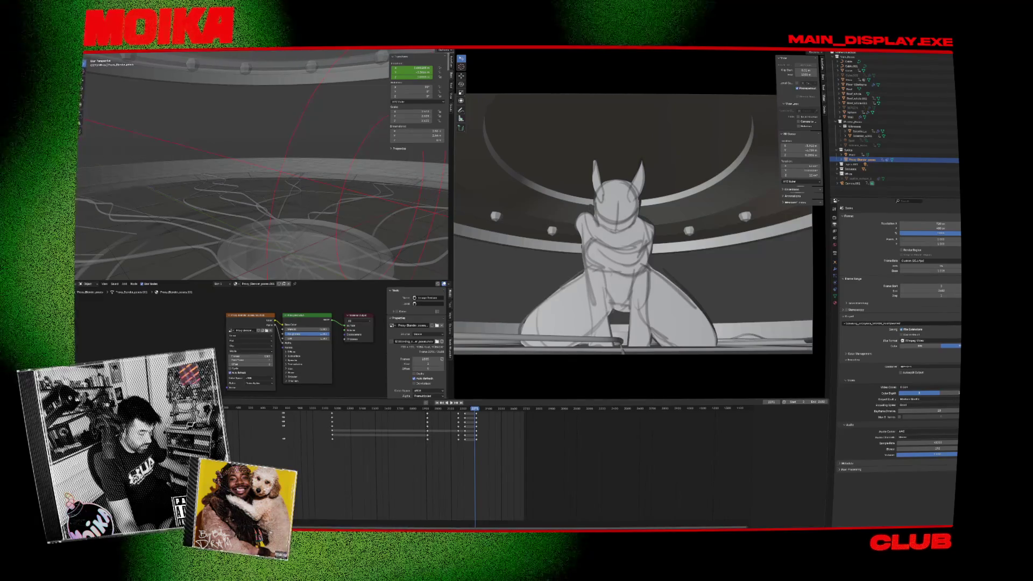
pyautogui.moveTo(560, 532)
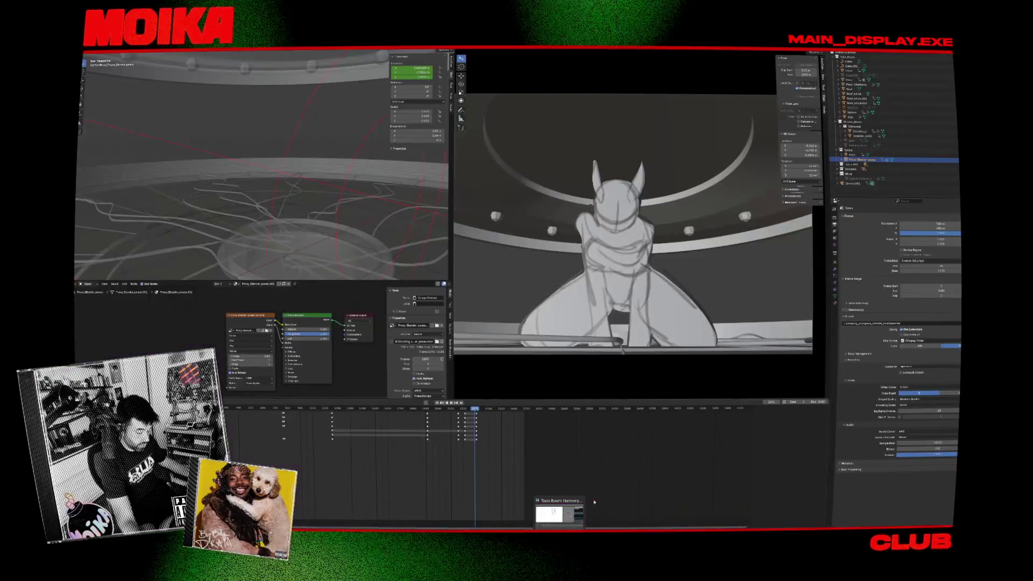
pyautogui.click(562, 512)
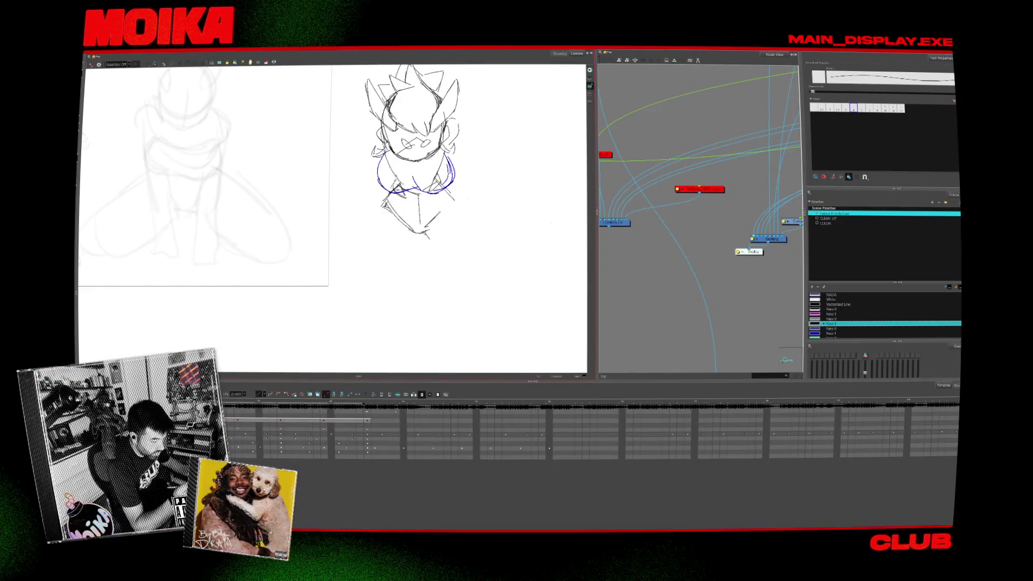
# Redraw a rounder head circle over the kneeling pose, darkening its right edge.
pyautogui.moveTo(409, 162)
pyautogui.mouseDown()
pyautogui.moveTo(282, 171)
pyautogui.moveTo(479, 199)
pyautogui.moveTo(578, 200)
pyautogui.mouseUp()
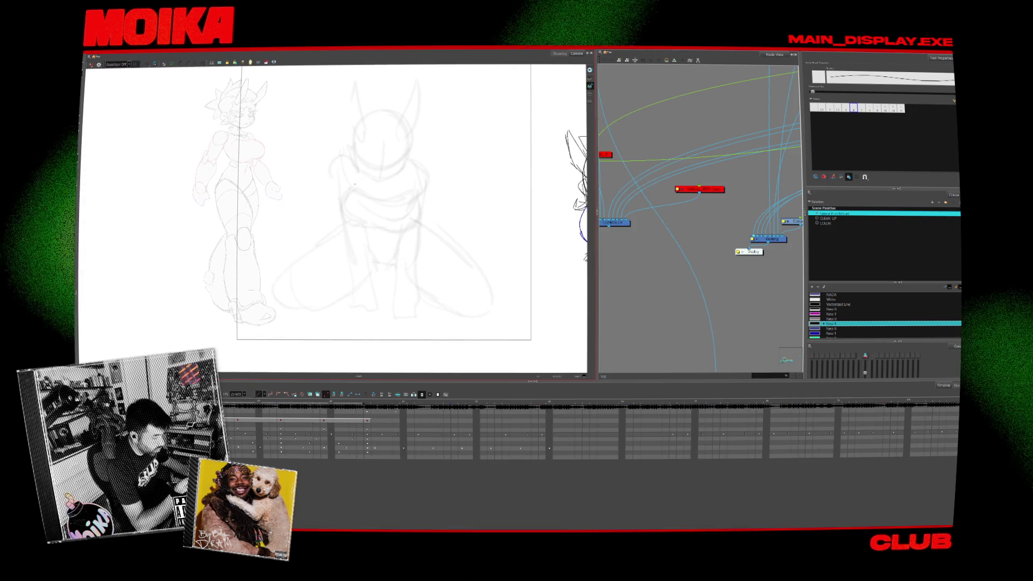
pyautogui.moveTo(390, 152); pyautogui.dragTo(395, 152)
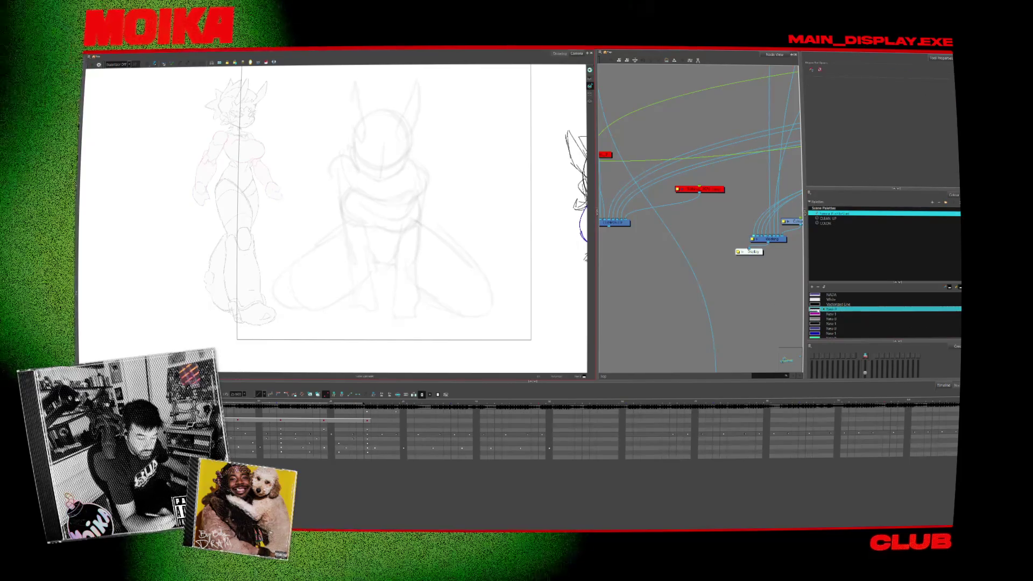
pyautogui.doubleClick(831, 310)
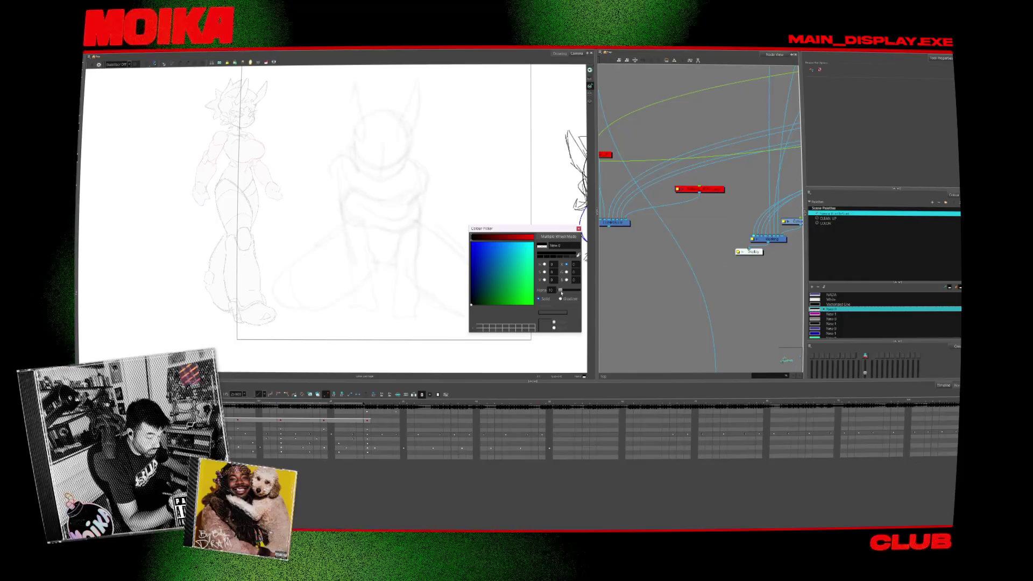
pyautogui.press('Escape')
pyautogui.hotkey('alt', 'b')
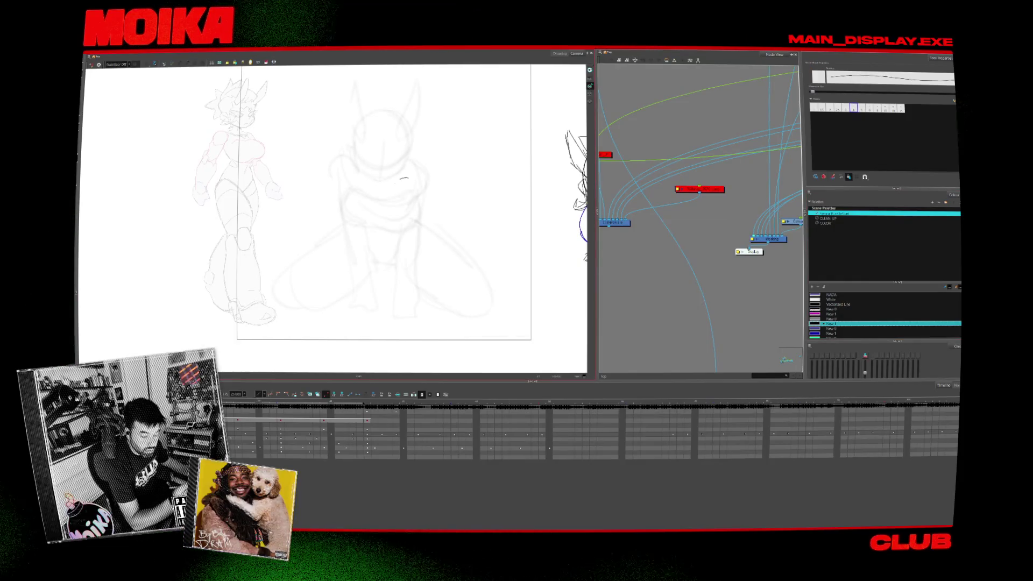
pyautogui.moveTo(392, 217); pyautogui.dragTo(338, 169)
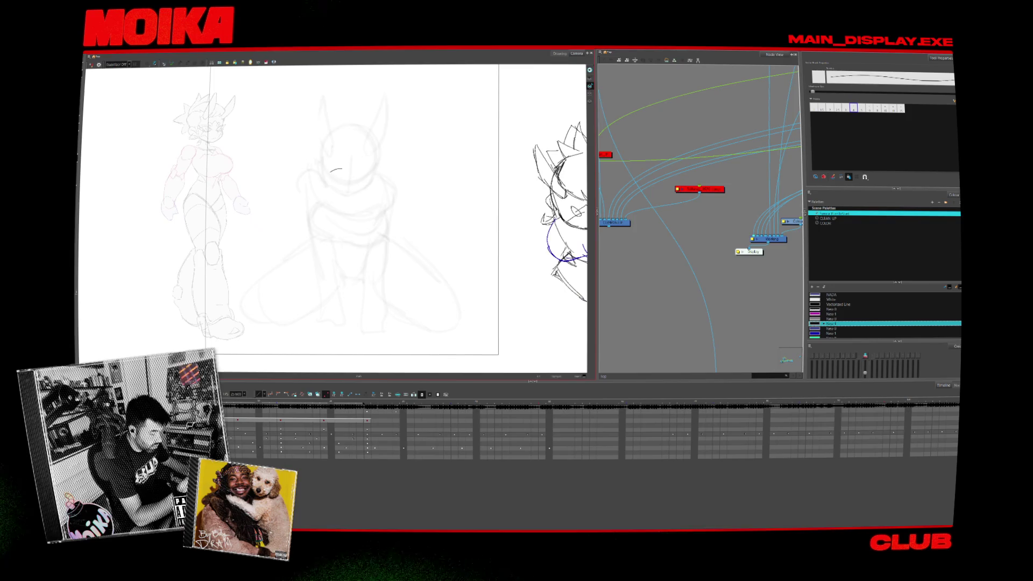
pyautogui.hotkey('ctrl', 'z')
pyautogui.moveTo(345, 139)
pyautogui.mouseDown()
pyautogui.moveTo(333, 209)
pyautogui.moveTo(372, 207)
pyautogui.mouseUp()
pyautogui.moveTo(383, 169); pyautogui.dragTo(374, 206)
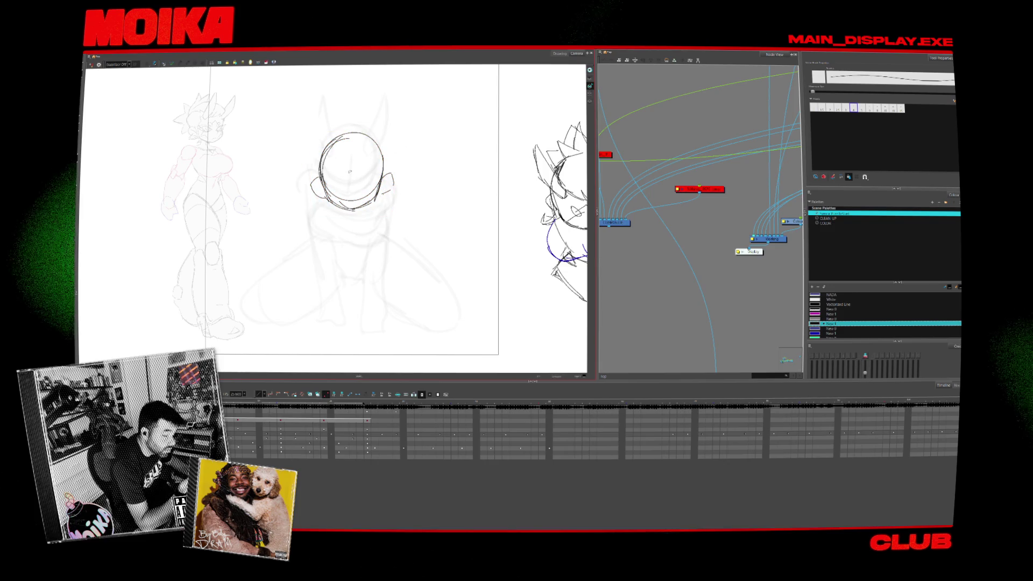
pyautogui.moveTo(347, 176); pyautogui.dragTo(357, 176)
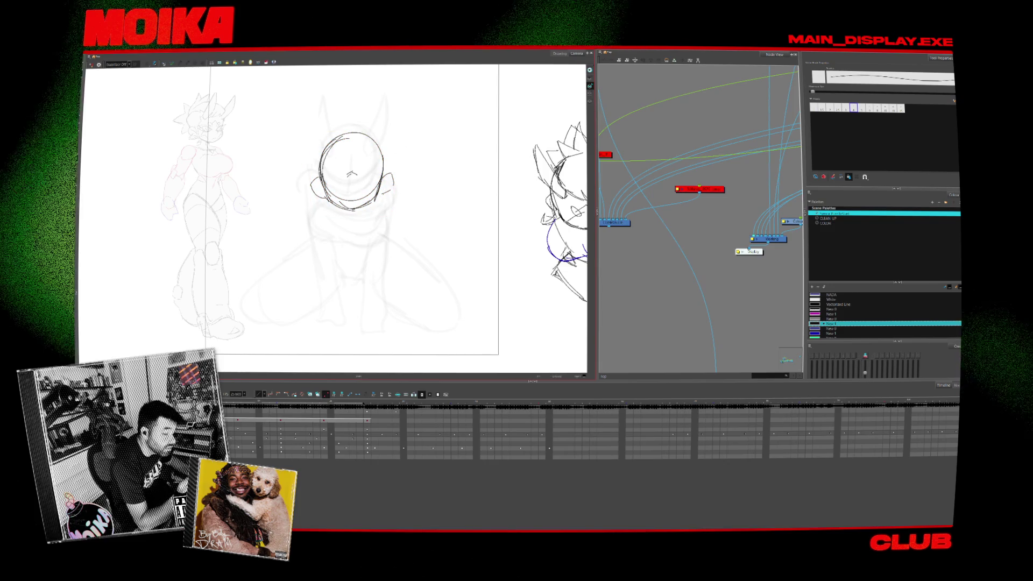
# With onion skin on, draw the shoulder line and blue left and right chest curves.
pyautogui.hotkey('alt', 'o')
pyautogui.press(',')
pyautogui.moveTo(322, 174); pyautogui.dragTo(305, 215)
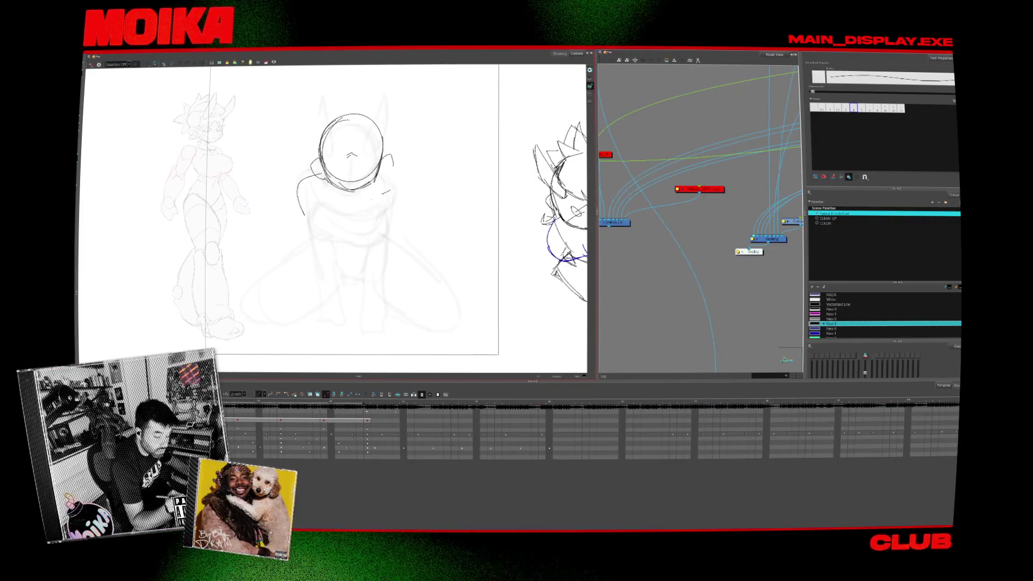
pyautogui.click(831, 333)
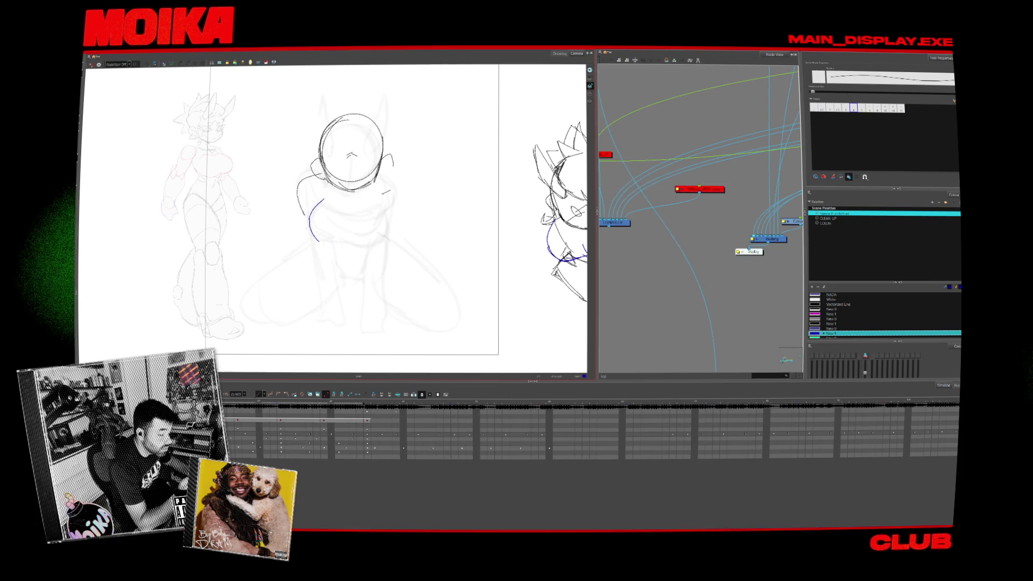
pyautogui.moveTo(351, 201); pyautogui.dragTo(323, 246)
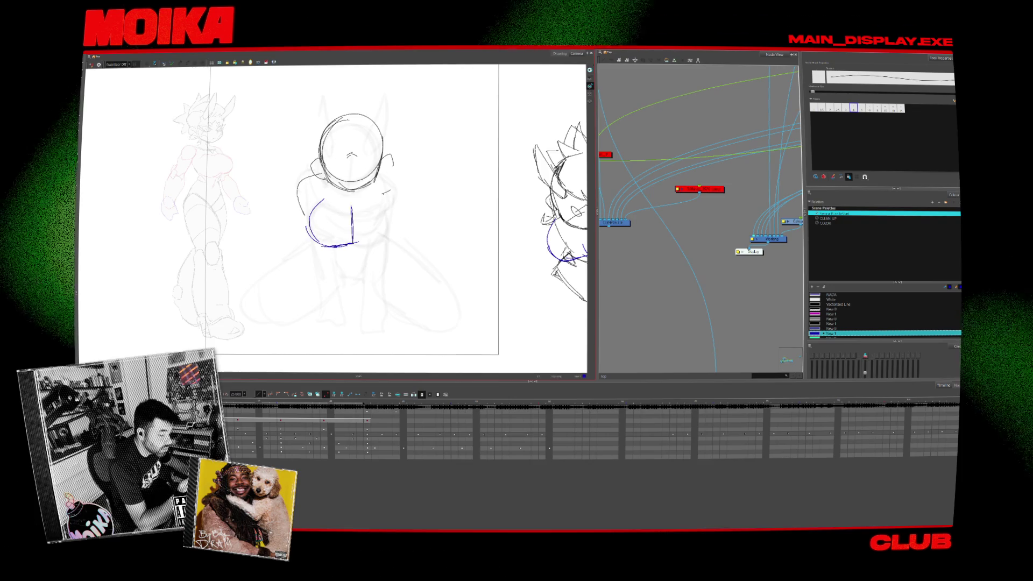
pyautogui.moveTo(317, 202)
pyautogui.mouseDown()
pyautogui.moveTo(354, 205)
pyautogui.moveTo(355, 246)
pyautogui.mouseUp()
pyautogui.hotkey('ctrl', 'z')
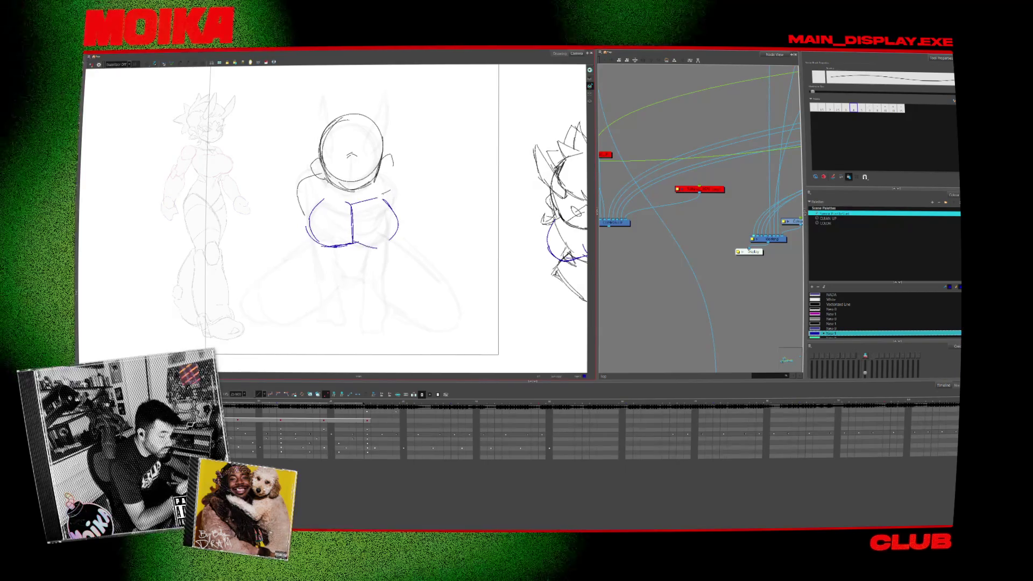
pyautogui.moveTo(384, 199); pyautogui.dragTo(376, 246)
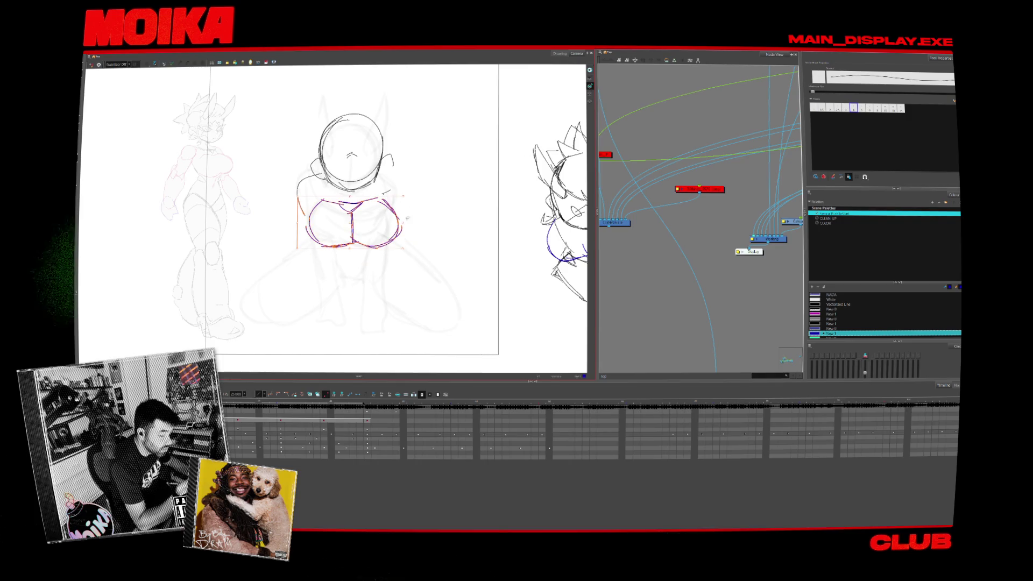
pyautogui.moveTo(298, 198); pyautogui.dragTo(387, 191)
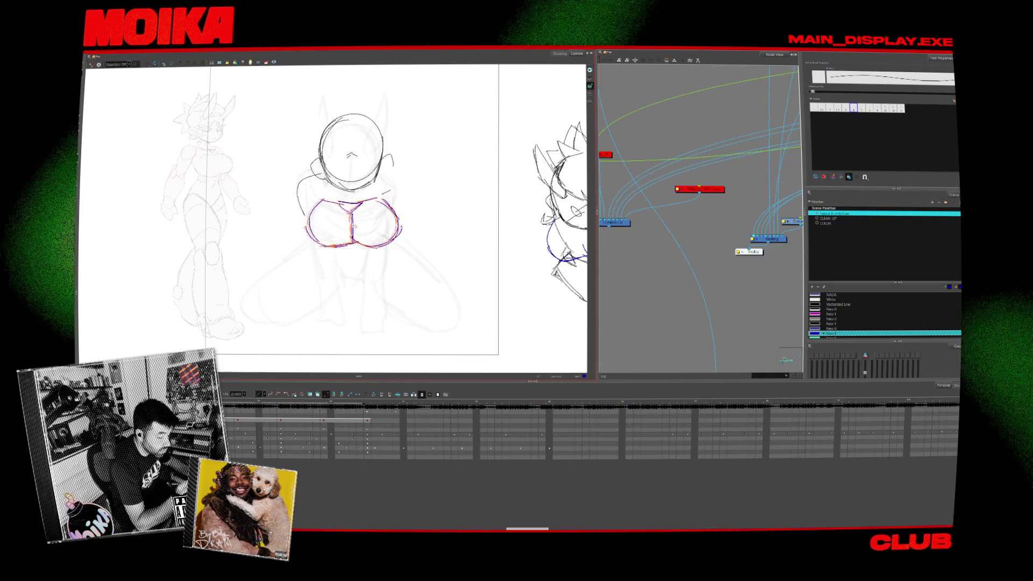
pyautogui.click(414, 221)
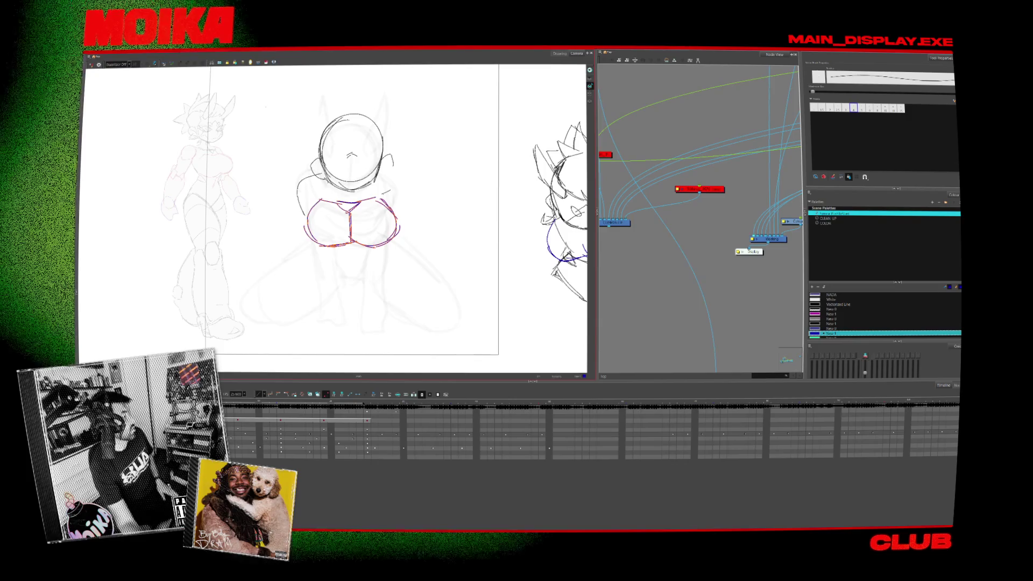
# Sketch the horn's two edges rising from the head with the thin pencil.
pyautogui.hotkey('alt', 'b')
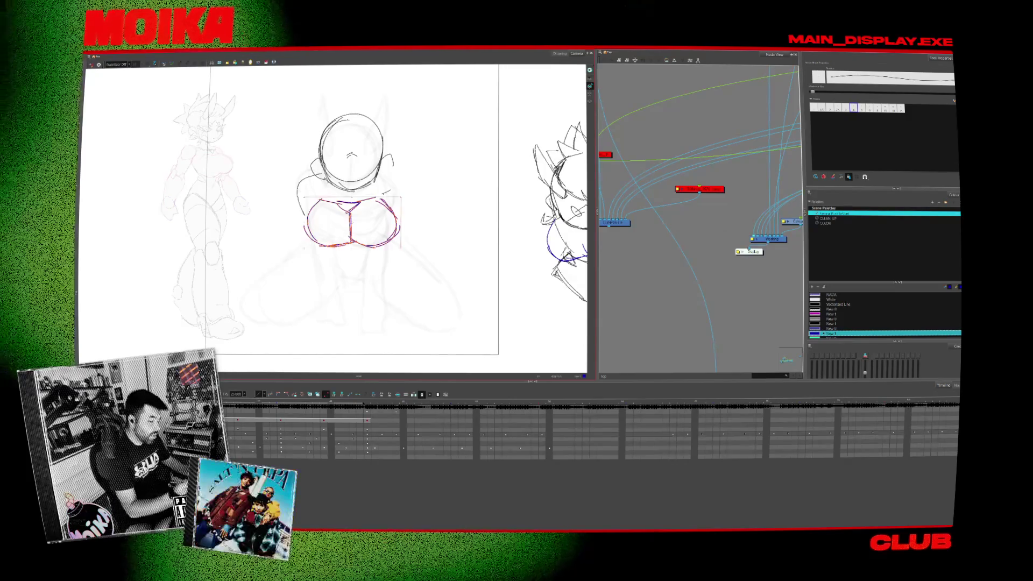
pyautogui.hotkey('alt', '/')
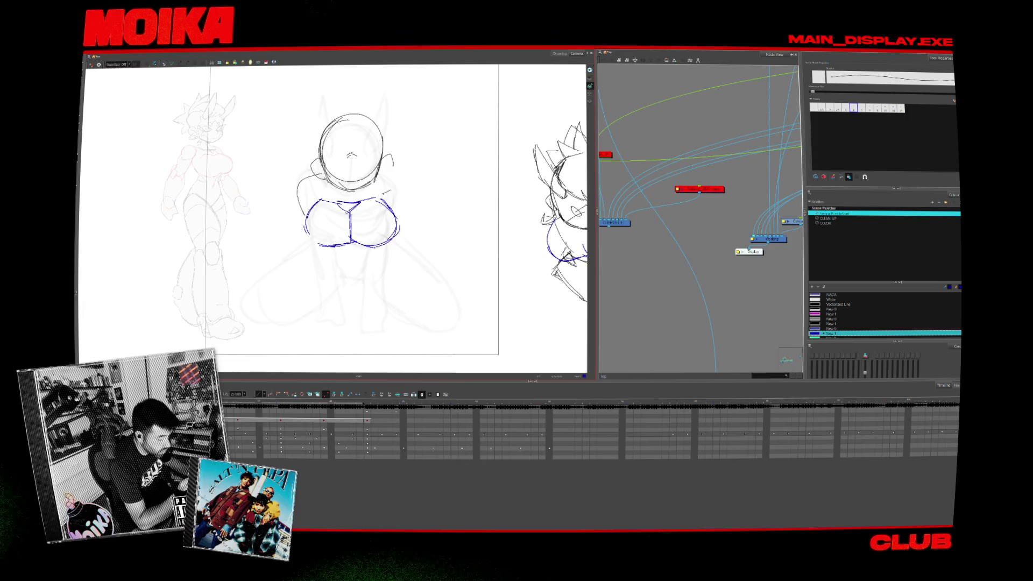
pyautogui.hotkey('alt', '/')
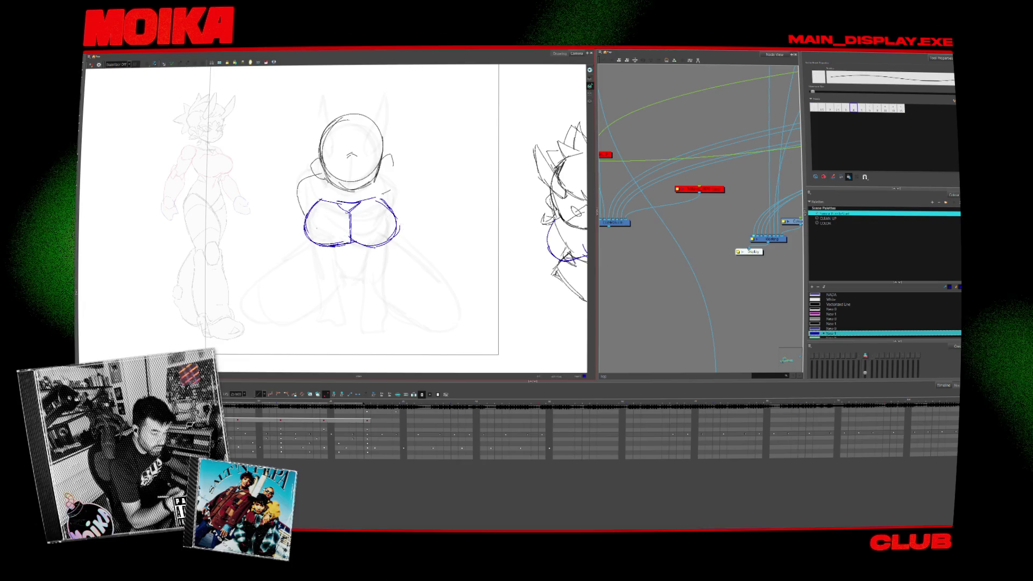
pyautogui.hotkey('alt', 'b')
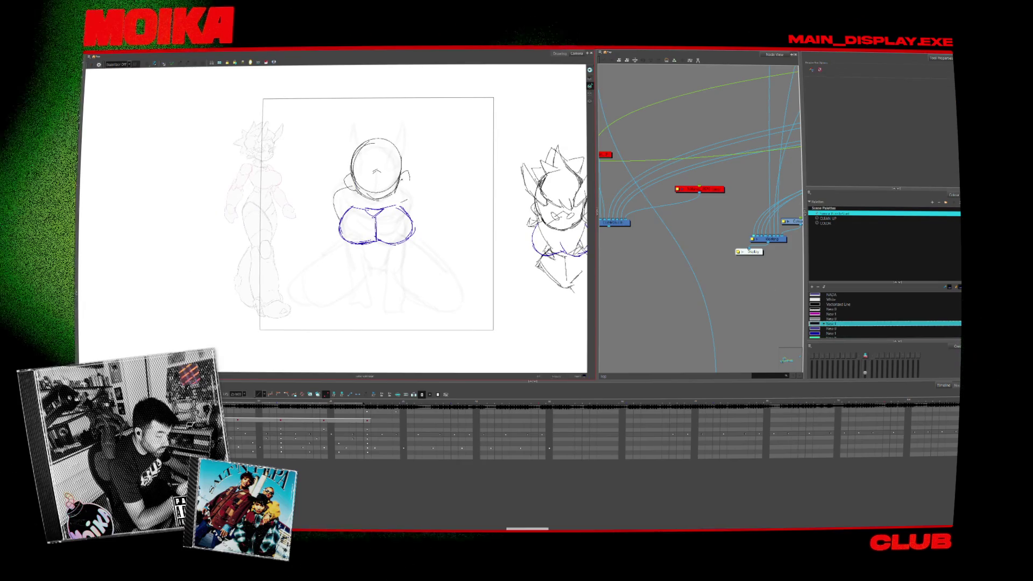
pyautogui.scroll(-2, 334, 215)
pyautogui.hotkey('alt', 'e')
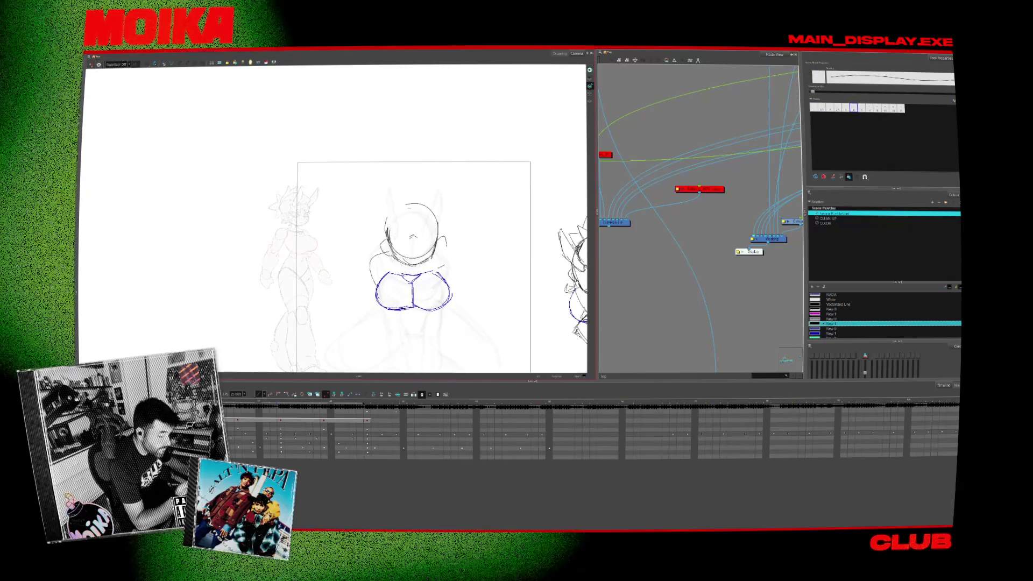
pyautogui.hotkey('ctrl', 'z')
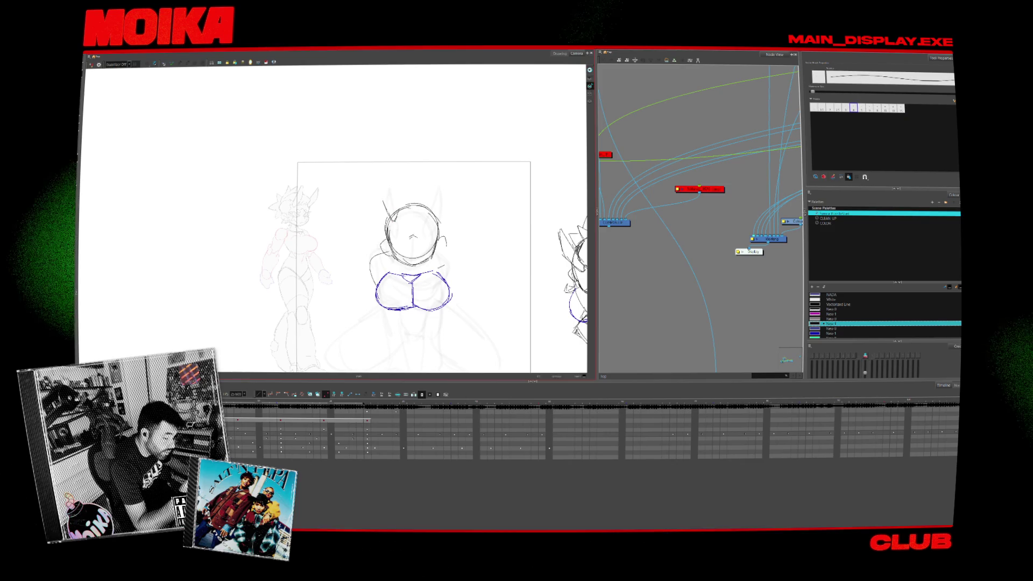
pyautogui.moveTo(387, 176); pyautogui.dragTo(392, 220)
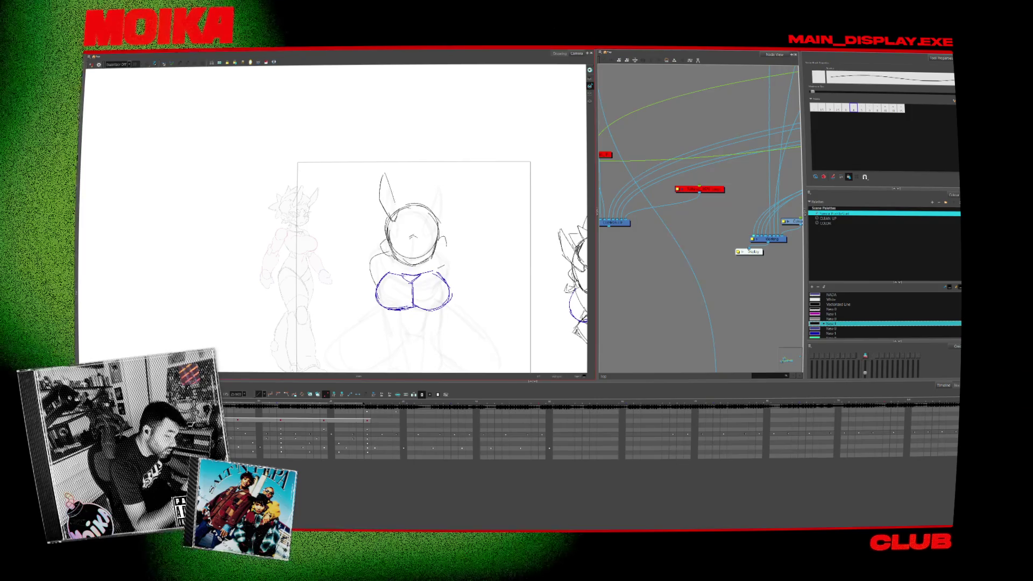
pyautogui.moveTo(385, 169); pyautogui.dragTo(395, 207)
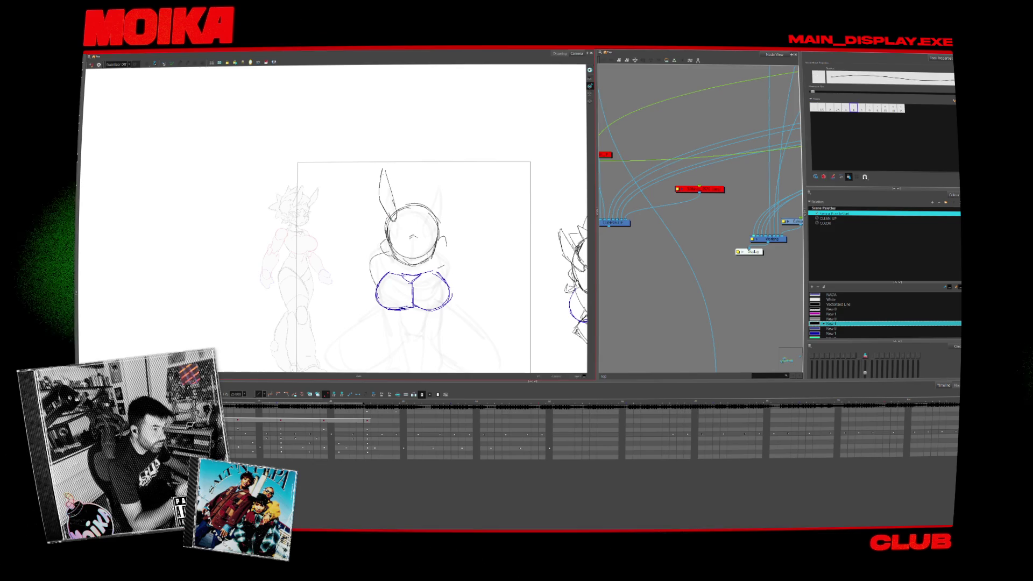
pyautogui.press('.')
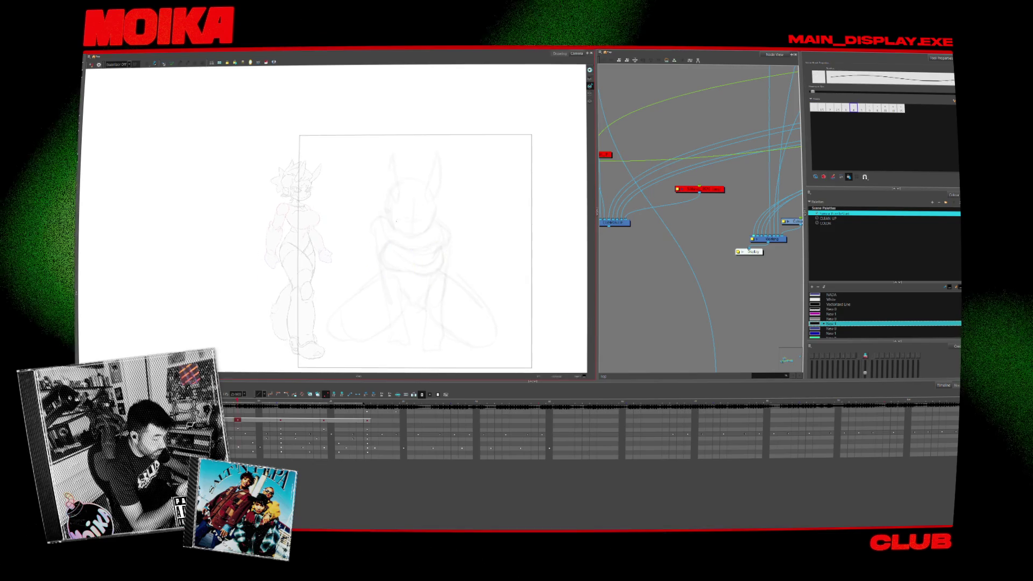
pyautogui.press(',')
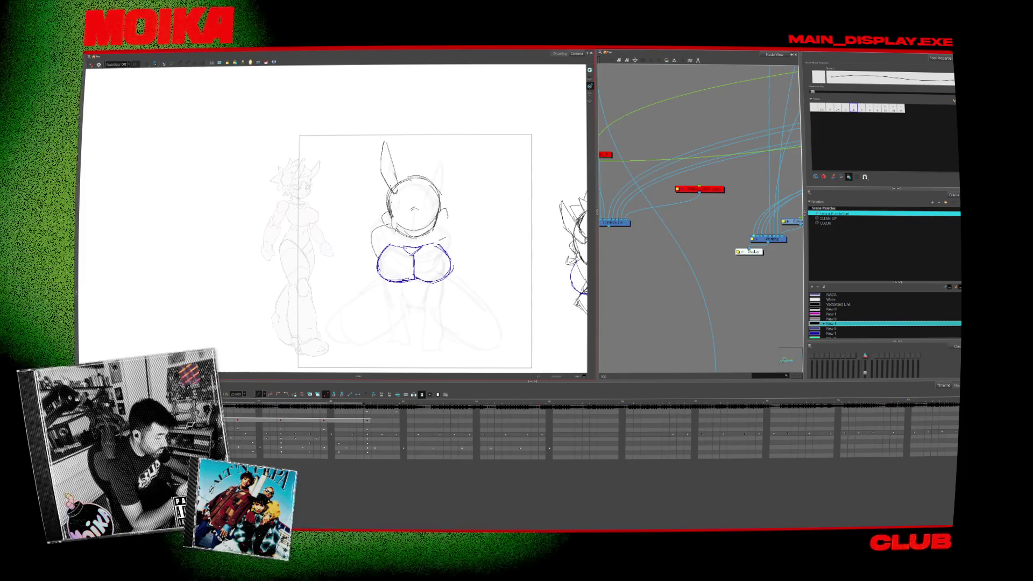
pyautogui.hotkey('alt', 'e')
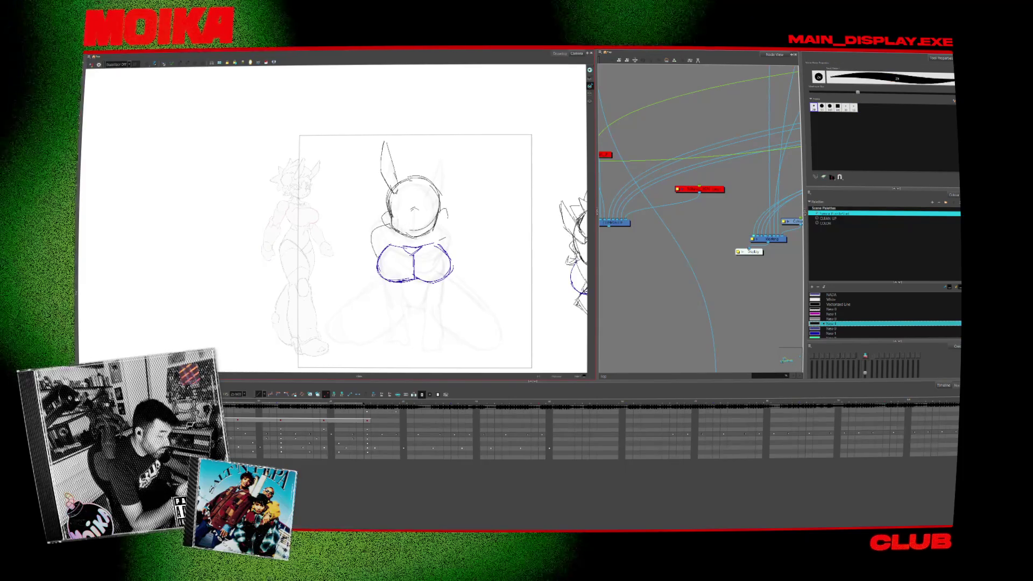
pyautogui.hotkey('alt', '/')
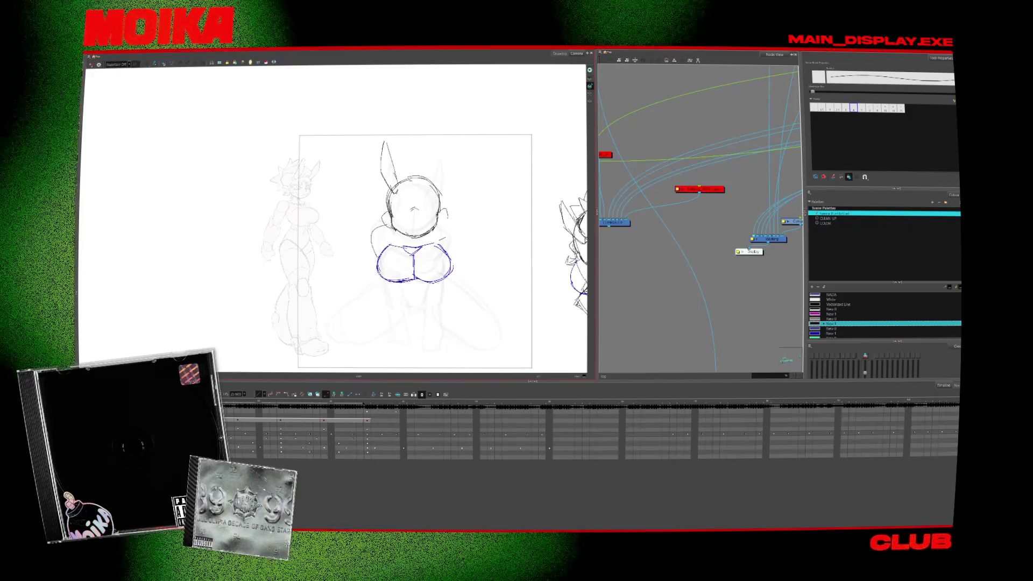
# Enable the hidden sketch drawings, select their timeline cells and unfade them with the Select tool.
pyautogui.press('d')
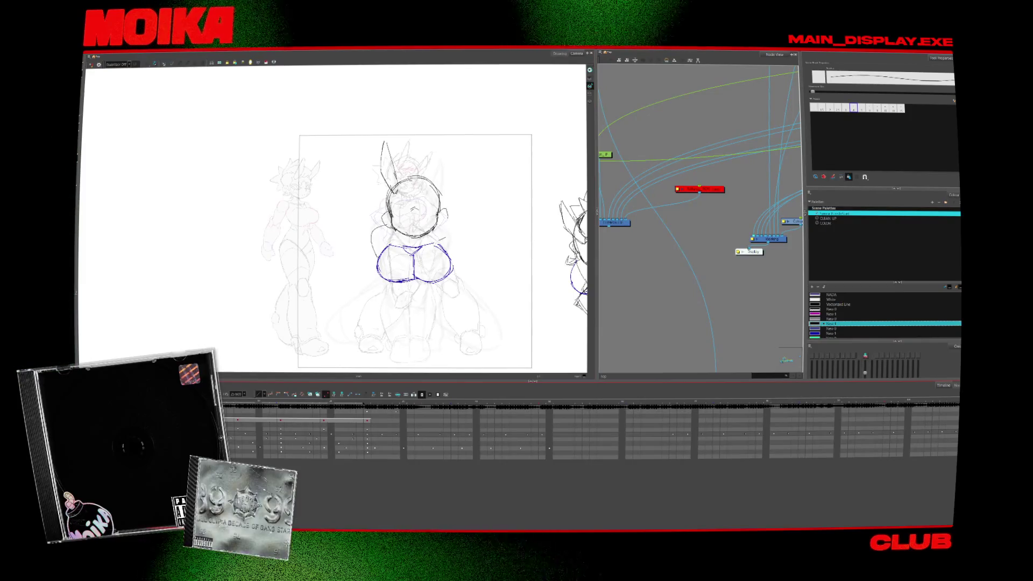
pyautogui.press('d')
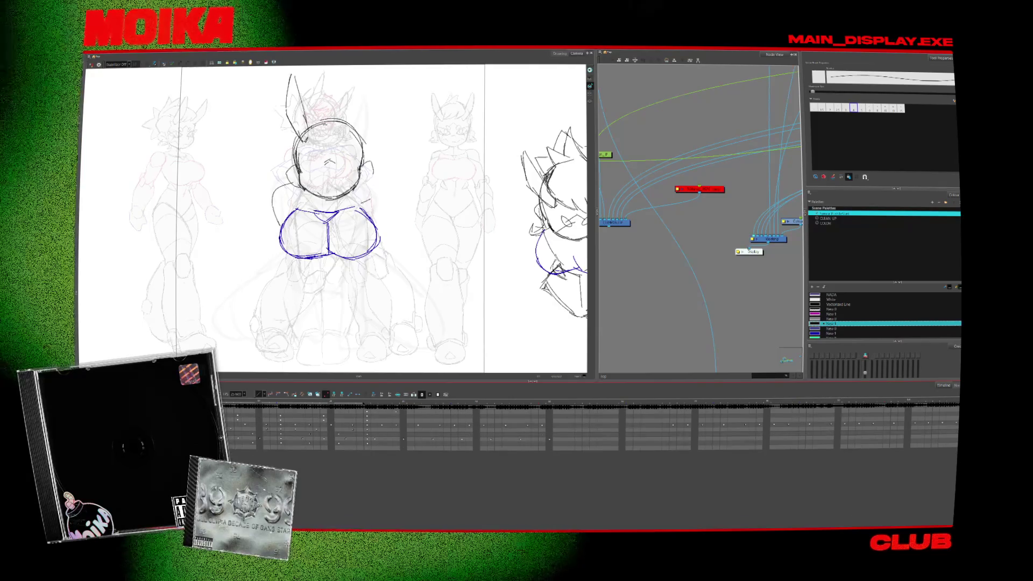
pyautogui.click(296, 428)
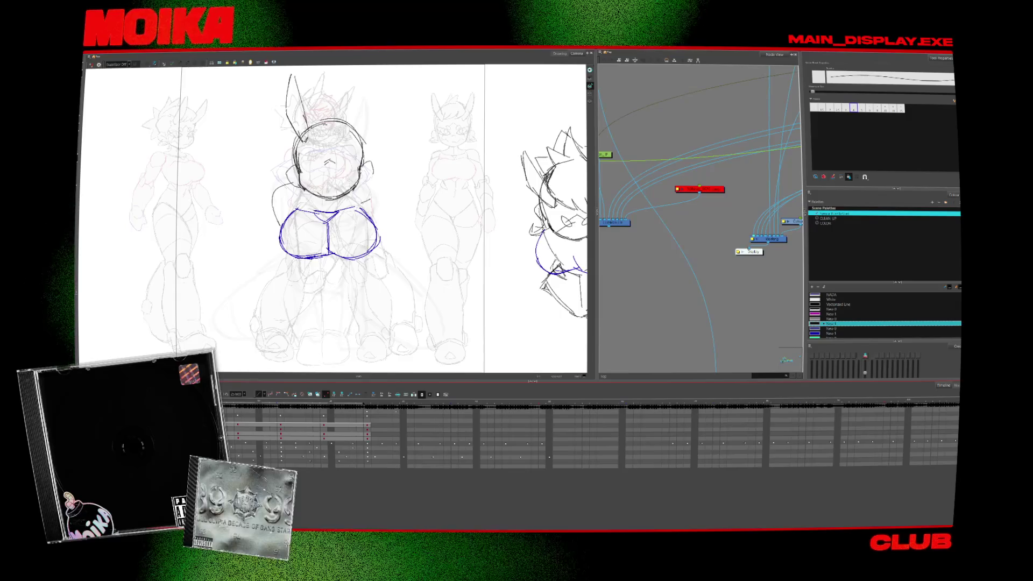
pyautogui.hotkey('alt', 's')
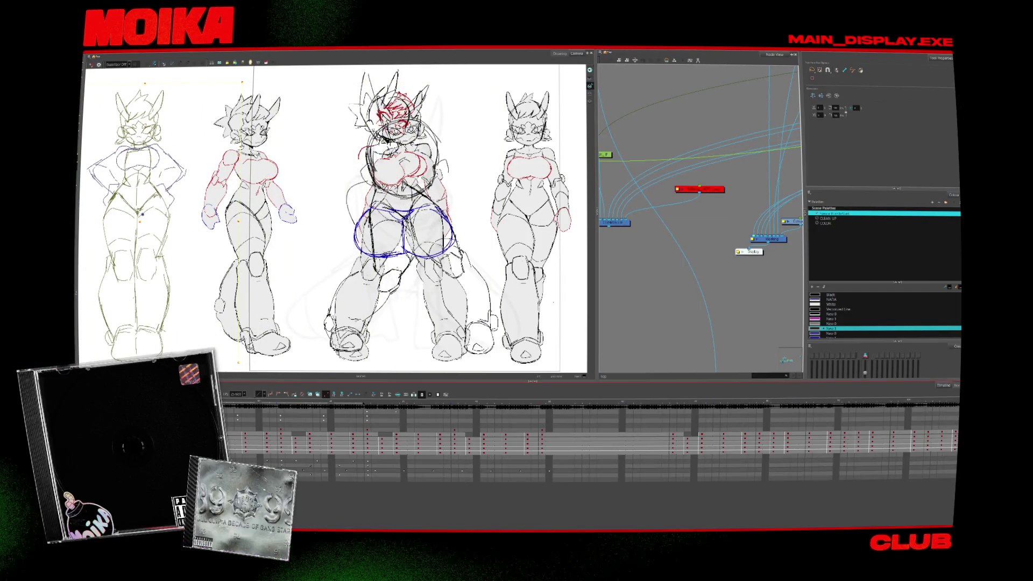
pyautogui.scroll(-1, 352, 297)
# Select the middle drawing and trial-move it onto the right figure's spot, then undo.
pyautogui.scroll(-1, 351, 297)
pyautogui.scroll(-1, 344, 231)
pyautogui.click(343, 231)
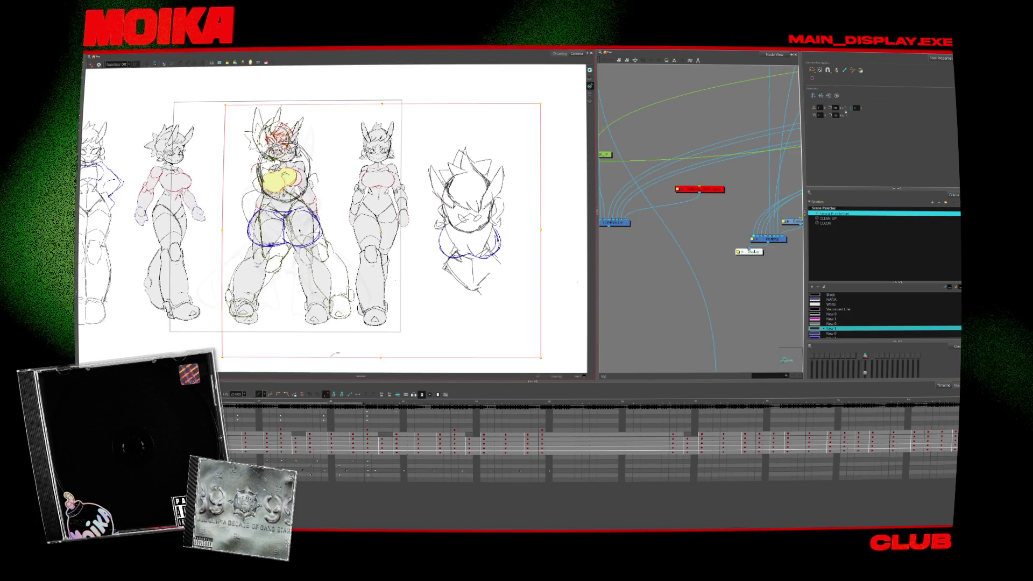
pyautogui.hotkey('ctrl', 'a')
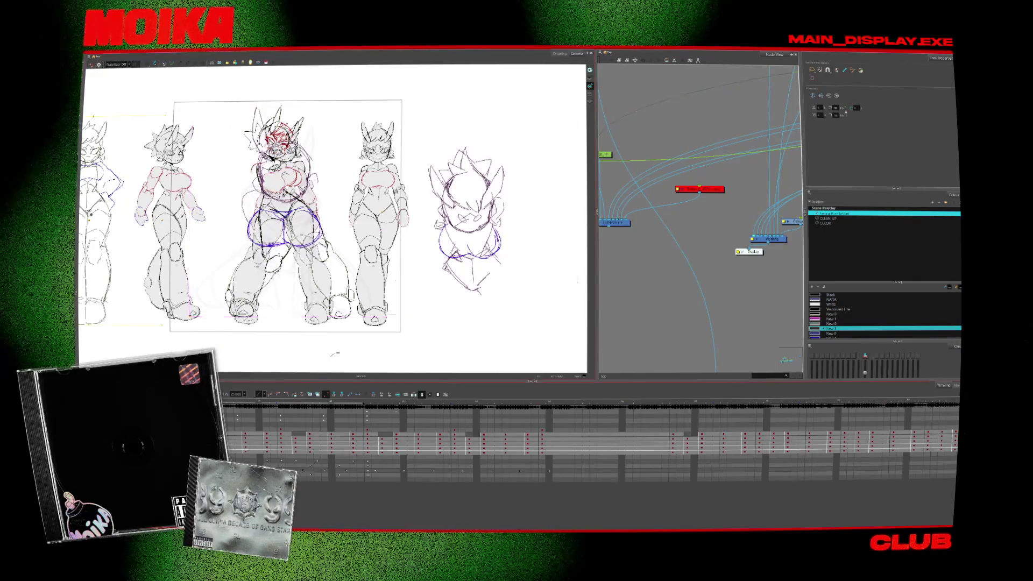
pyautogui.hotkey('ctrl', 'z')
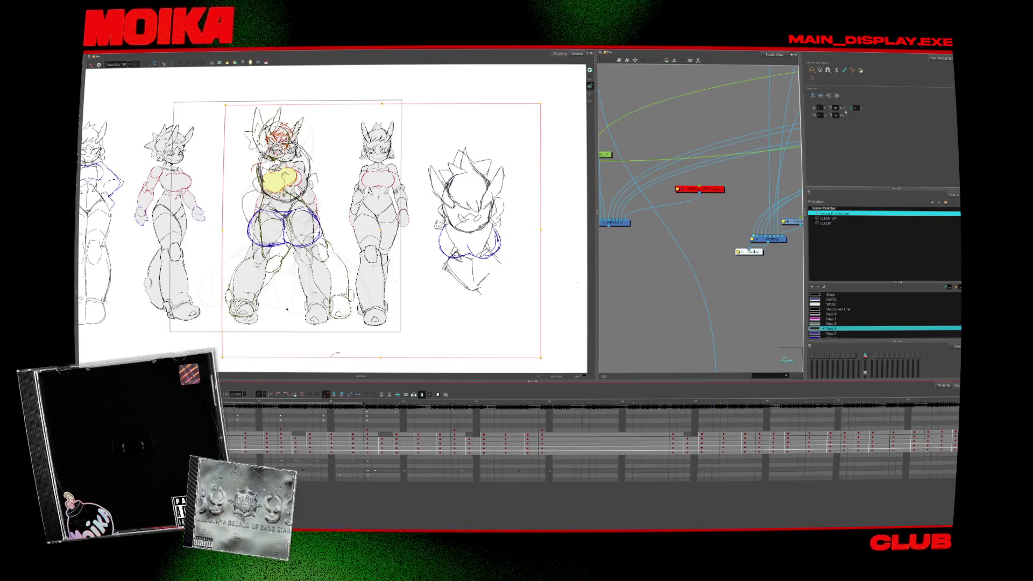
pyautogui.click(341, 224)
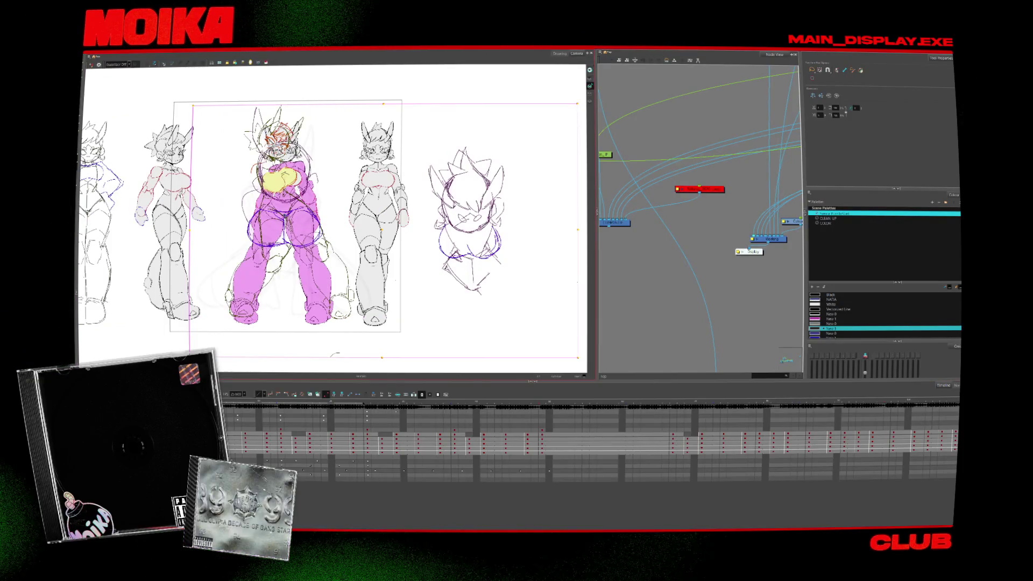
pyautogui.hotkey('ctrl', 'z')
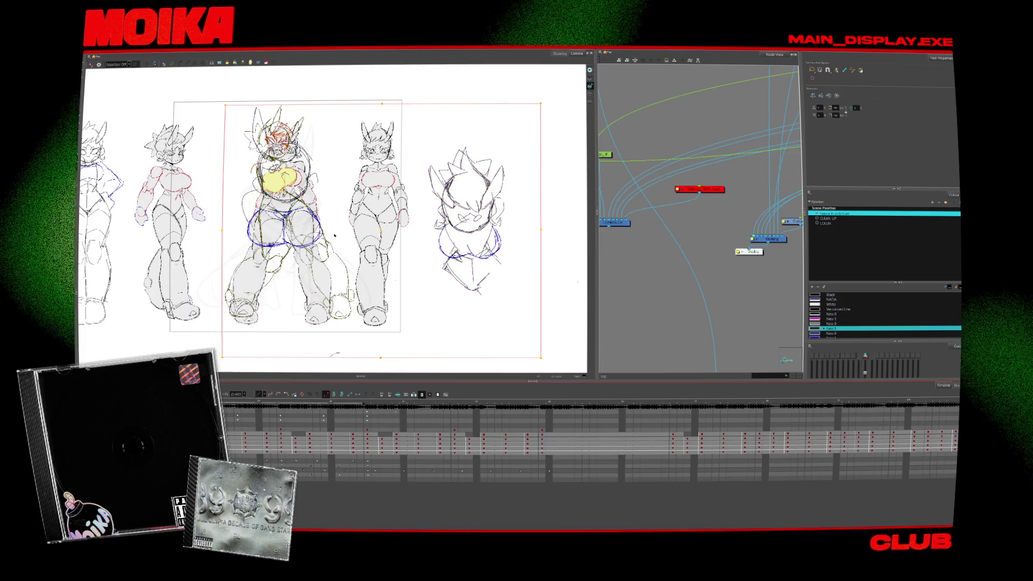
pyautogui.moveTo(334, 235); pyautogui.dragTo(555, 234)
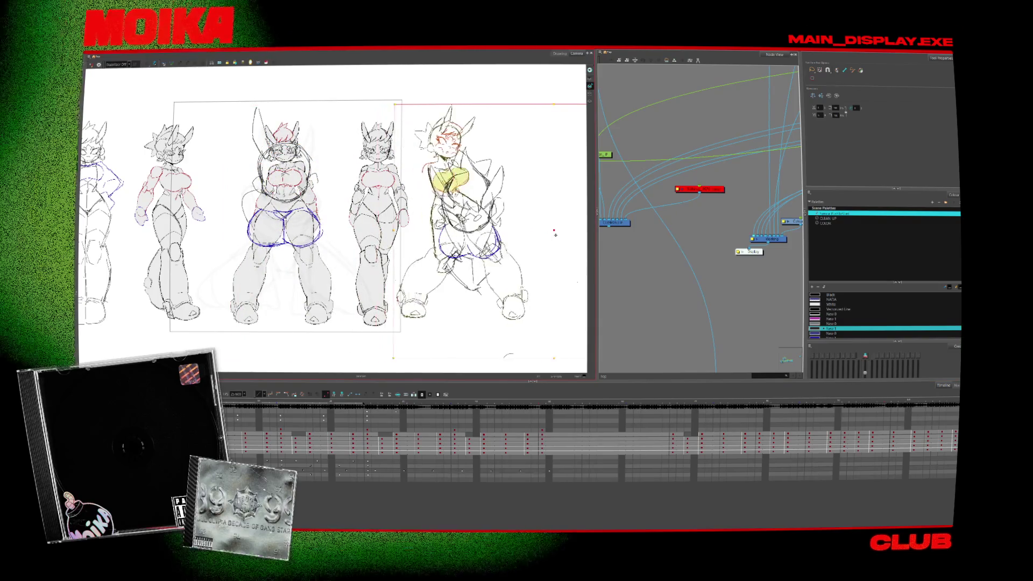
pyautogui.hscroll(5, 555, 235)
pyautogui.scroll(-2, 420, 231)
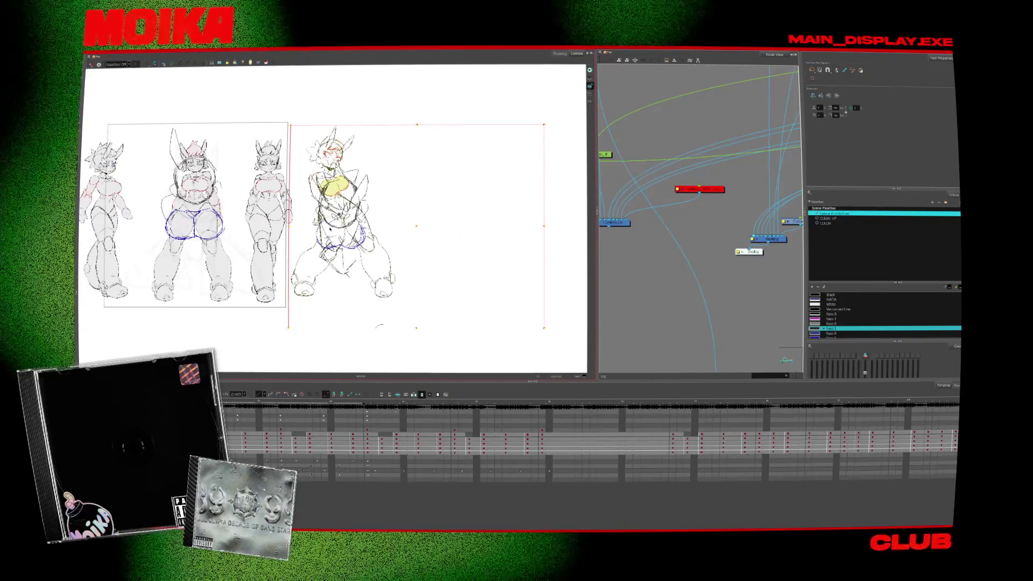
pyautogui.scroll(2, 331, 230)
pyautogui.hscroll(-3, 331, 230)
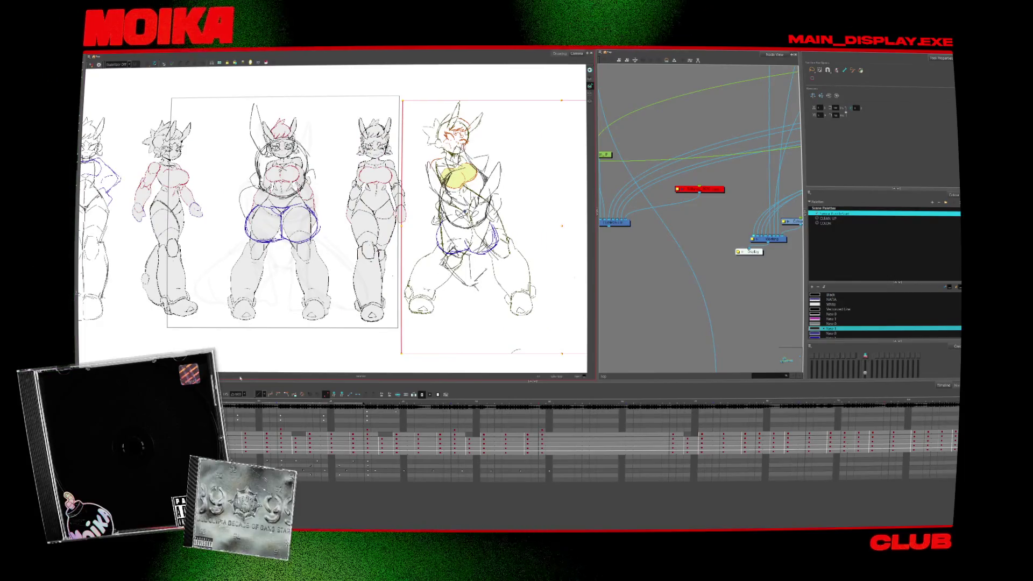
pyautogui.hotkey('ctrl', 'z')
pyautogui.press('Escape')
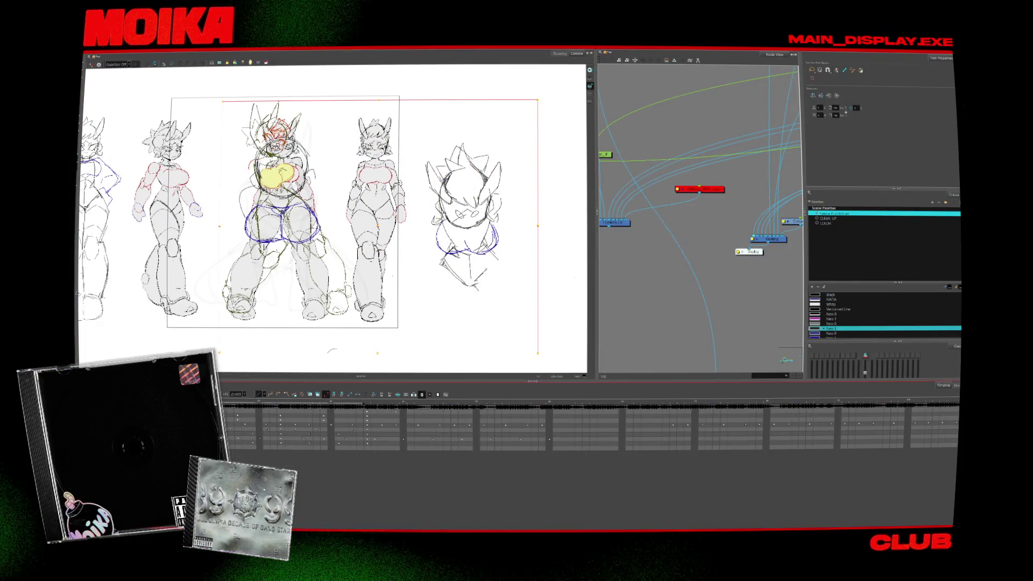
# Shift the middle figure right and back into place, then hide the rough sketch overlays.
pyautogui.click(296, 441)
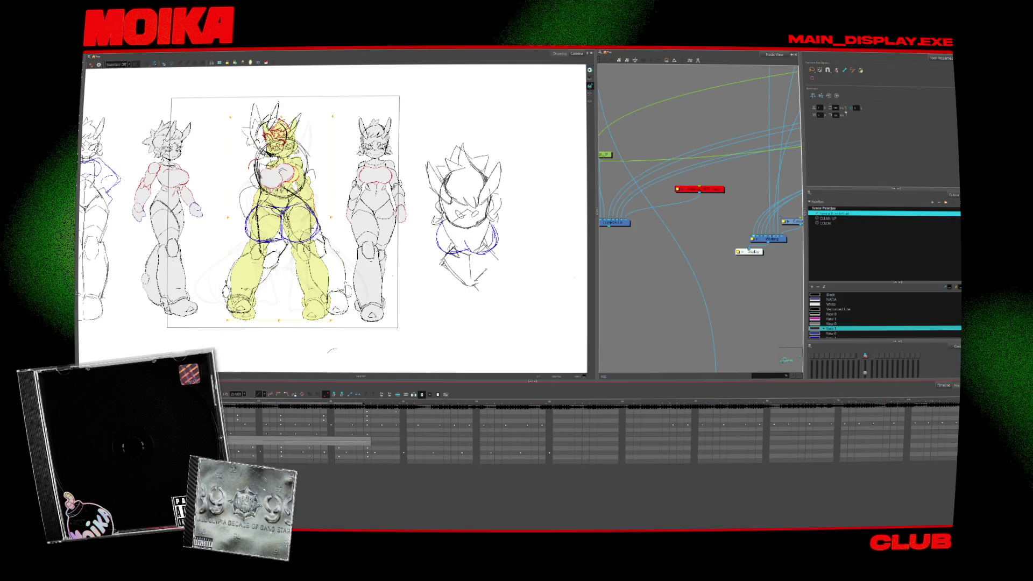
pyautogui.moveTo(277, 216); pyautogui.dragTo(465, 215)
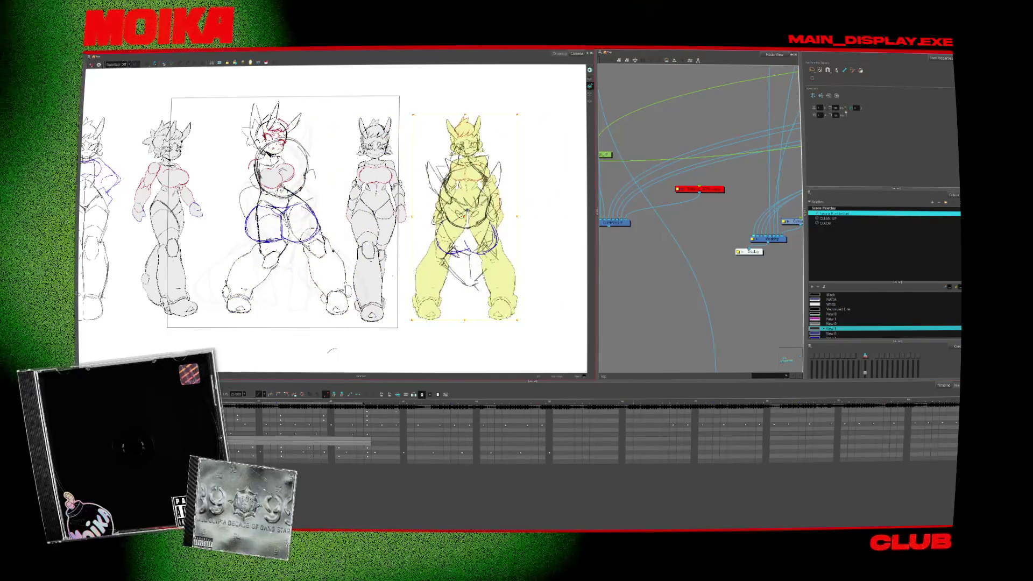
pyautogui.moveTo(465, 215)
pyautogui.mouseDown()
pyautogui.moveTo(341, 215)
pyautogui.moveTo(374, 221)
pyautogui.mouseUp()
pyautogui.press('.')
pyautogui.press(',')
pyautogui.press('.')
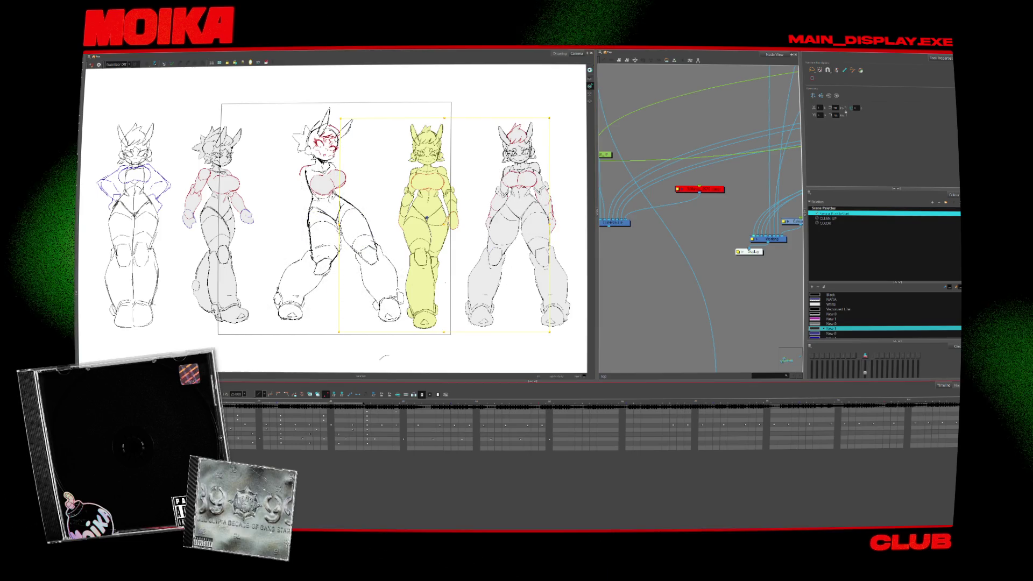
pyautogui.press('.')
pyautogui.press(',')
pyautogui.press('.')
pyautogui.press(',')
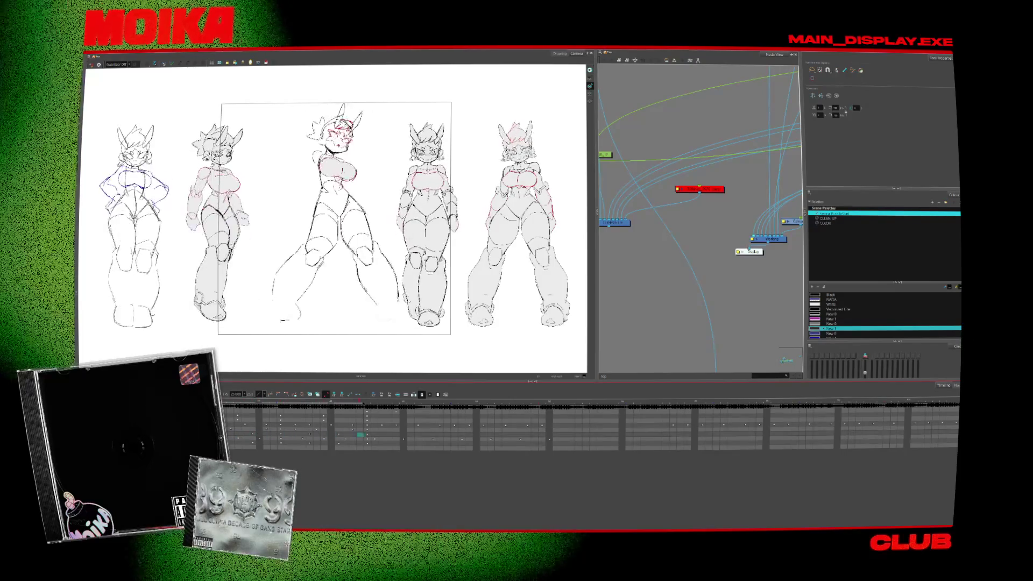
# Turn on the light table and select the central character's strokes.
pyautogui.click(425, 226)
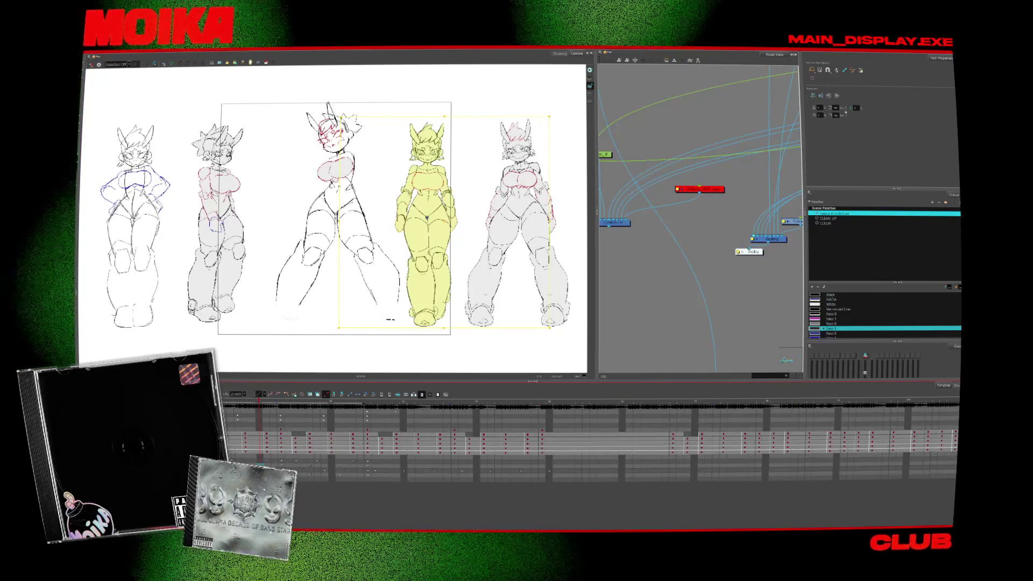
pyautogui.press('.')
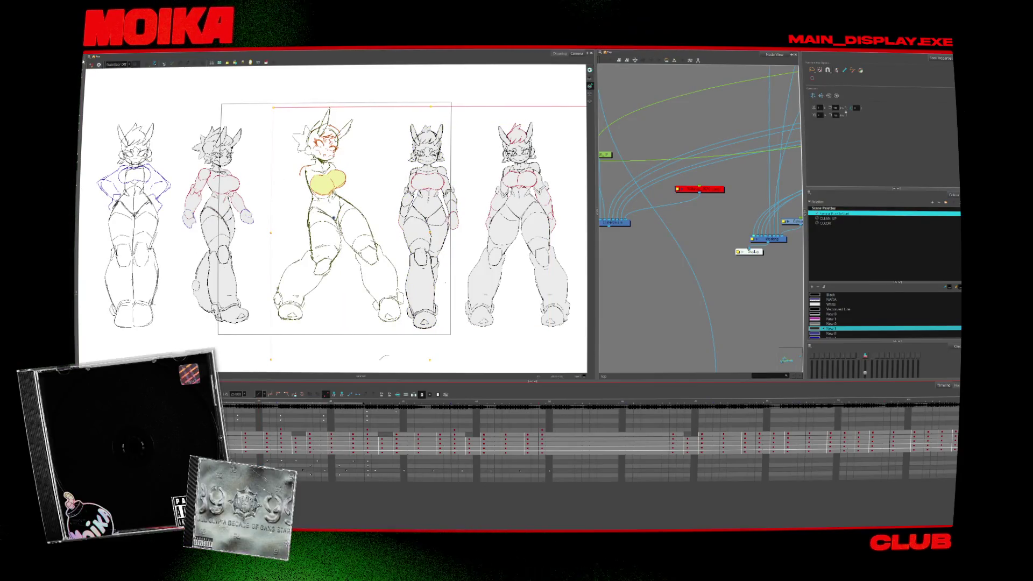
pyautogui.hotkey('alt', 'b')
pyautogui.click(323, 226)
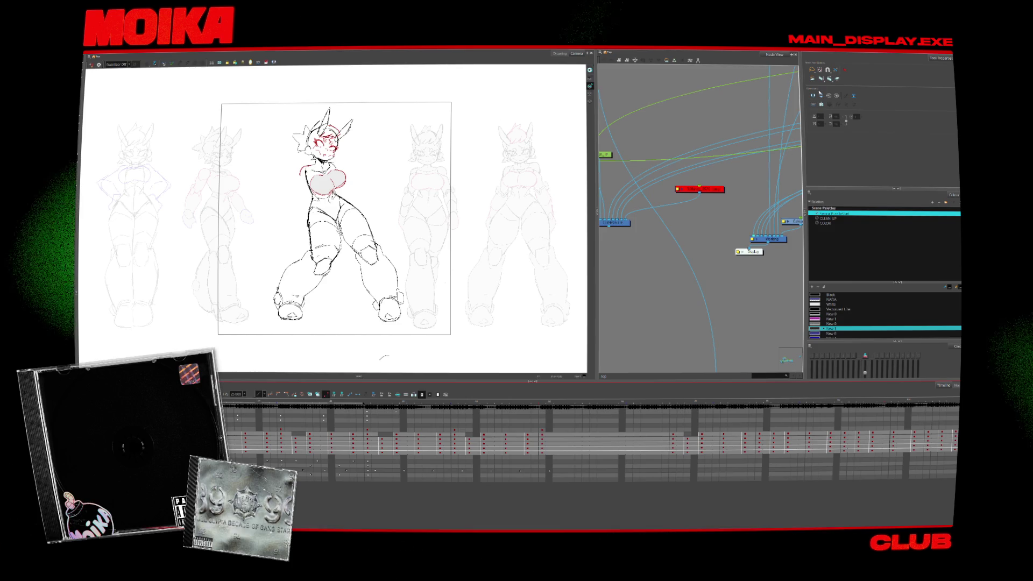
pyautogui.click(834, 80)
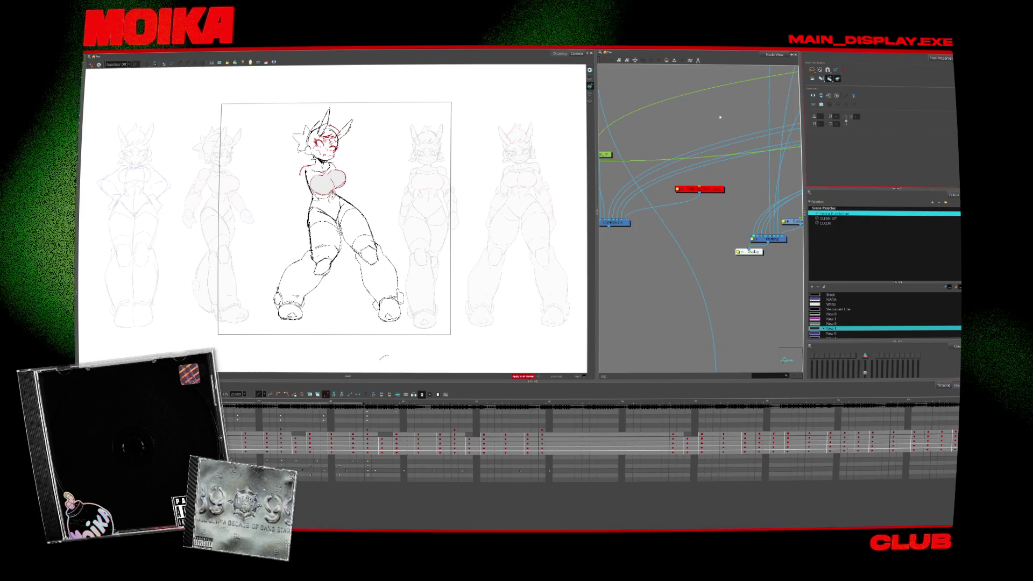
pyautogui.scroll(-2, 473, 215)
pyautogui.moveTo(473, 216); pyautogui.dragTo(406, 200)
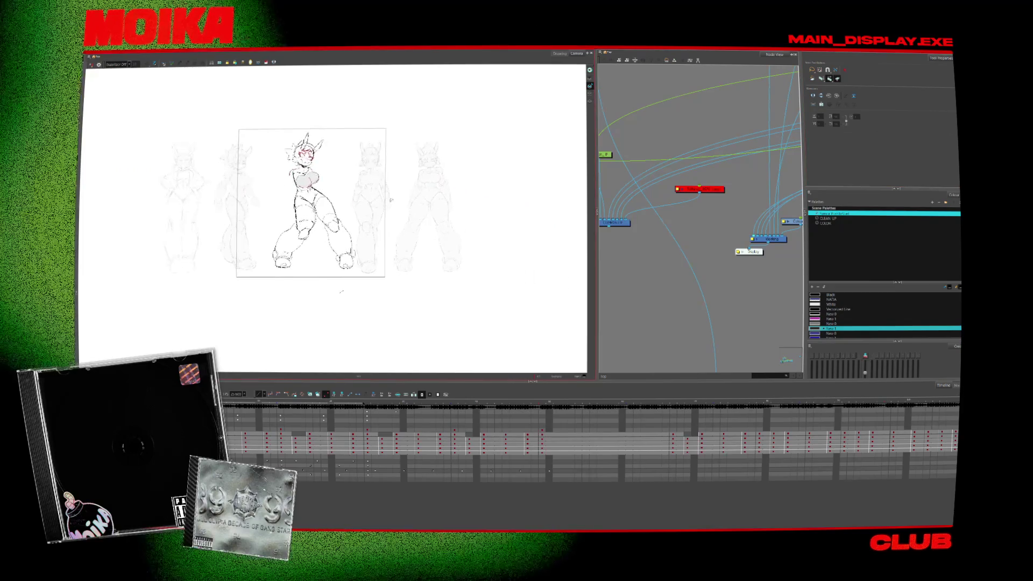
pyautogui.hotkey('ctrl', 'a')
pyautogui.press('Escape')
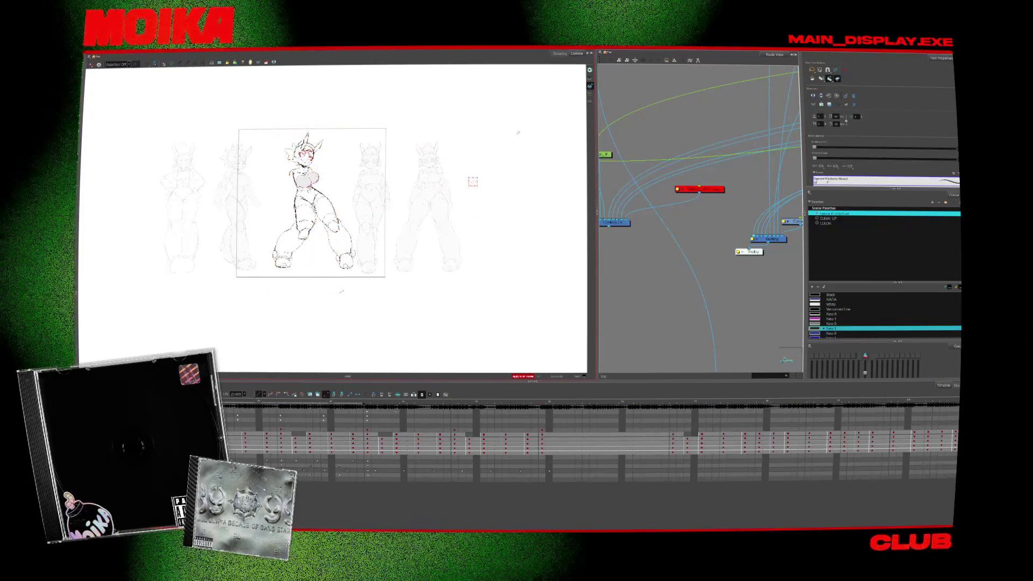
# Nudge the centre character slightly downward and play through the poses to compare.
pyautogui.scroll(2, 308, 257)
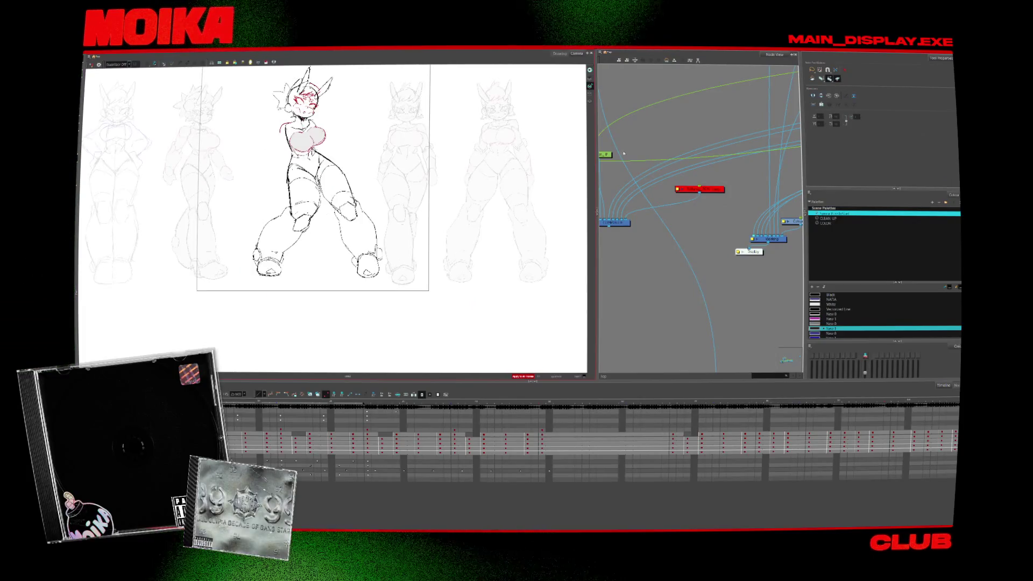
pyautogui.hotkey('alt', 's')
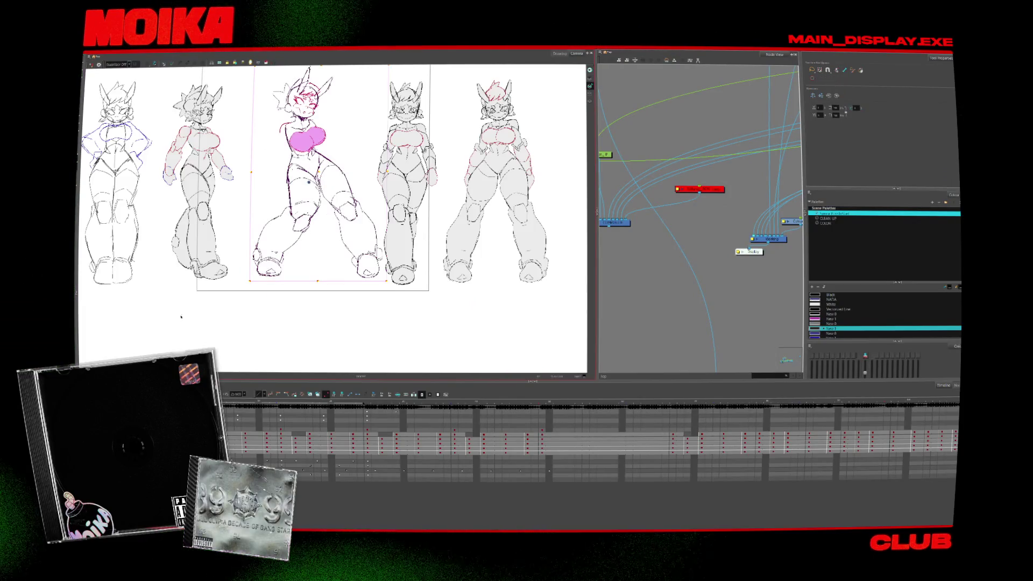
pyautogui.moveTo(312, 177); pyautogui.dragTo(349, 215)
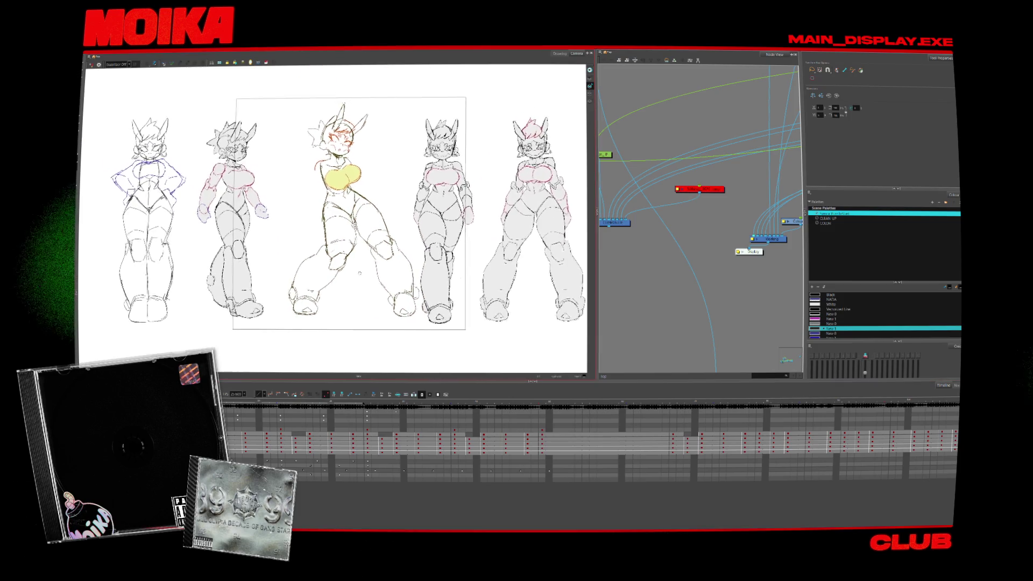
pyautogui.hotkey('ctrl', 'z')
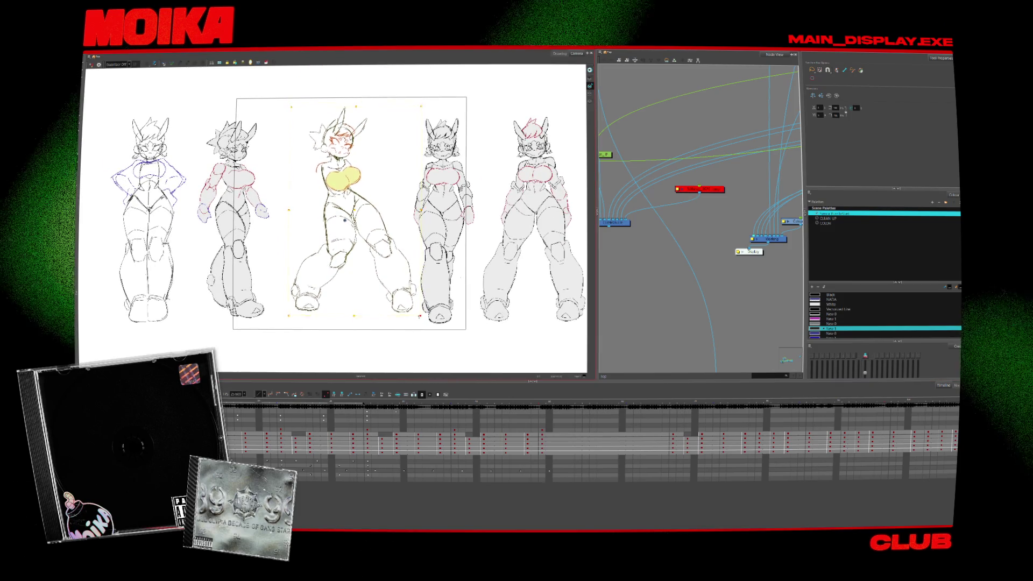
pyautogui.hotkey('ctrl', 'z')
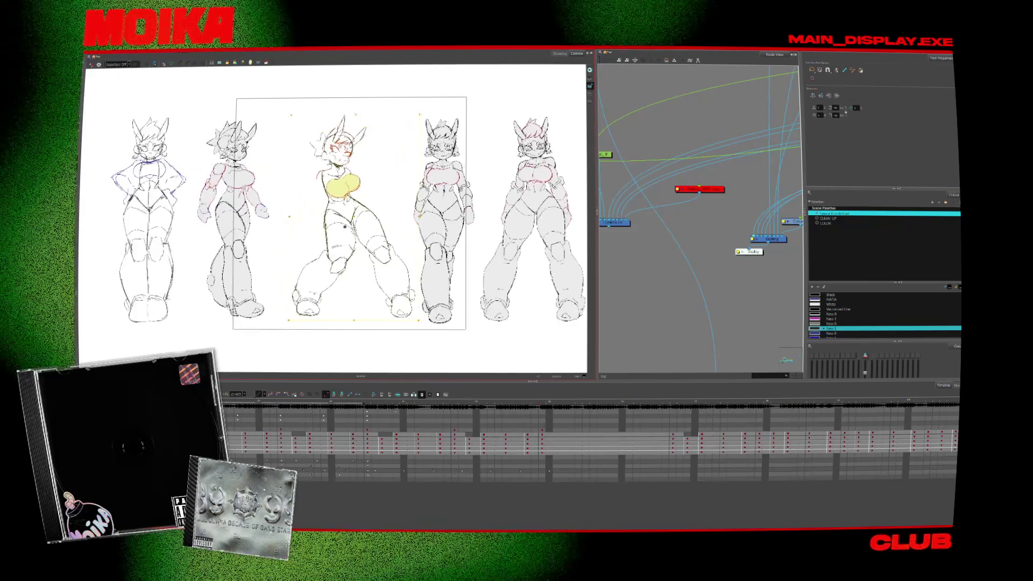
pyautogui.press('Return')
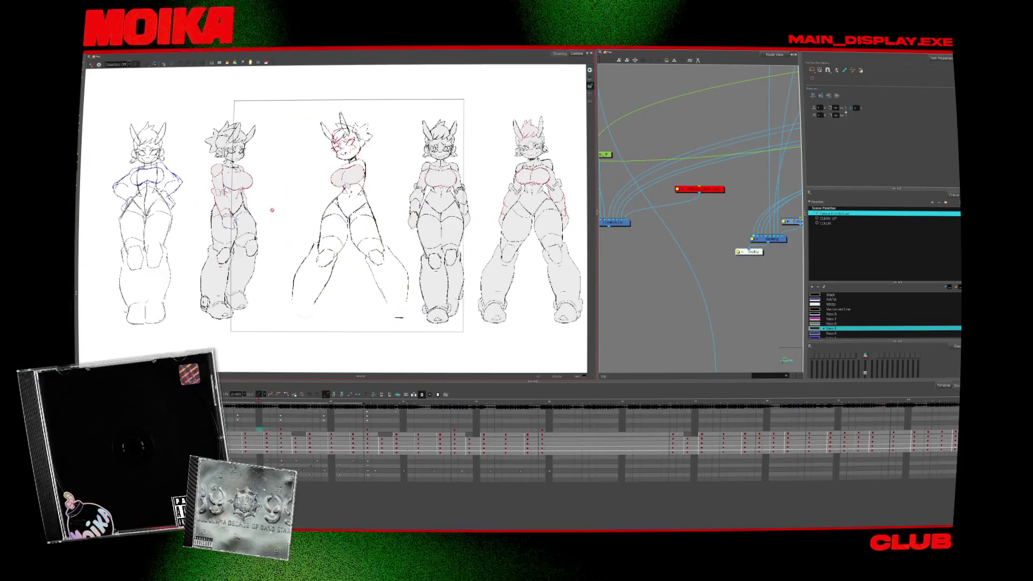